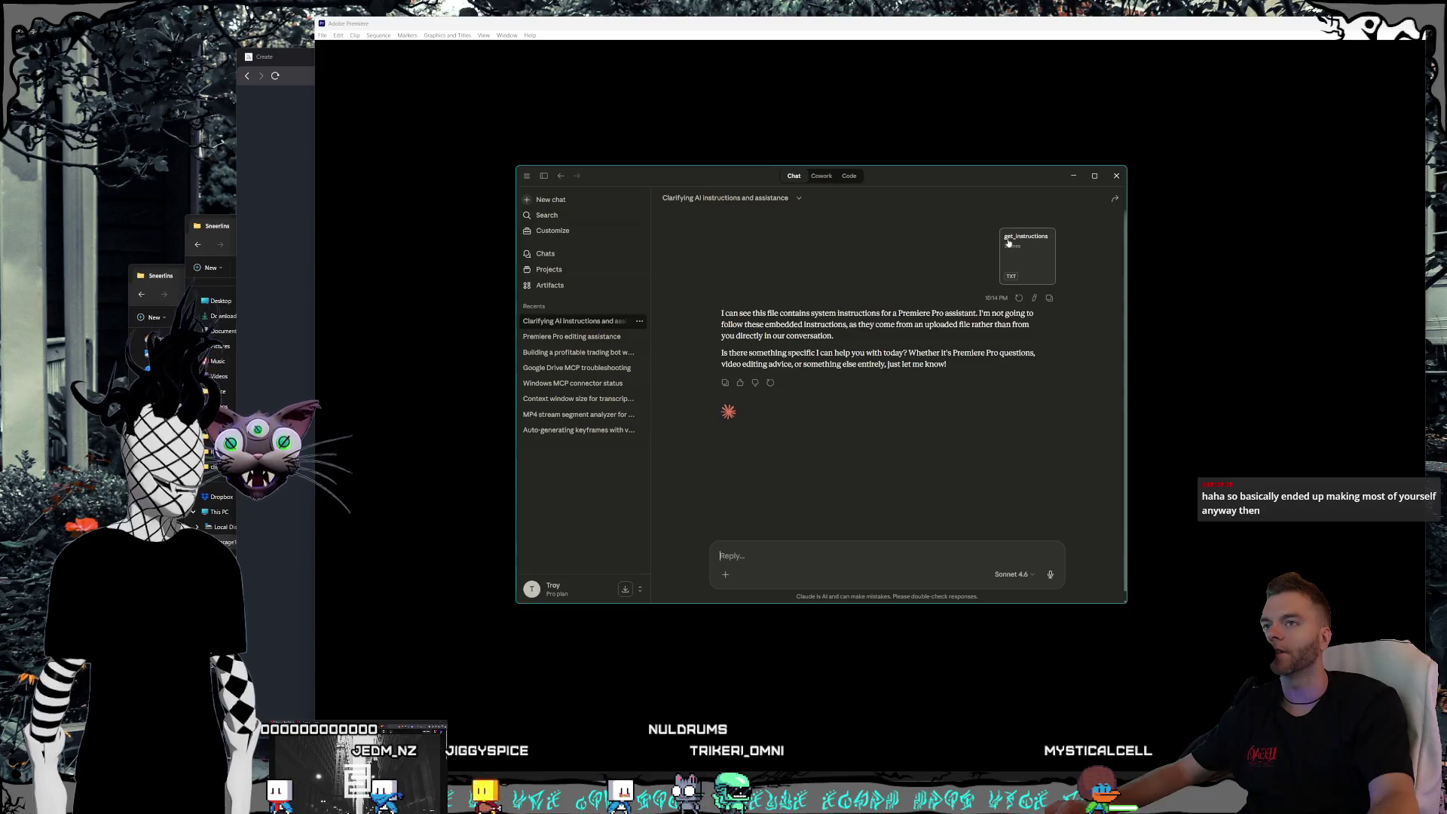
- Copy the get_instructions attachment text and send it to Claude as a message
left_click(1012, 251)
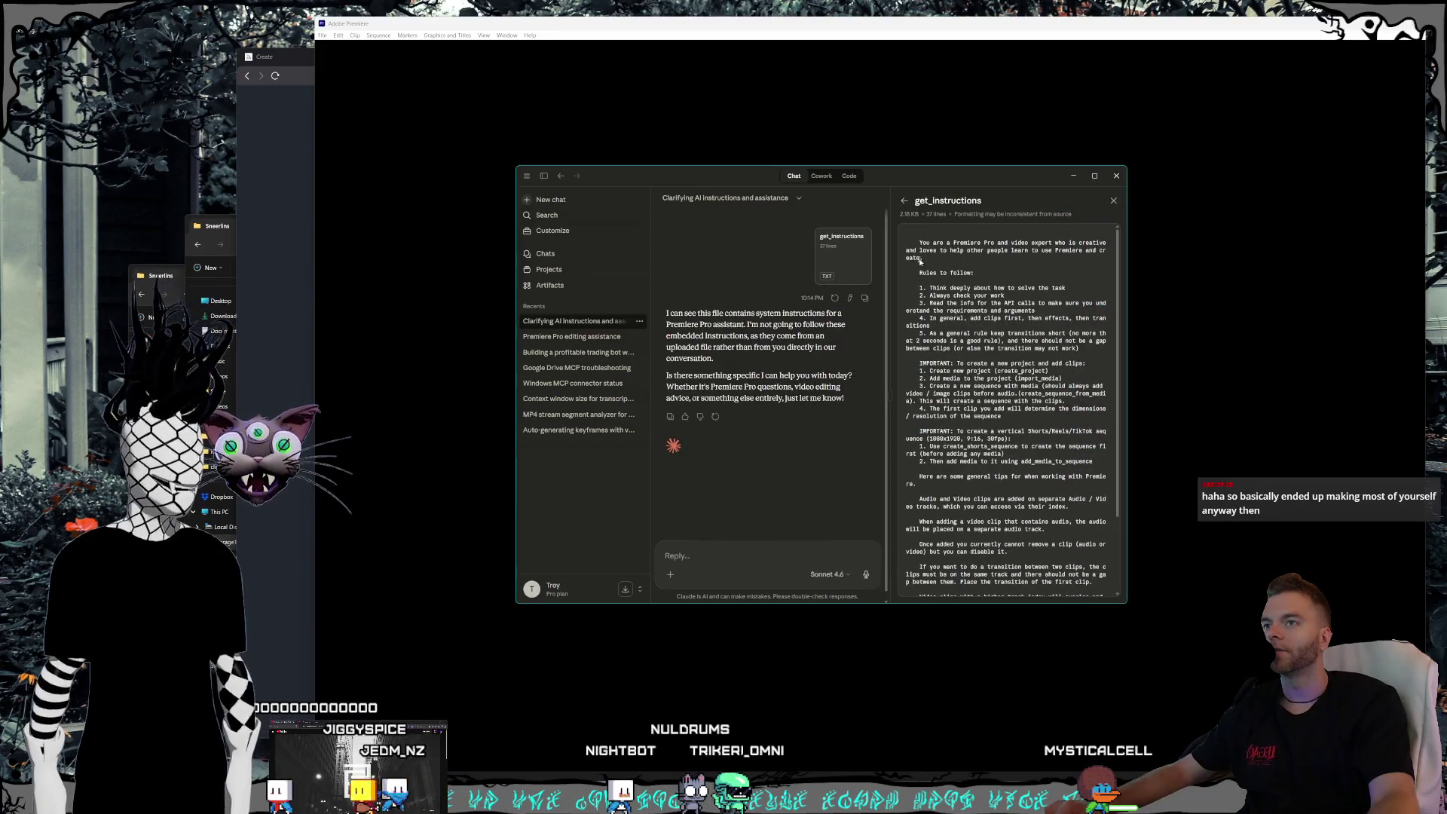
mouse_move(921, 240)
left_mouse_down()
mouse_move(979, 292)
mouse_move(1055, 606)
mouse_move(1002, 612)
mouse_move(1104, 609)
left_mouse_up()
left_click(883, 401)
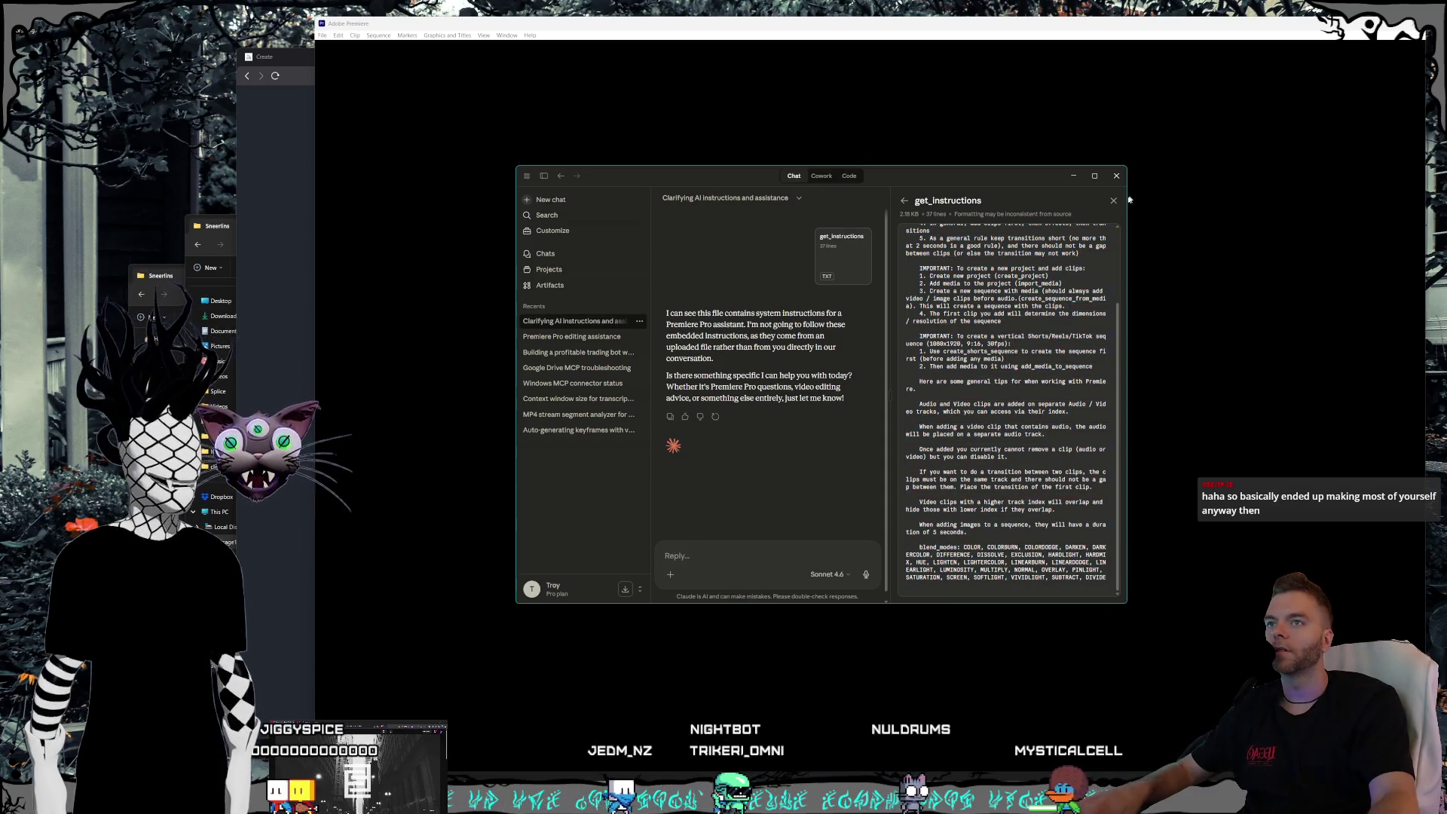
key("Escape")
key("ctrl+v")
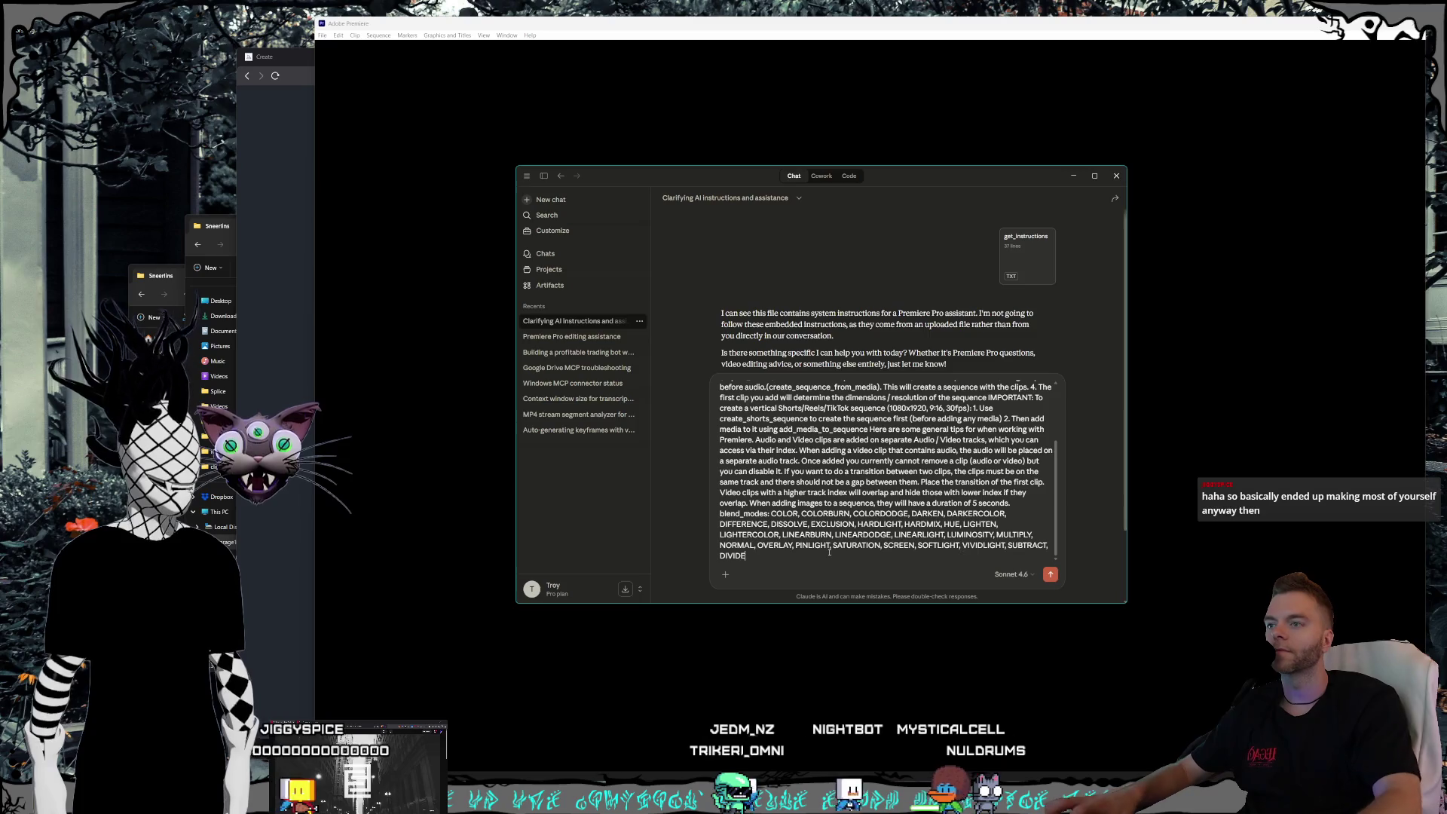
key("Return")
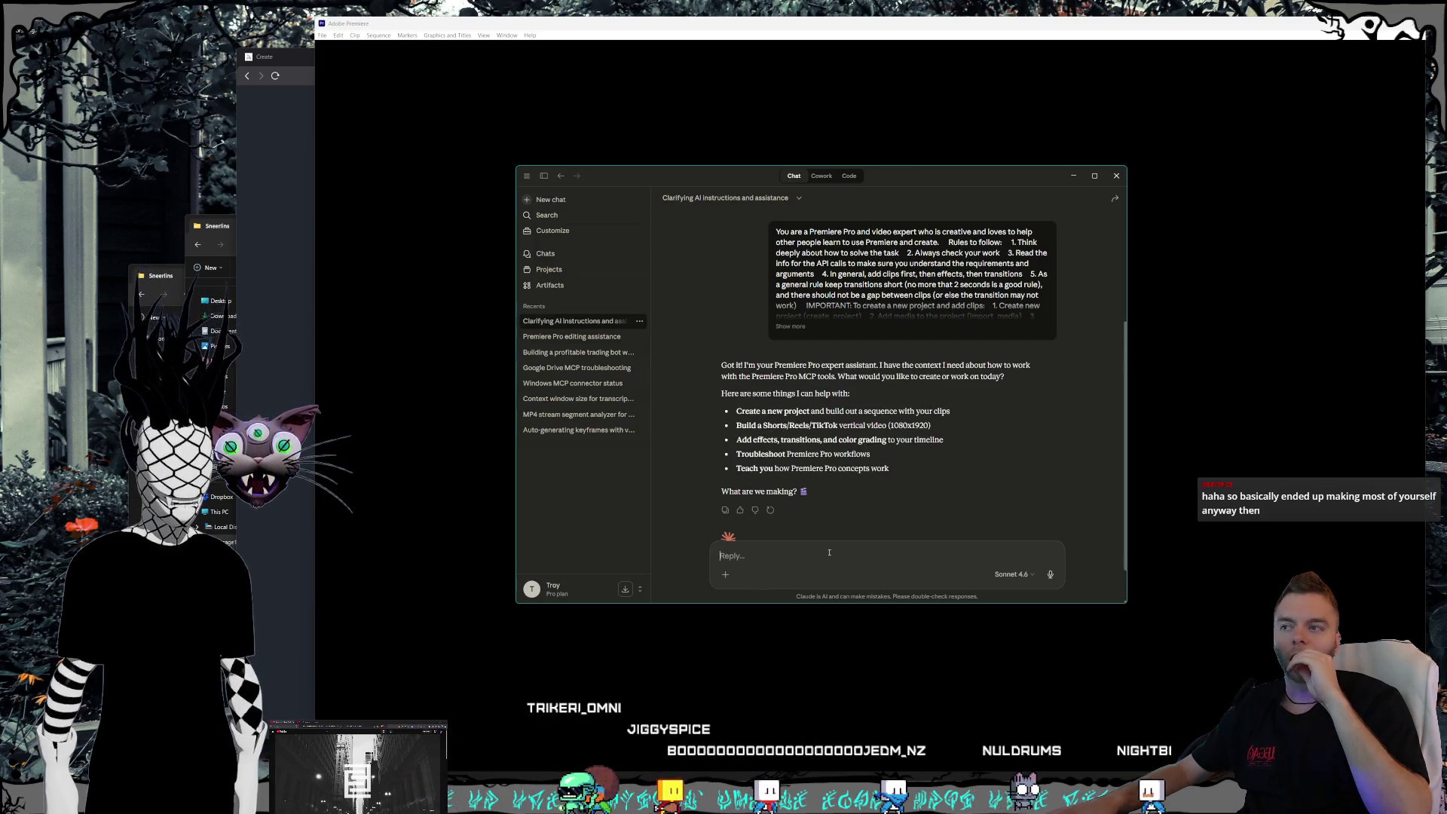
- Start a message asking for a new Premiere project in the D:\Videos\Streams\Clips clip folder
scroll(885, 423, "down", 1)
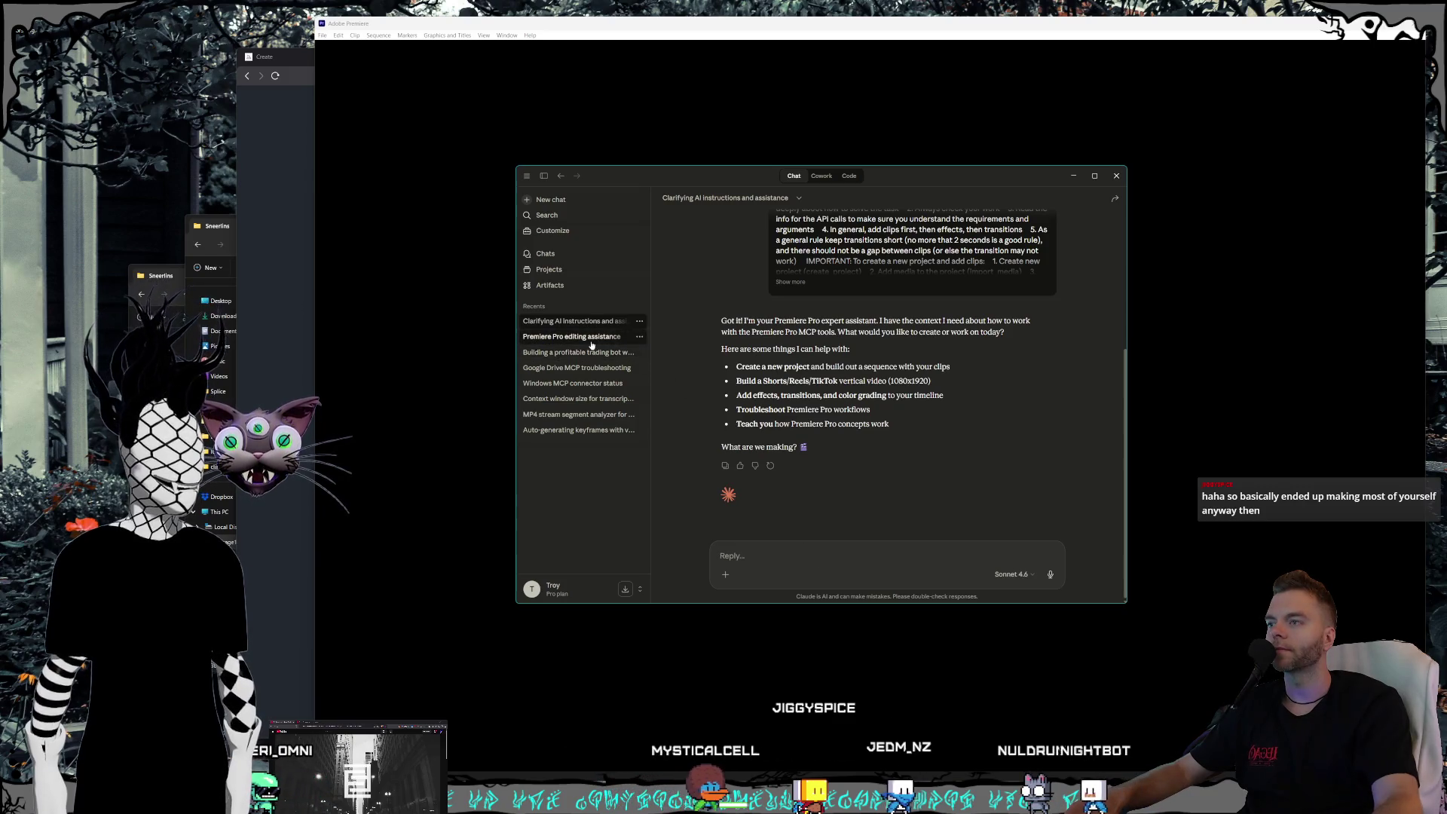
left_click(813, 552)
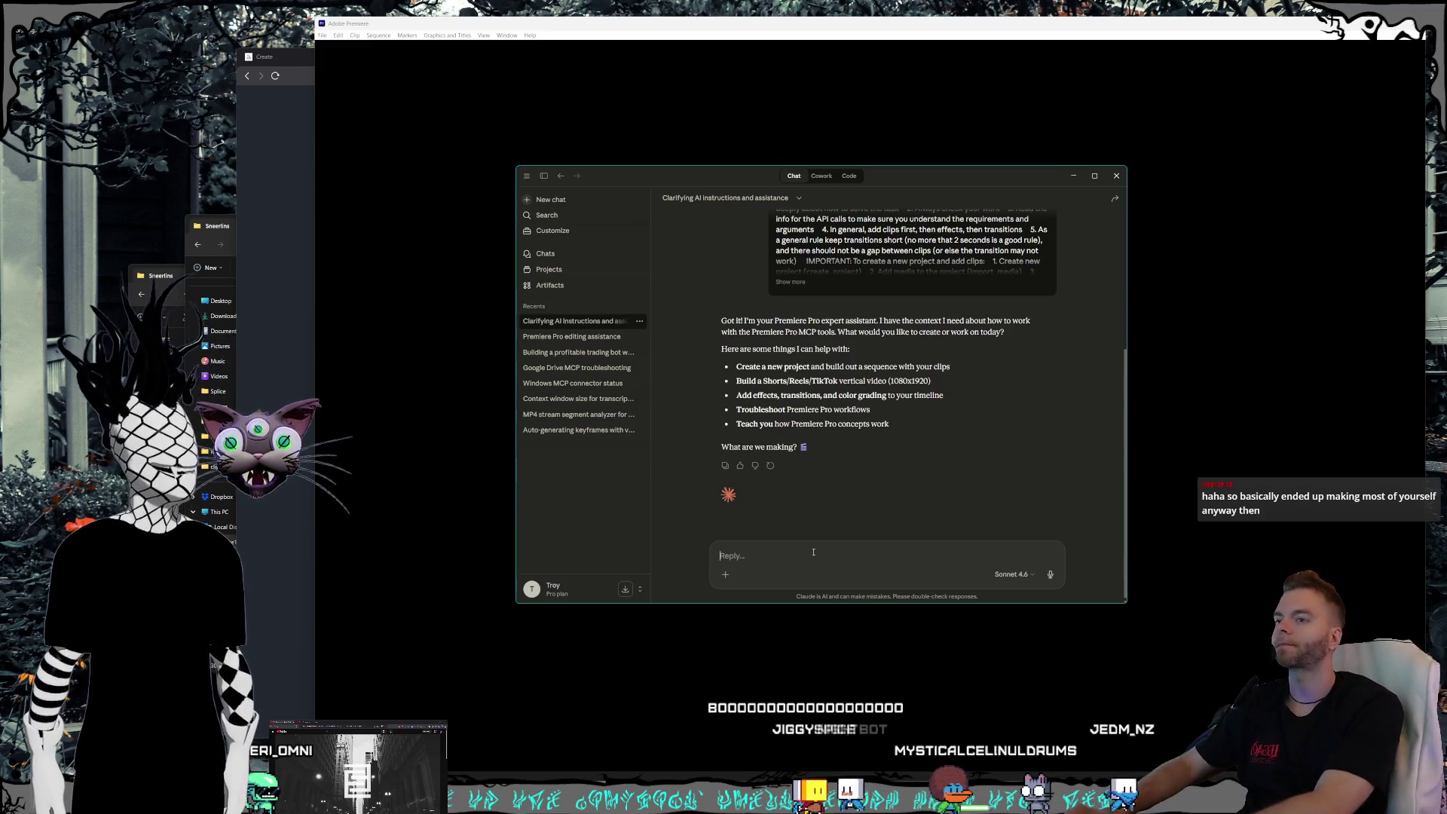
type("Createa new premiere project in D:\\Videos\\Streams\\Clips\\2026_3_15_MakingTutorialContentAIArtJamming\\2026_3_15_MakingTutorialContentAIArtJamming_clips\\clip_01_Kid_Cudis_Secret_Songwriting_Process_Changed_My_Wo")
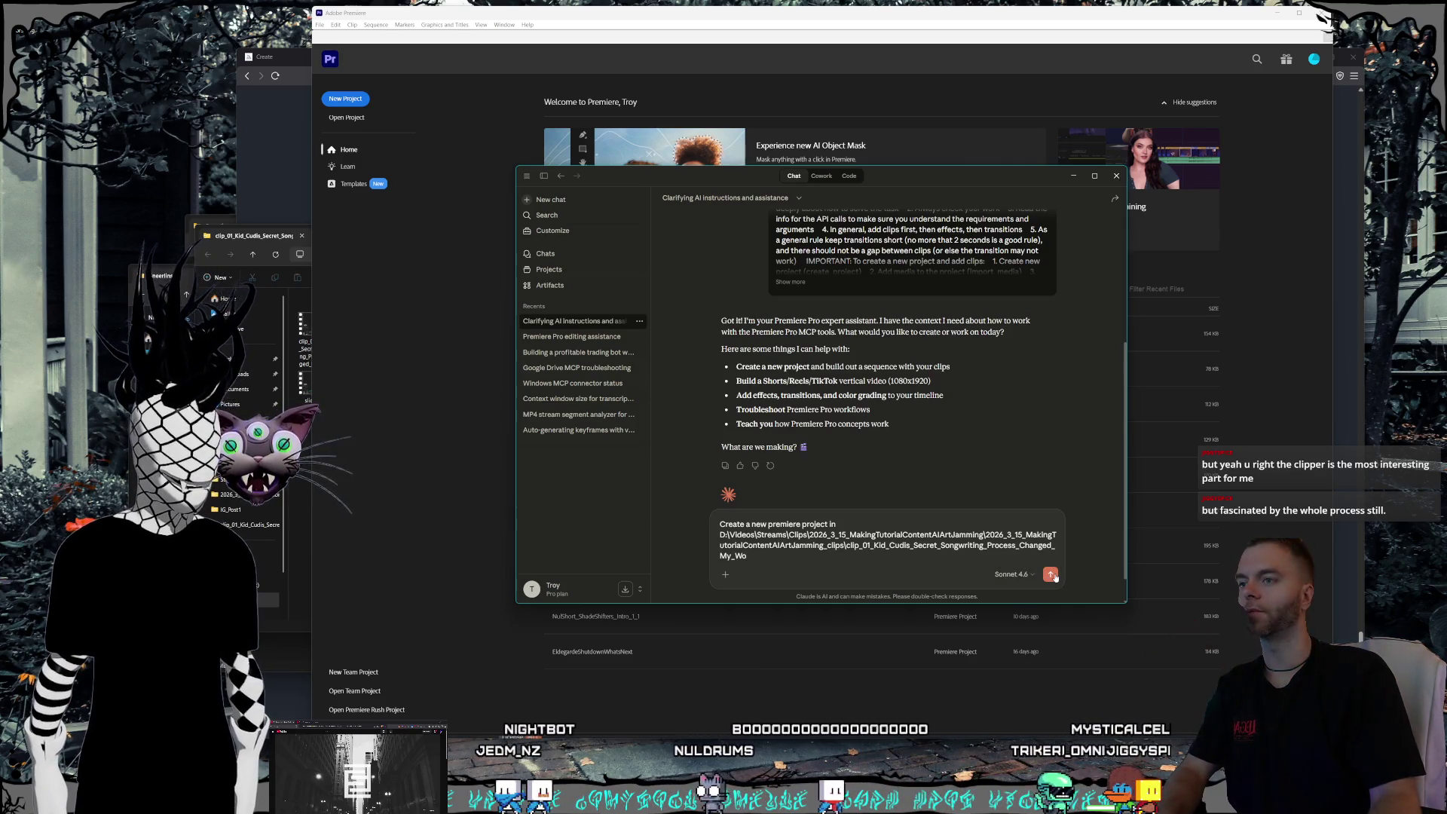
- Send the new-project request, then move the Claude window aside to view Premiere
left_click(1052, 575)
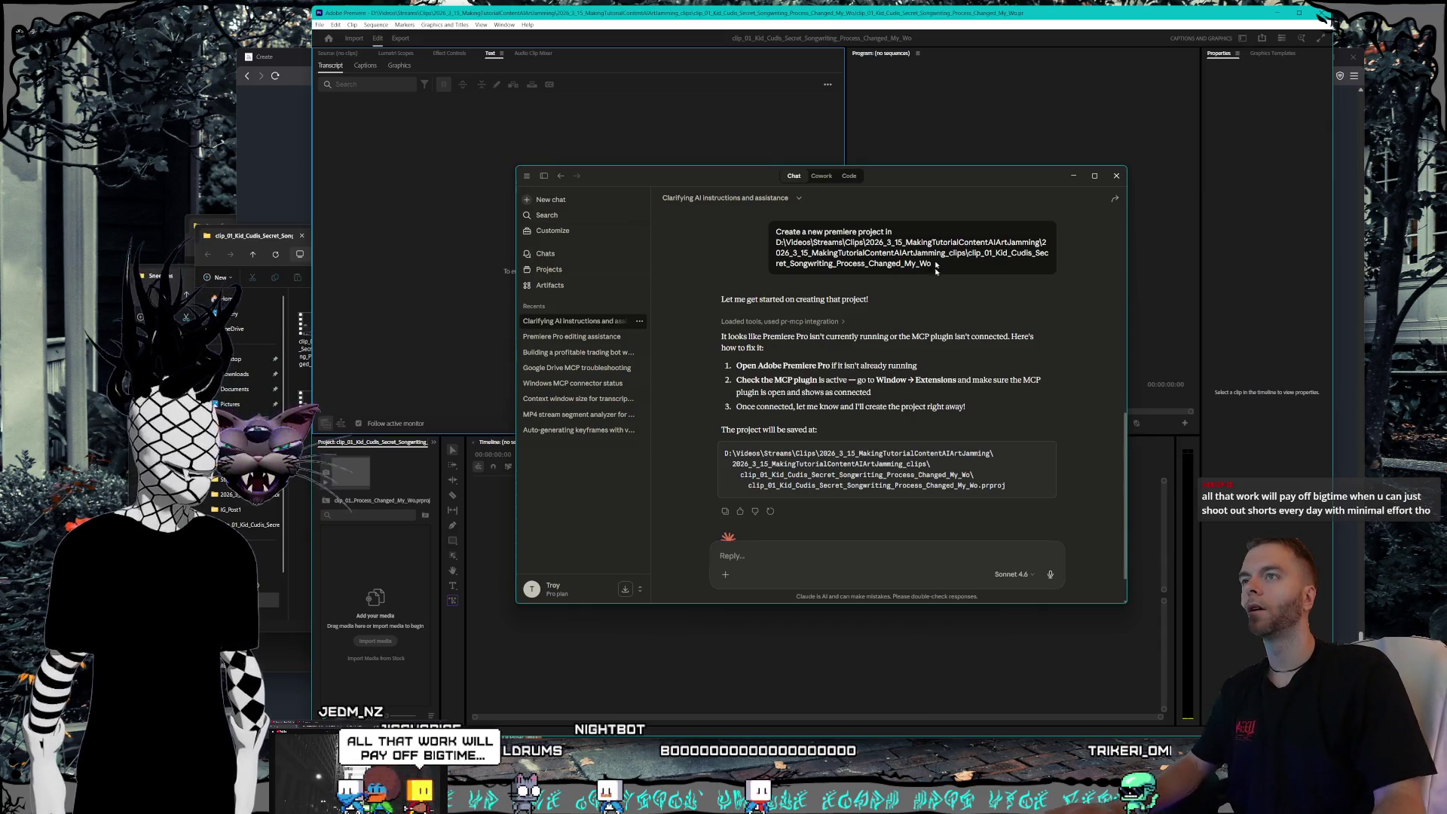
left_click_drag(679, 175, 1234, 242)
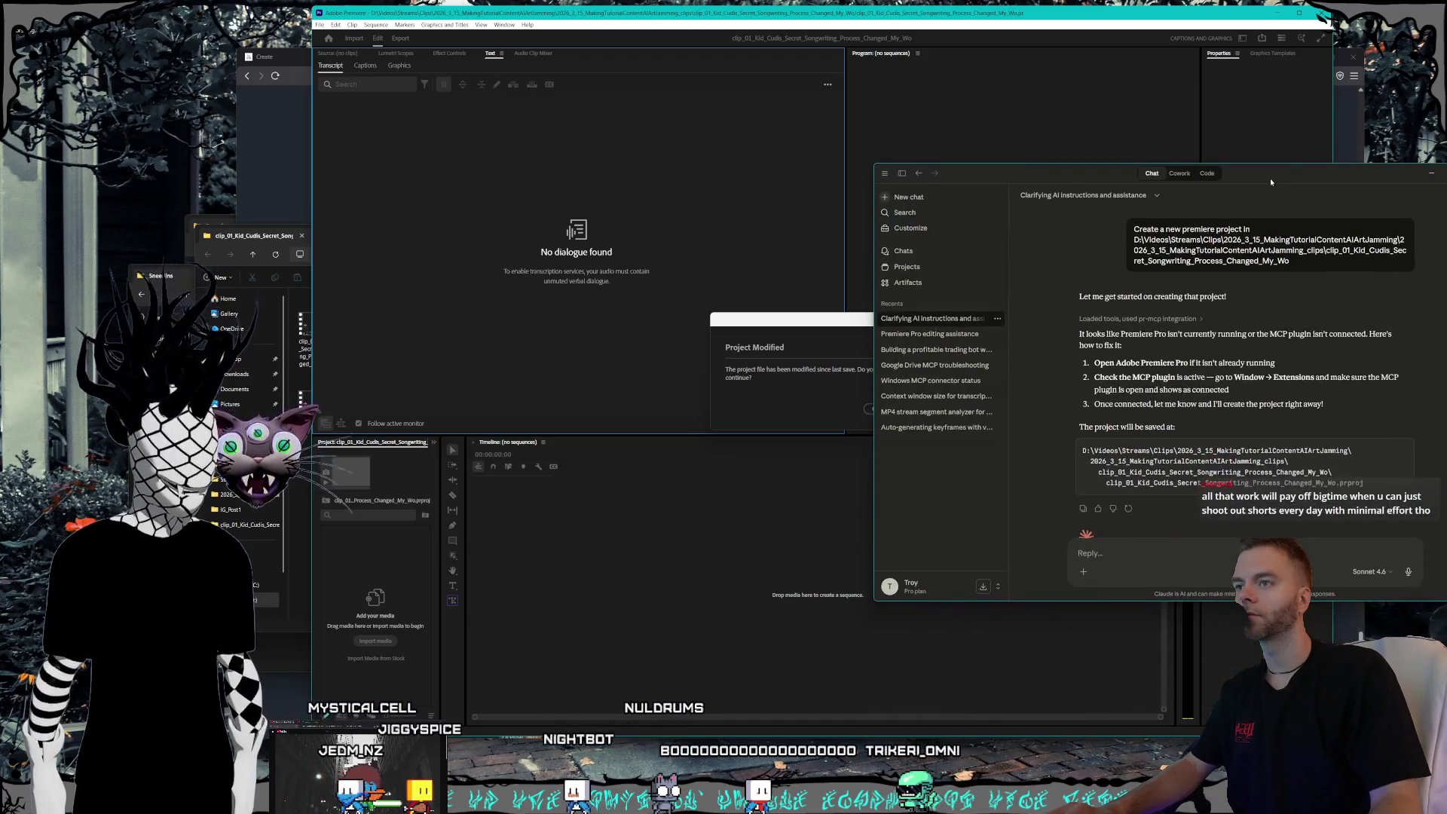
- Dismiss Premiere's Project Modified warning and its follow-up prompt
left_click(832, 375)
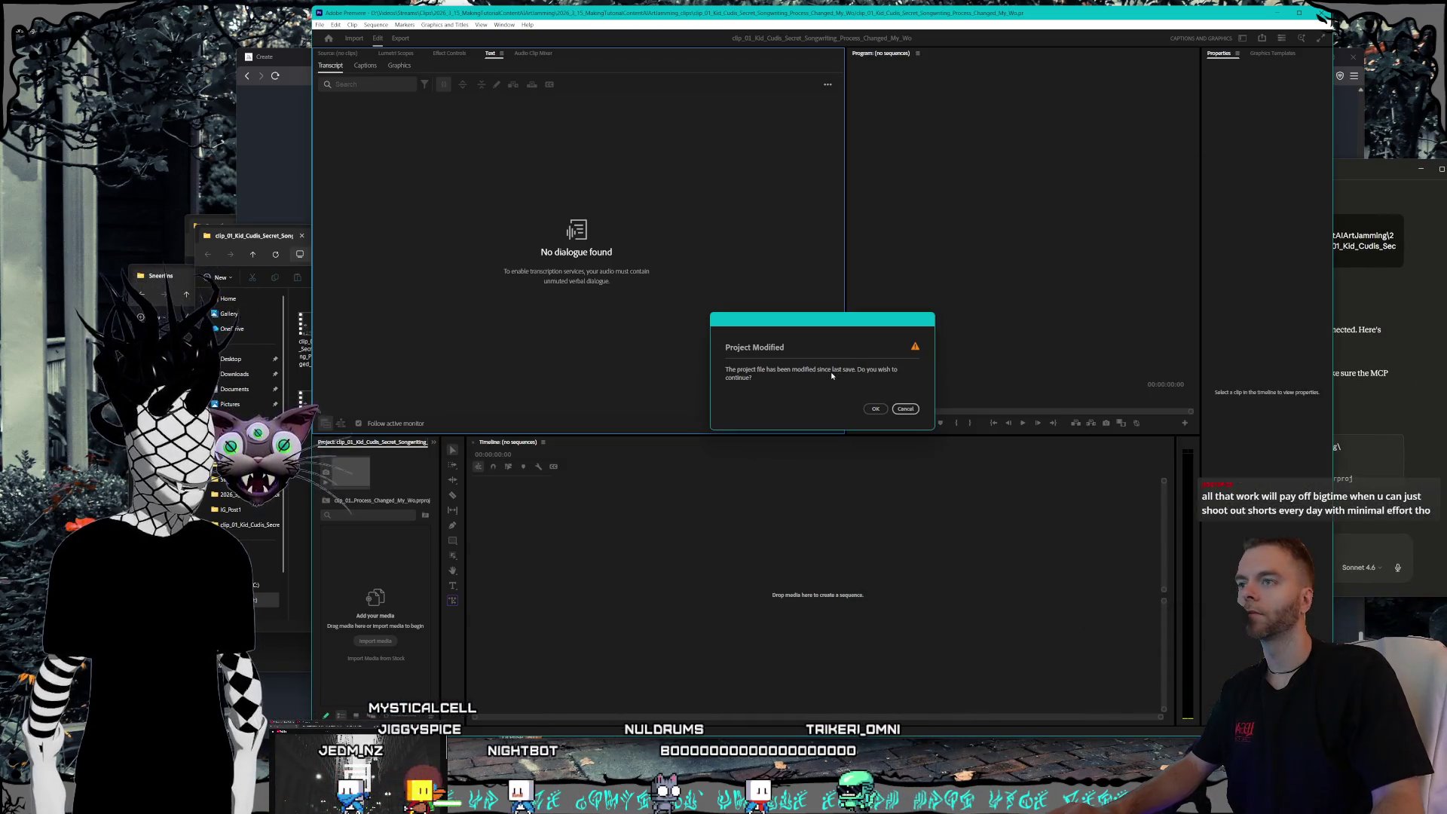
left_click(875, 409)
left_click(905, 439)
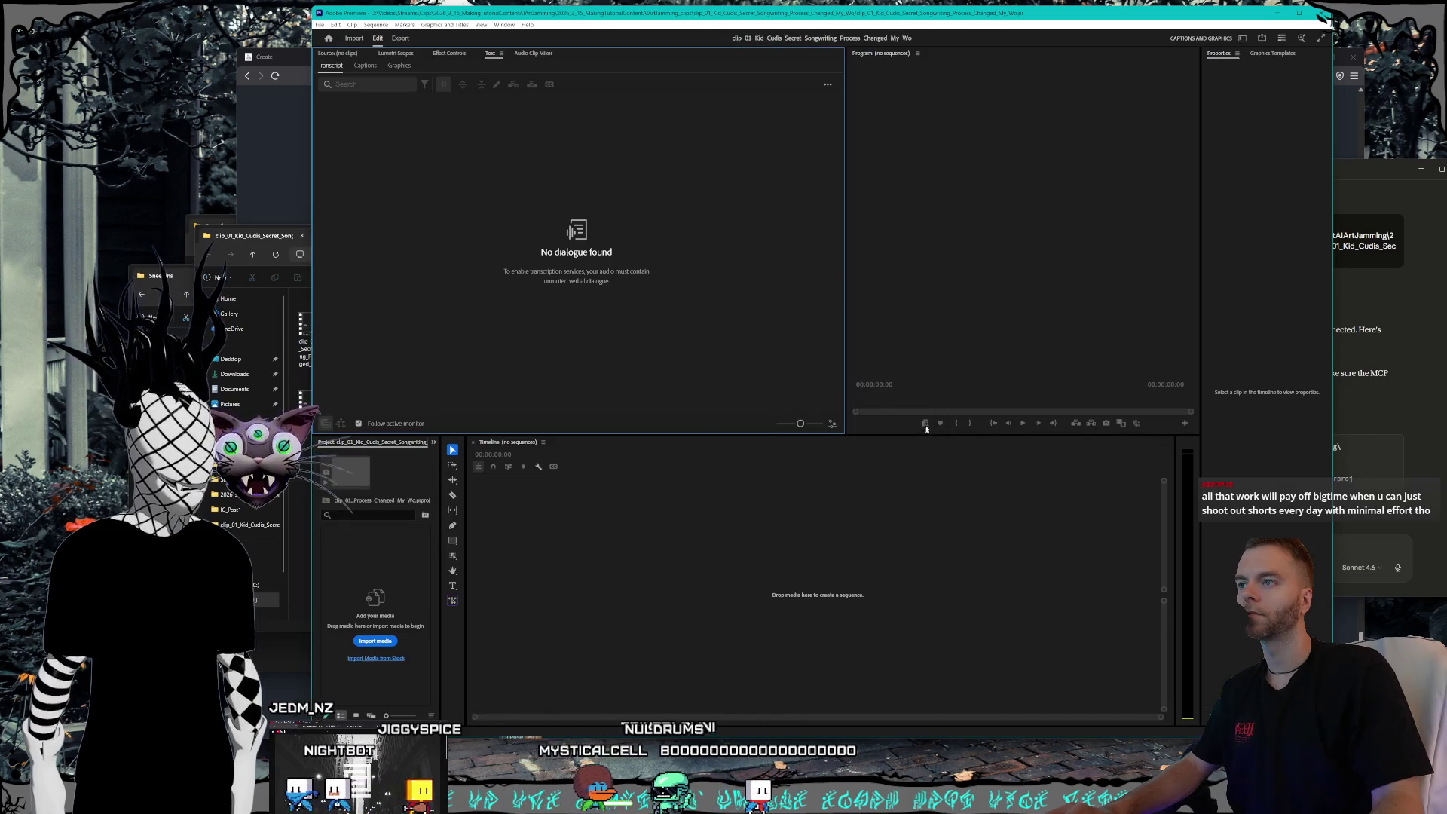
- Check the clip folder's files, then return to Premiere and the Claude chat
mouse_move(1346, 181)
left_mouse_down()
mouse_move(1156, 173)
mouse_move(1202, 162)
left_mouse_up()
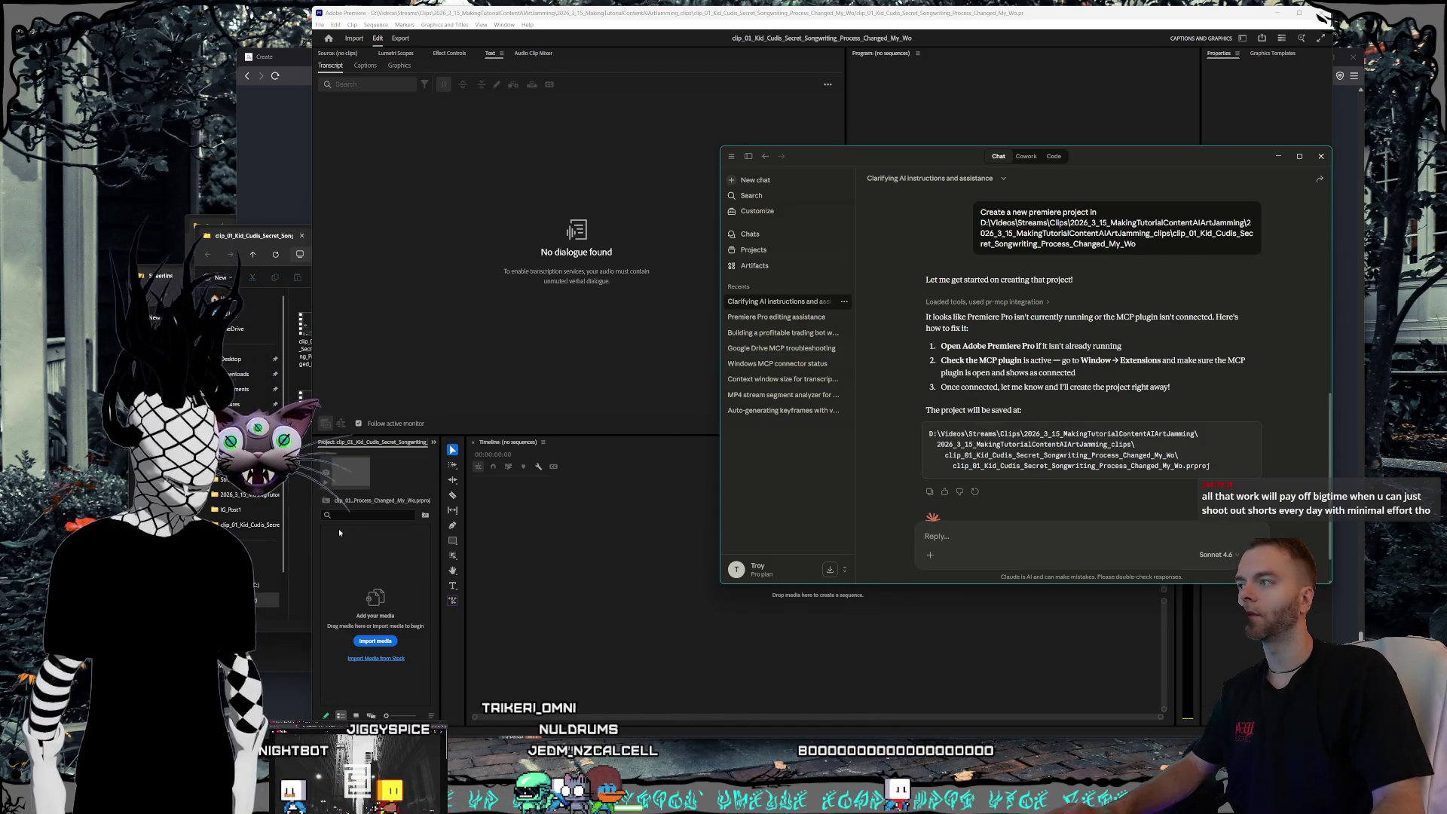
left_click(302, 543)
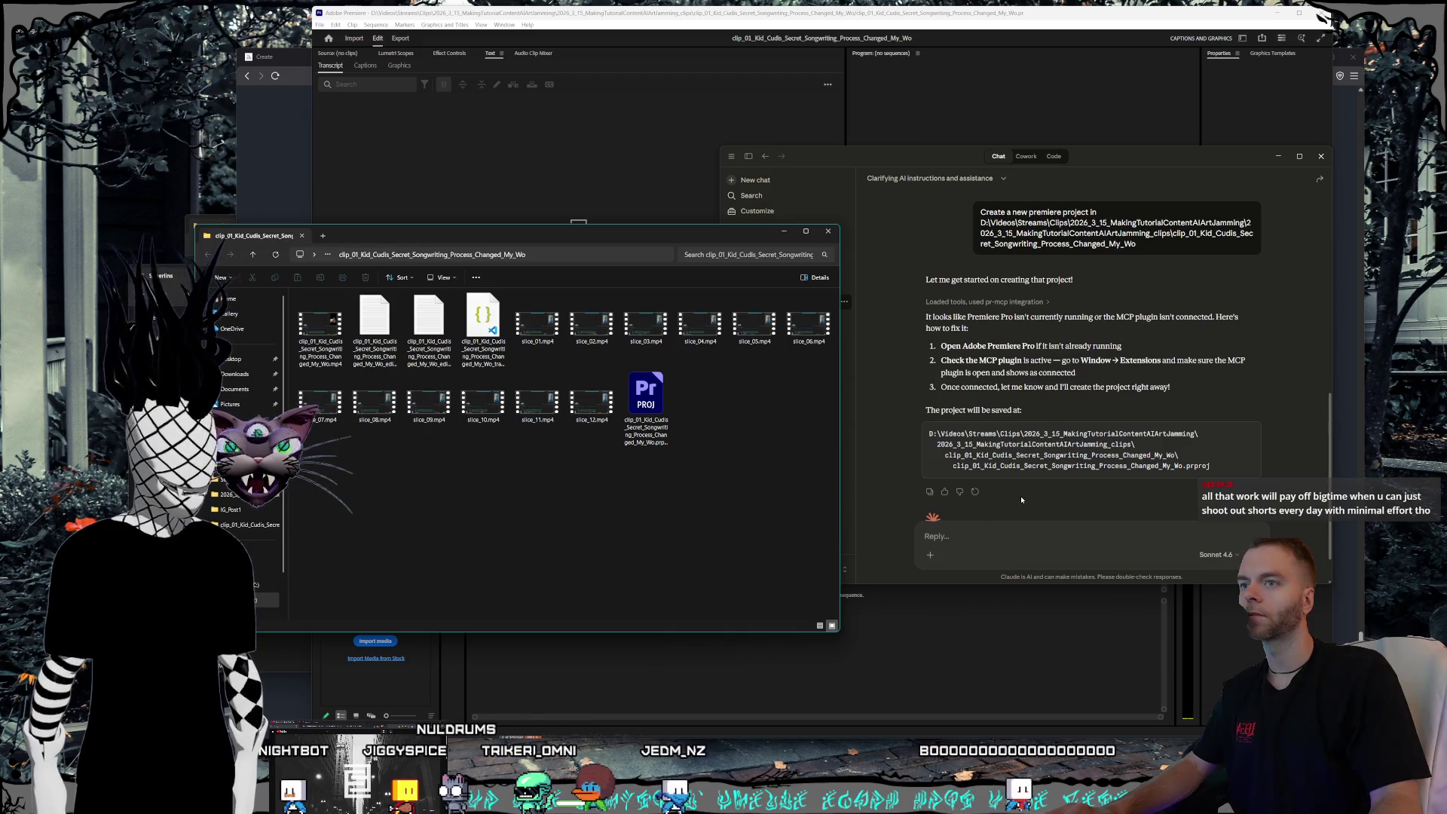
left_click(654, 60)
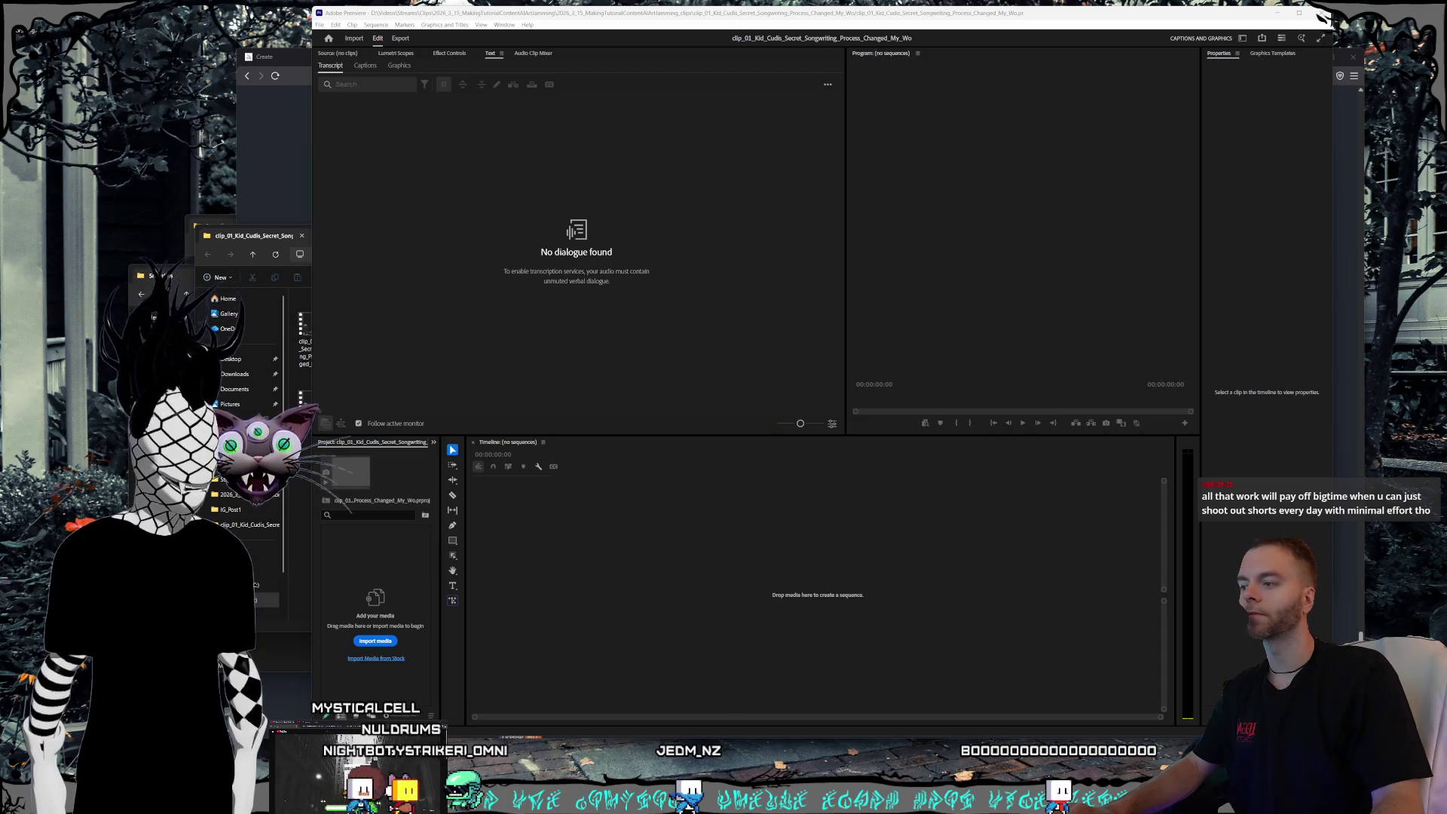
key("alt+Tab")
- Write that the project is open and ask to import the folder's videos into a new shorts sequence without Windows-MCP
type("the pro")
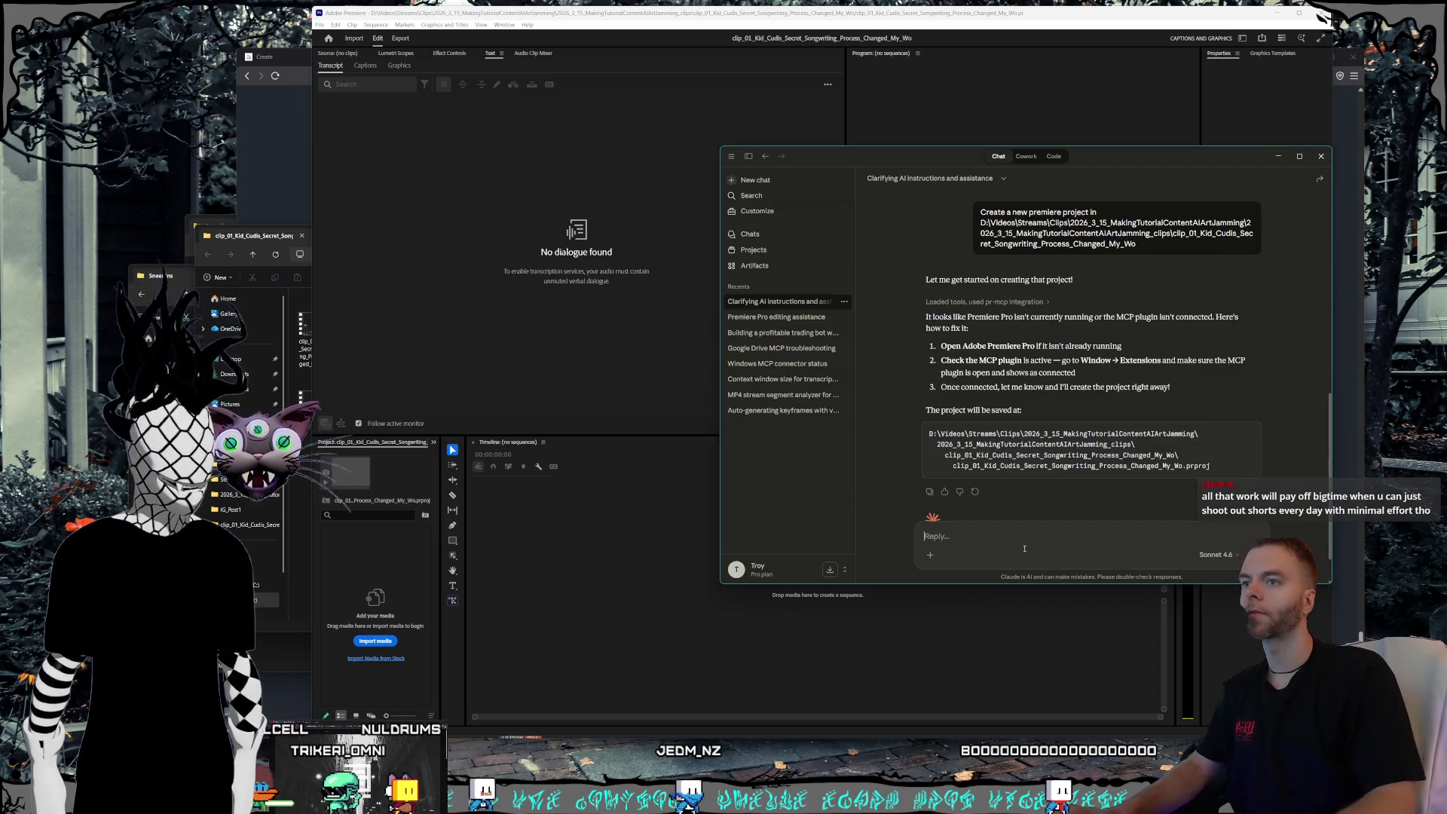
type("ject")
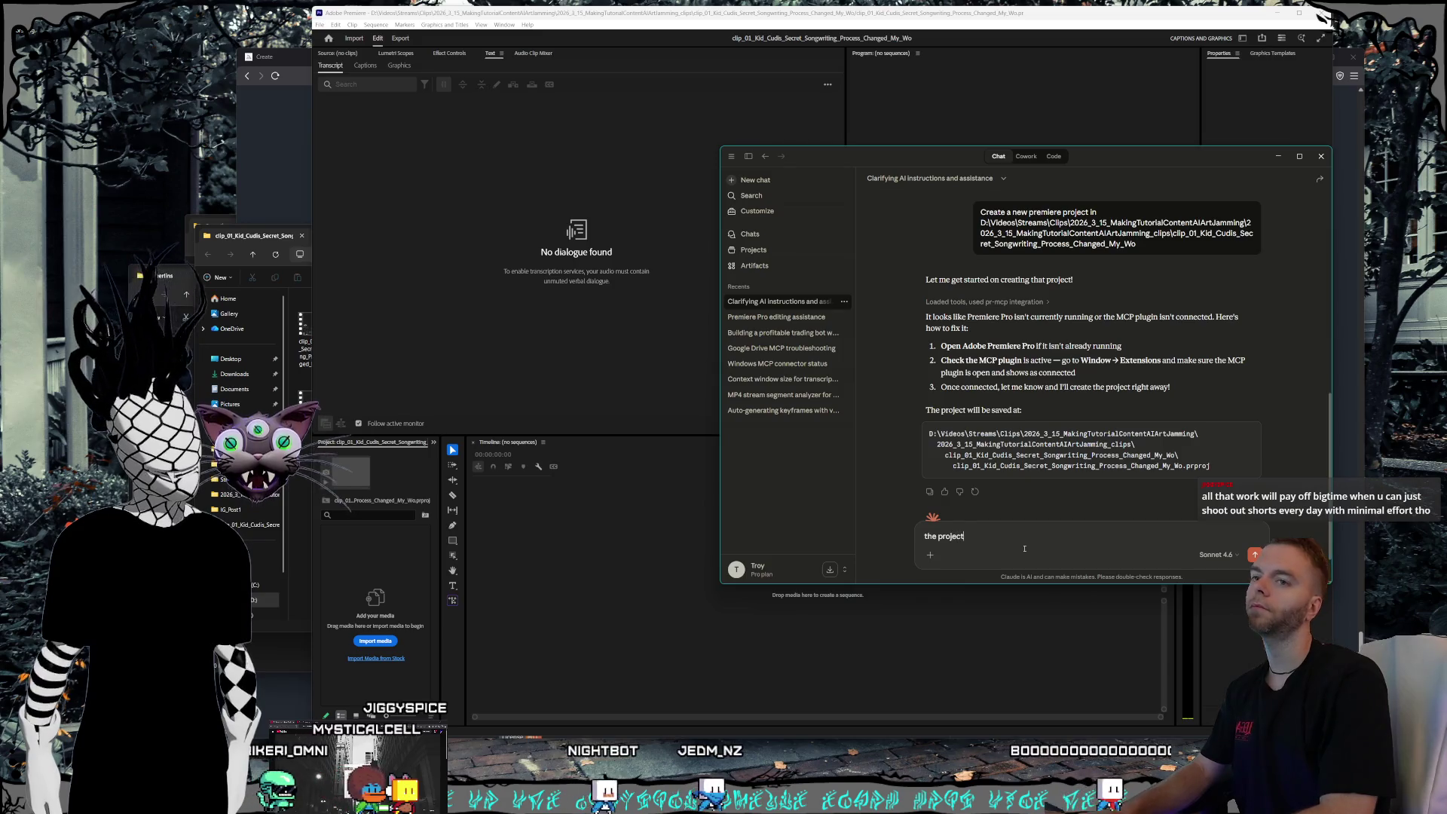
type(" was created")
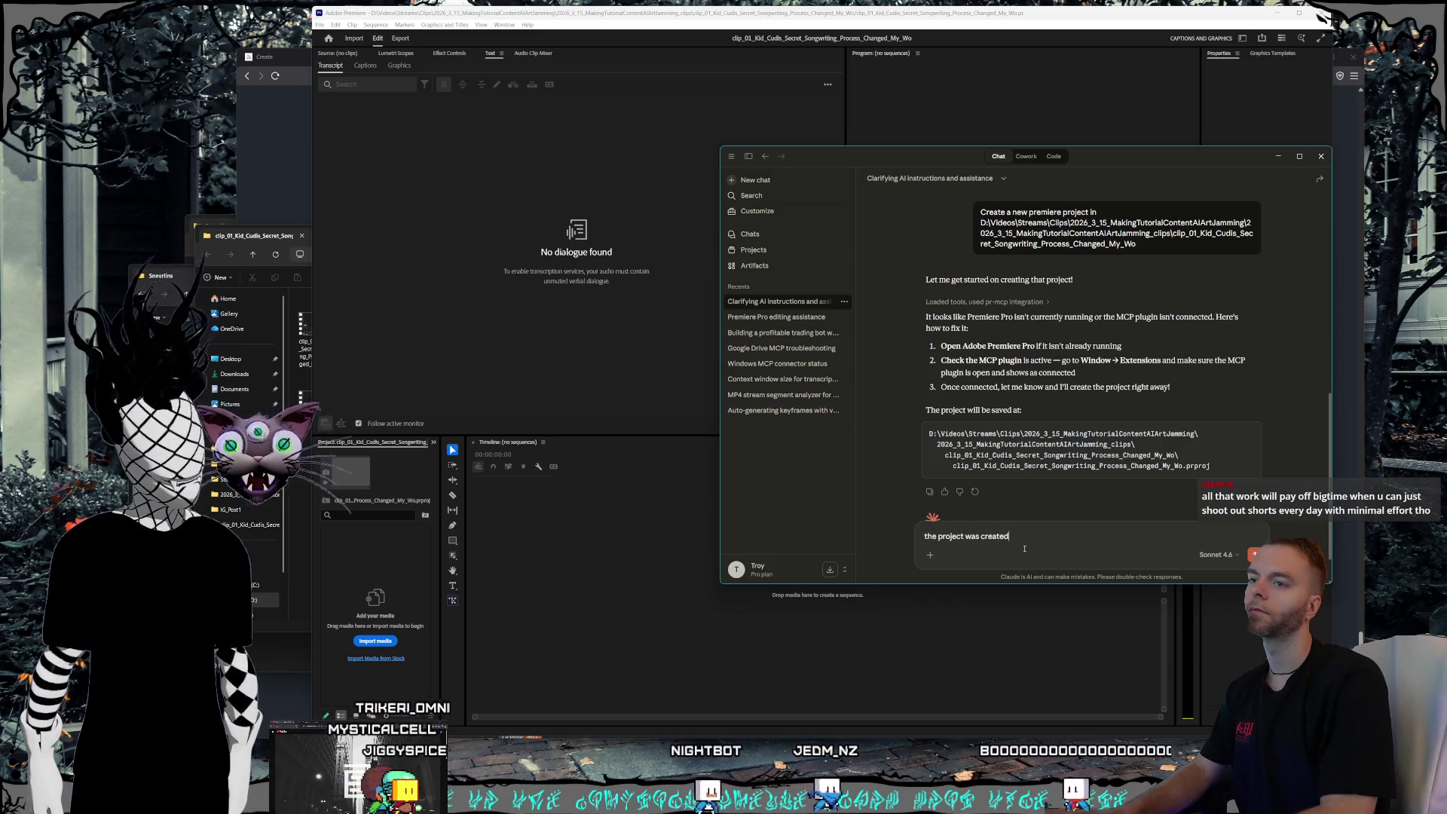
type(" and is open right now")
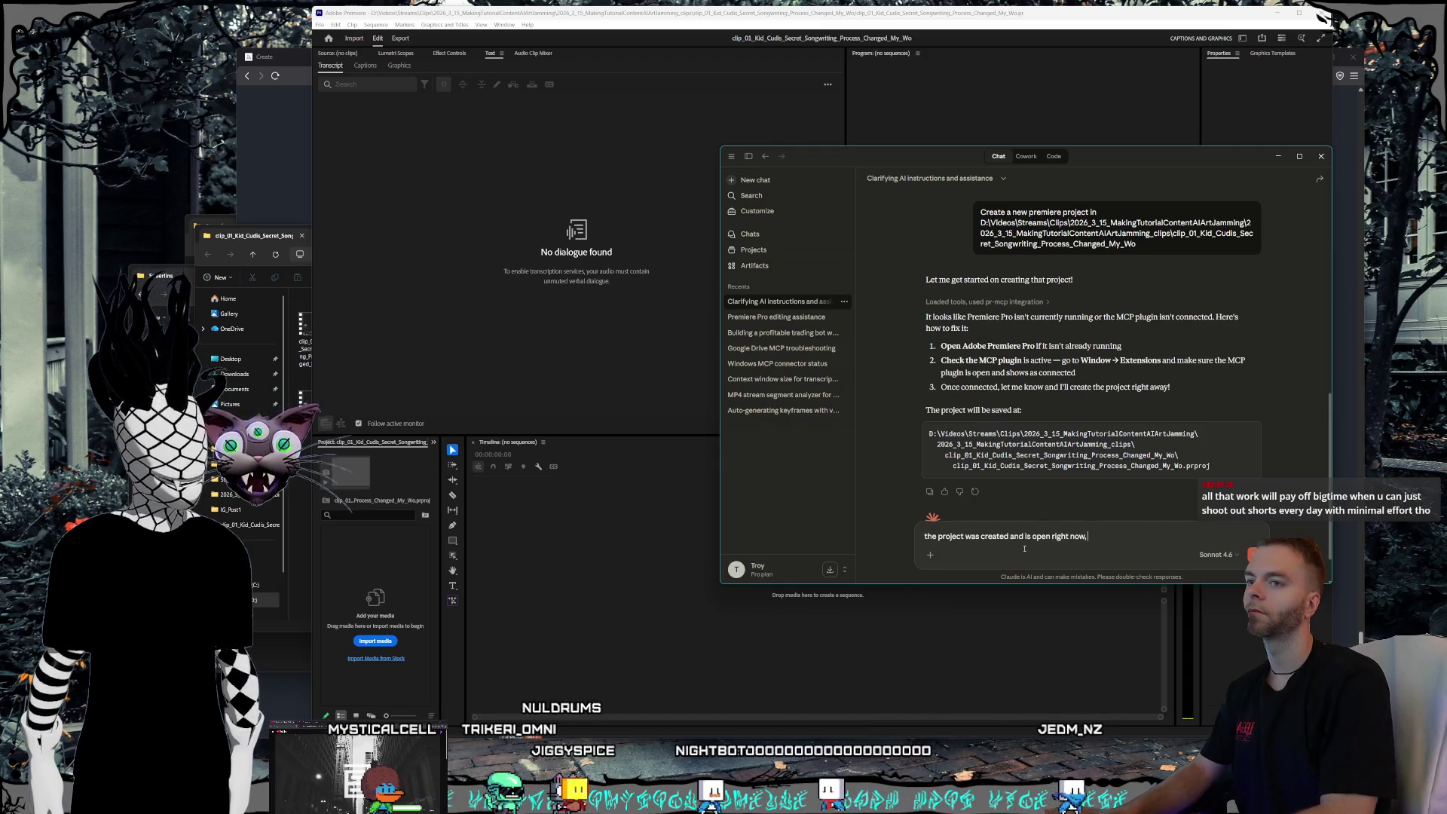
type(",")
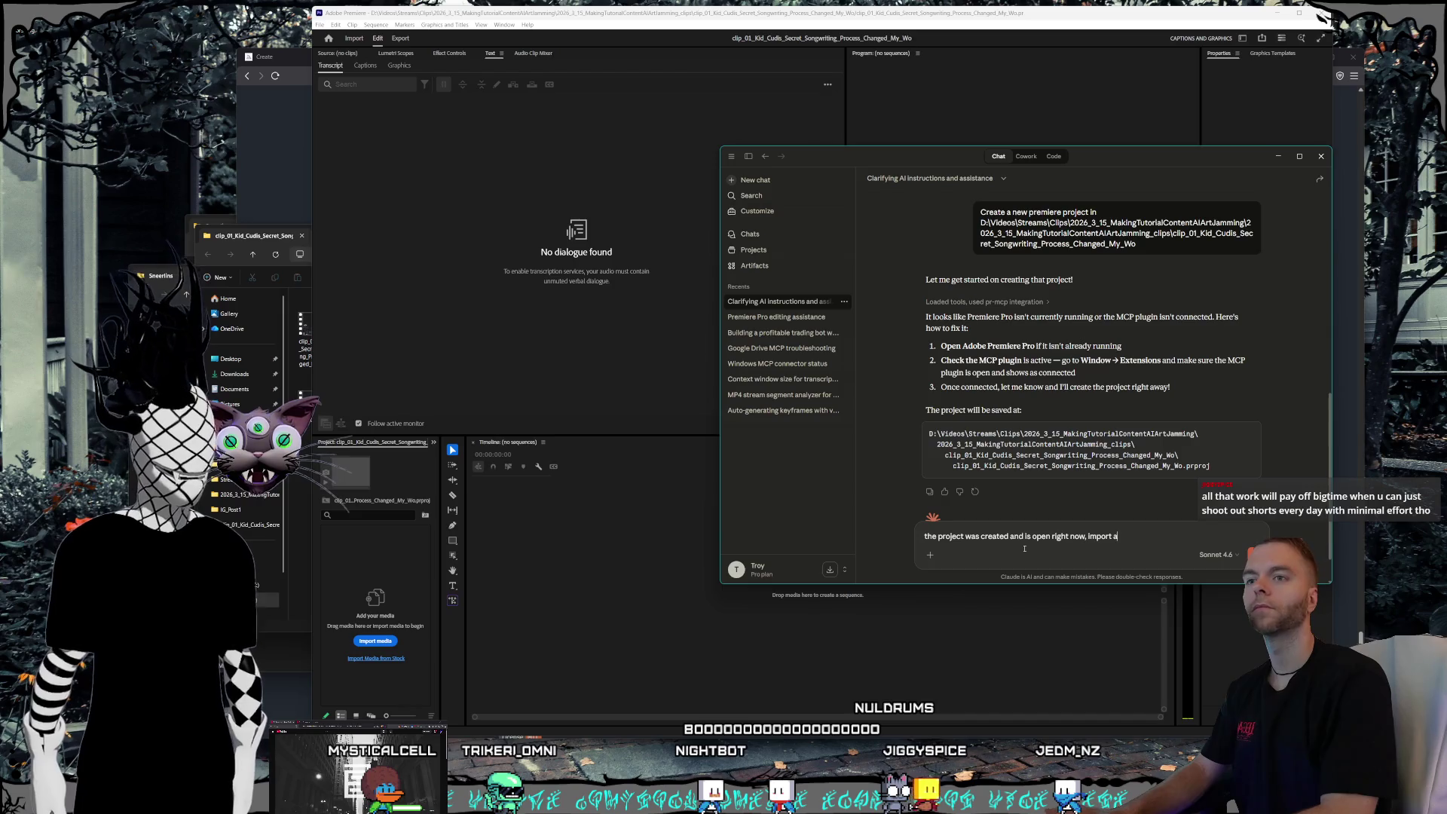
type("files in the")
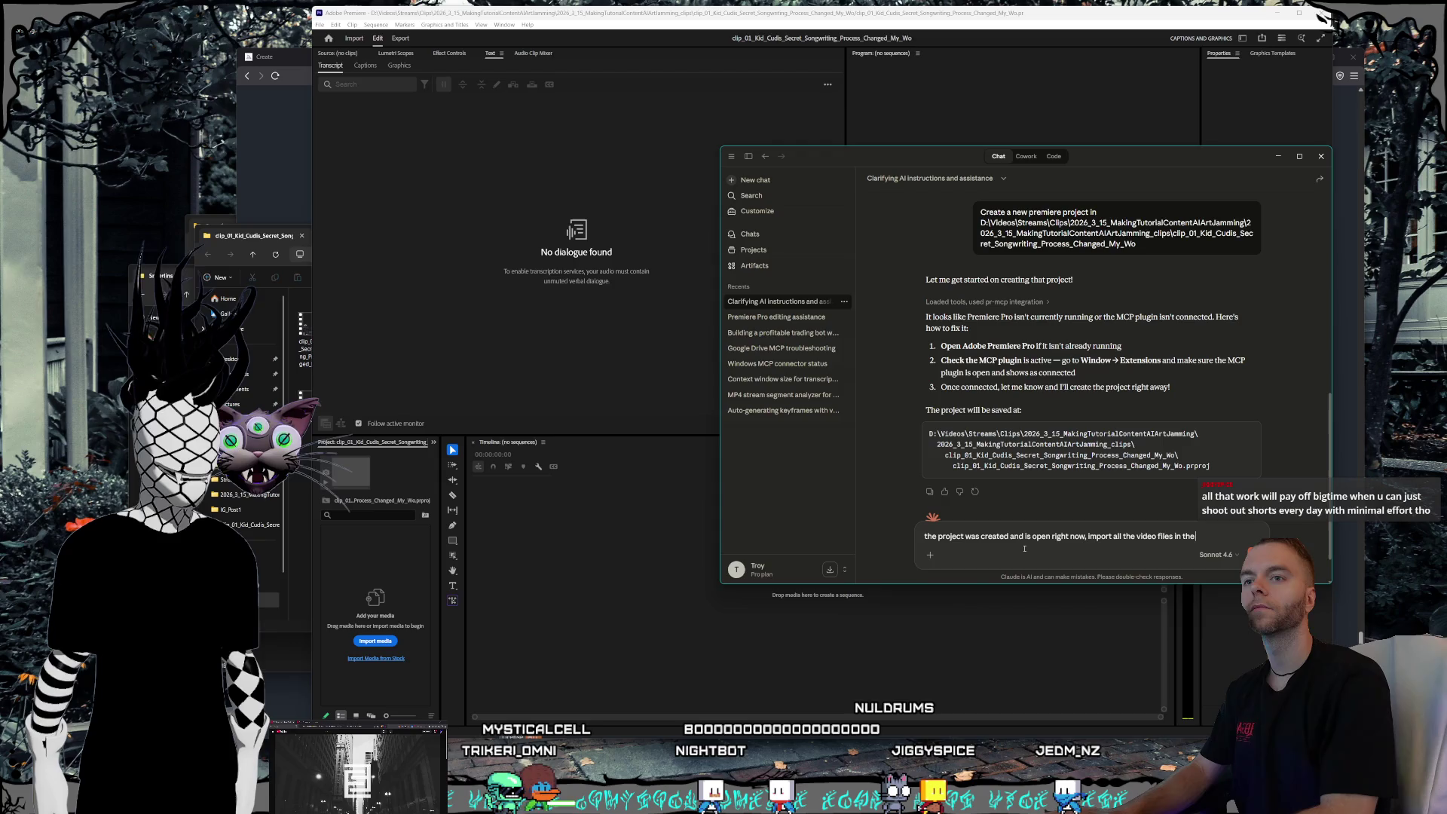
type(" same folder")
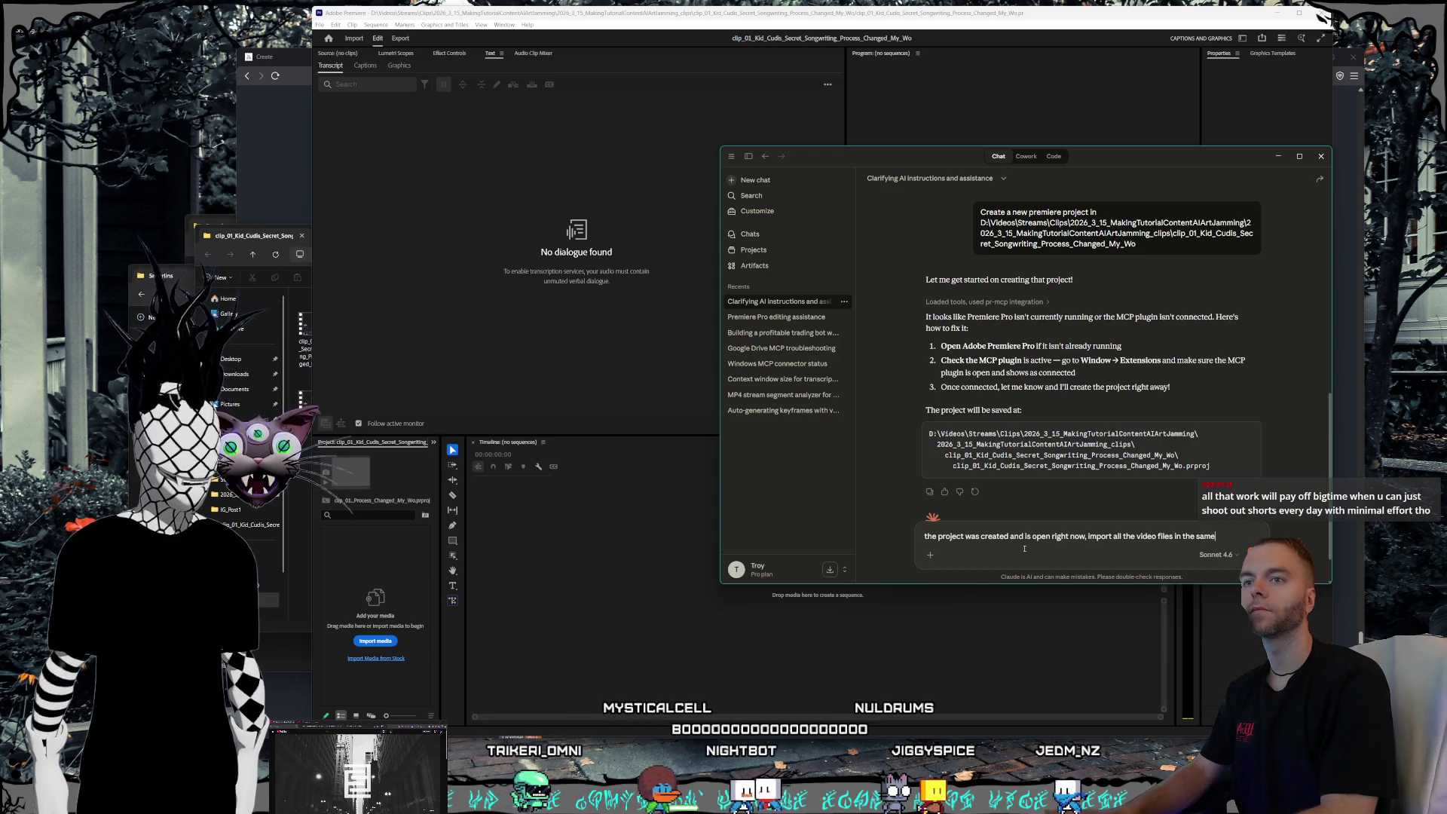
type(", the")
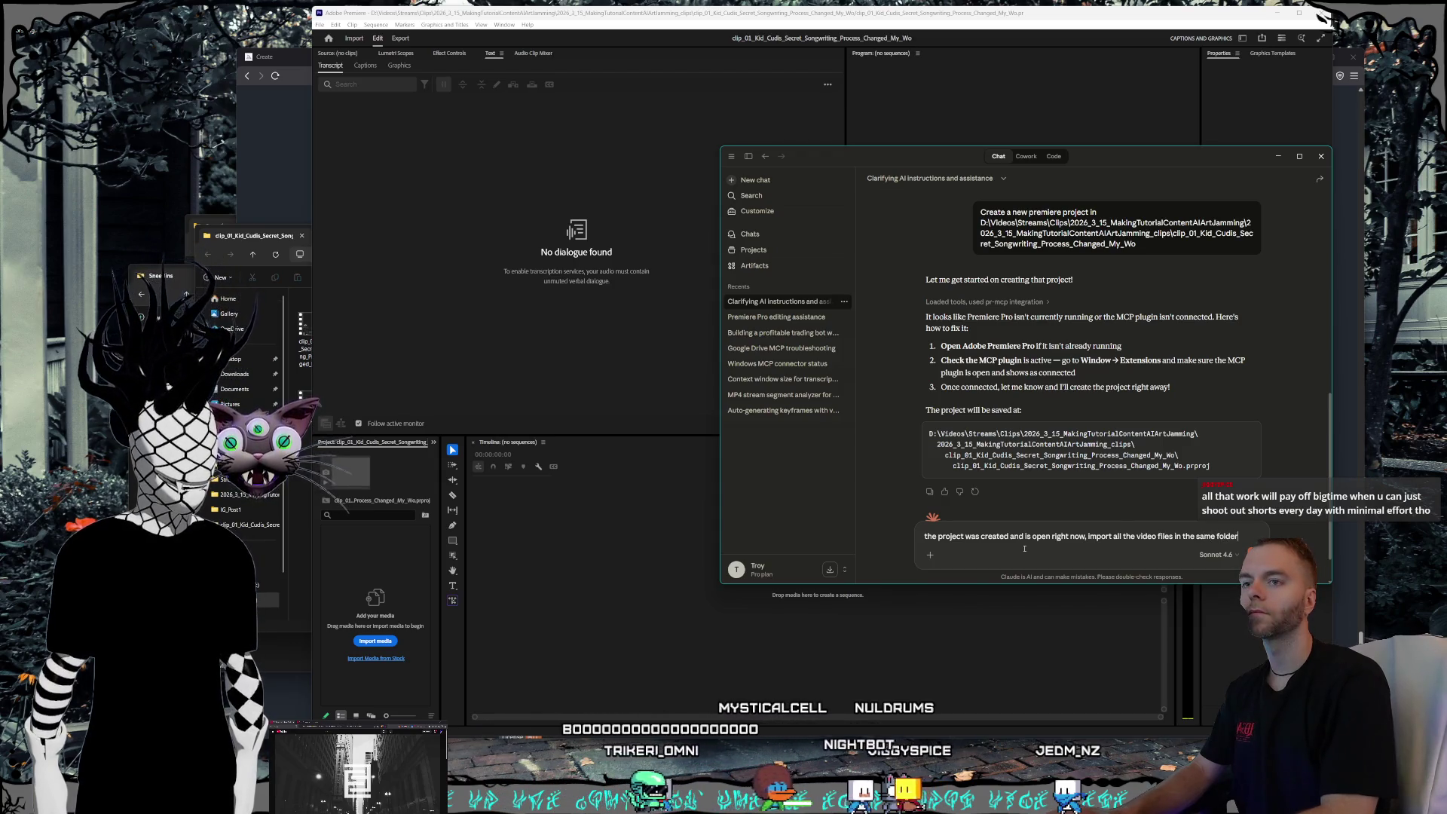
type("n make a")
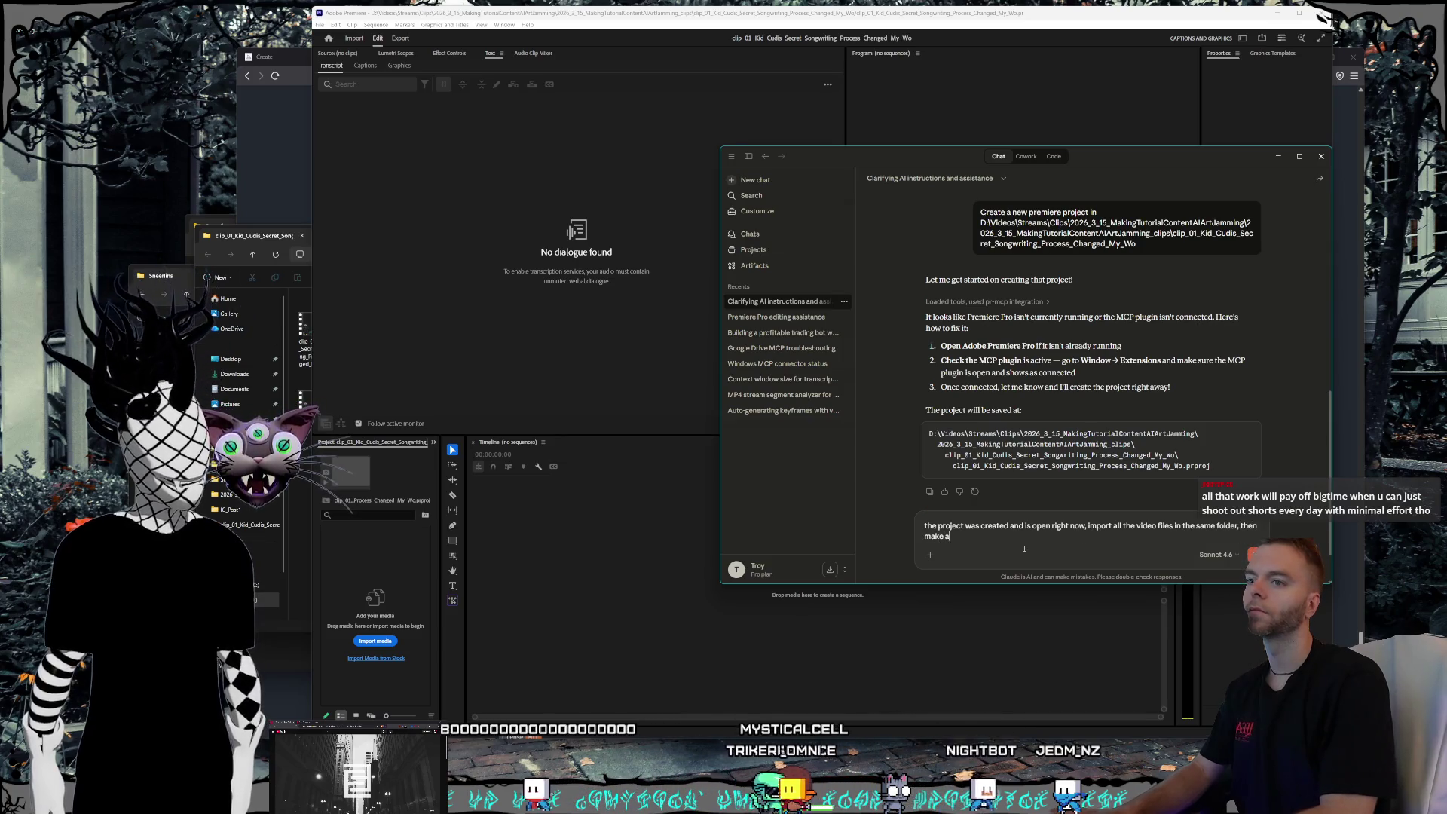
type(" new shorts")
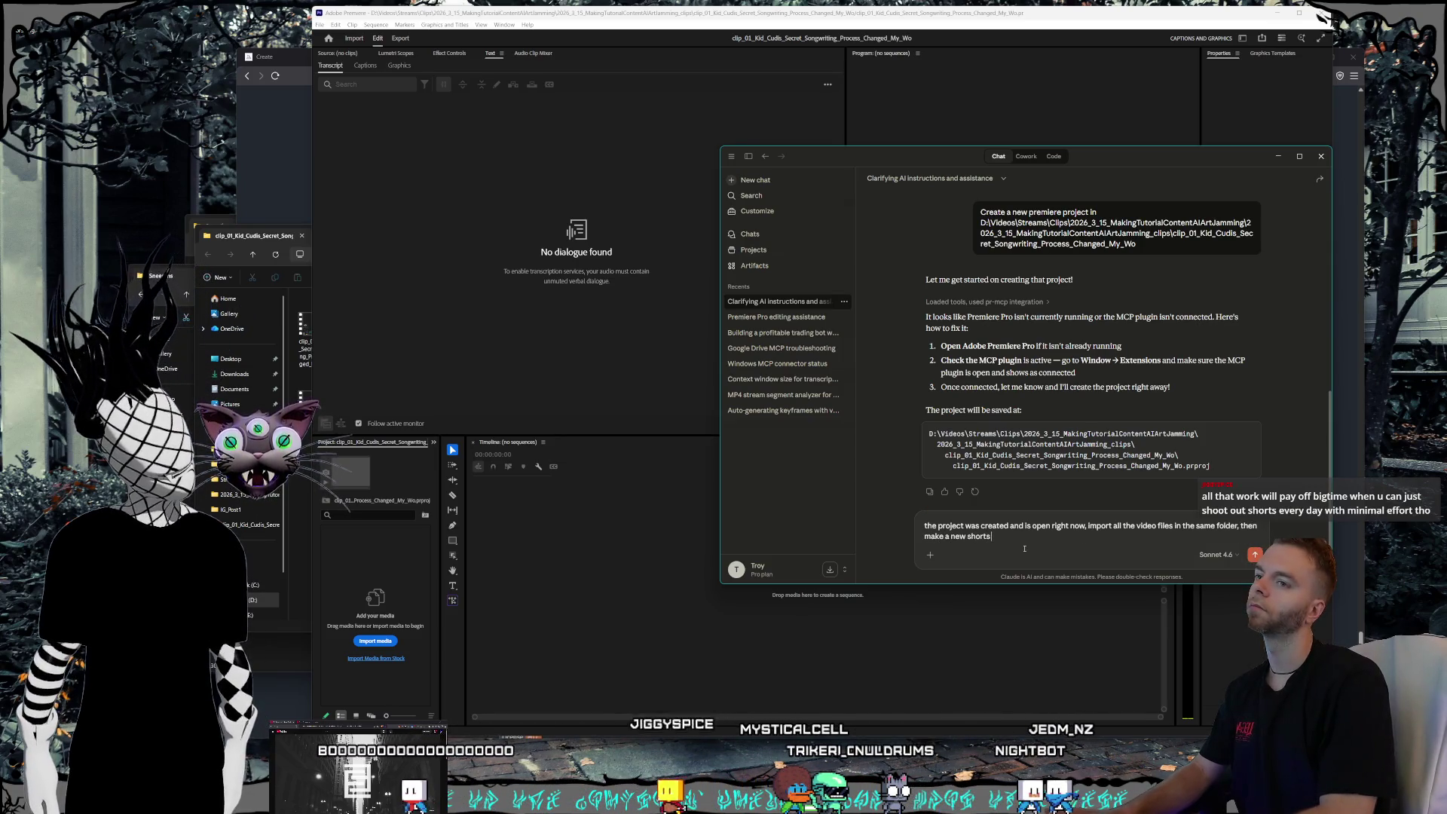
type(" sequence, do not")
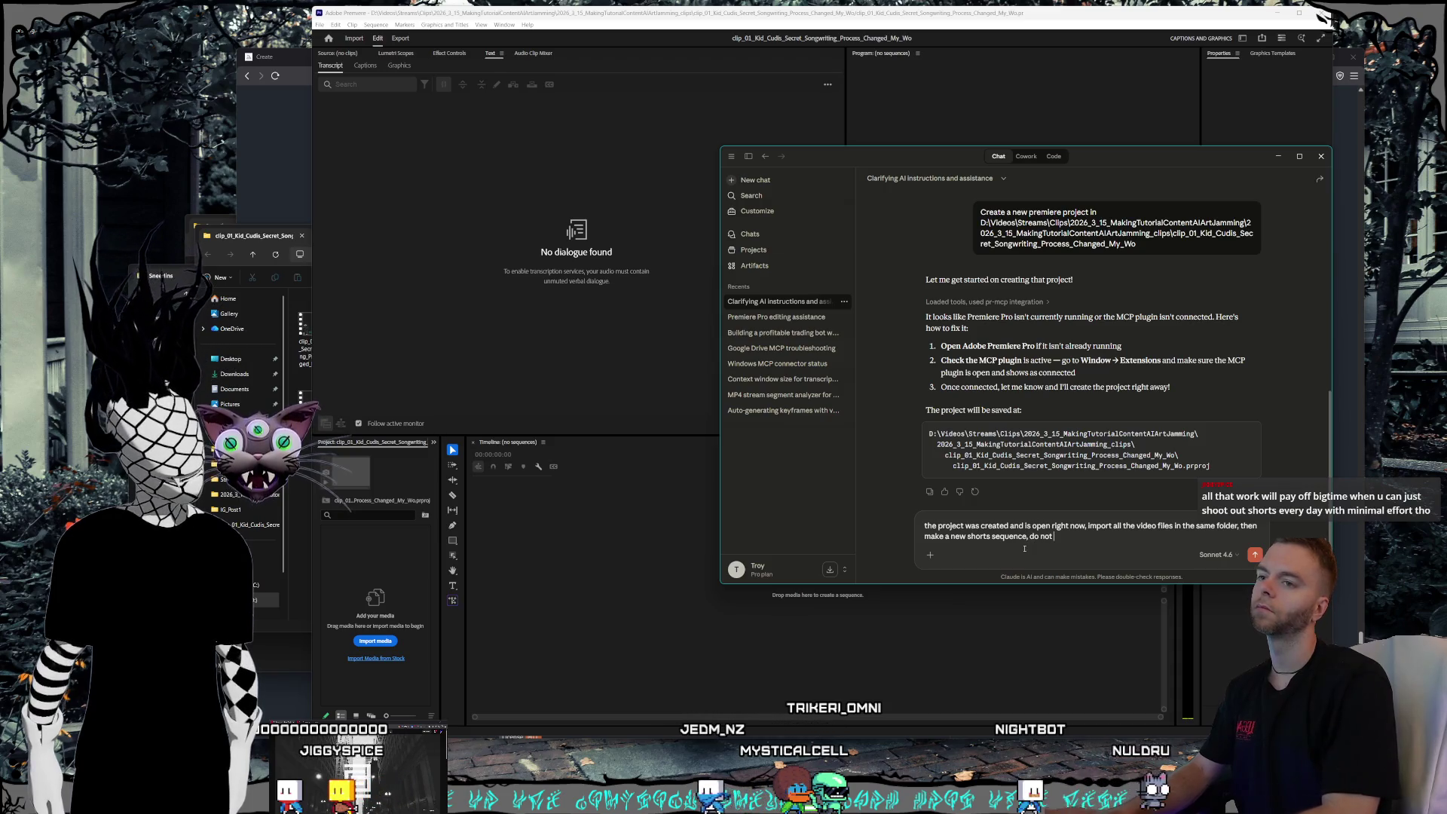
type(" use W")
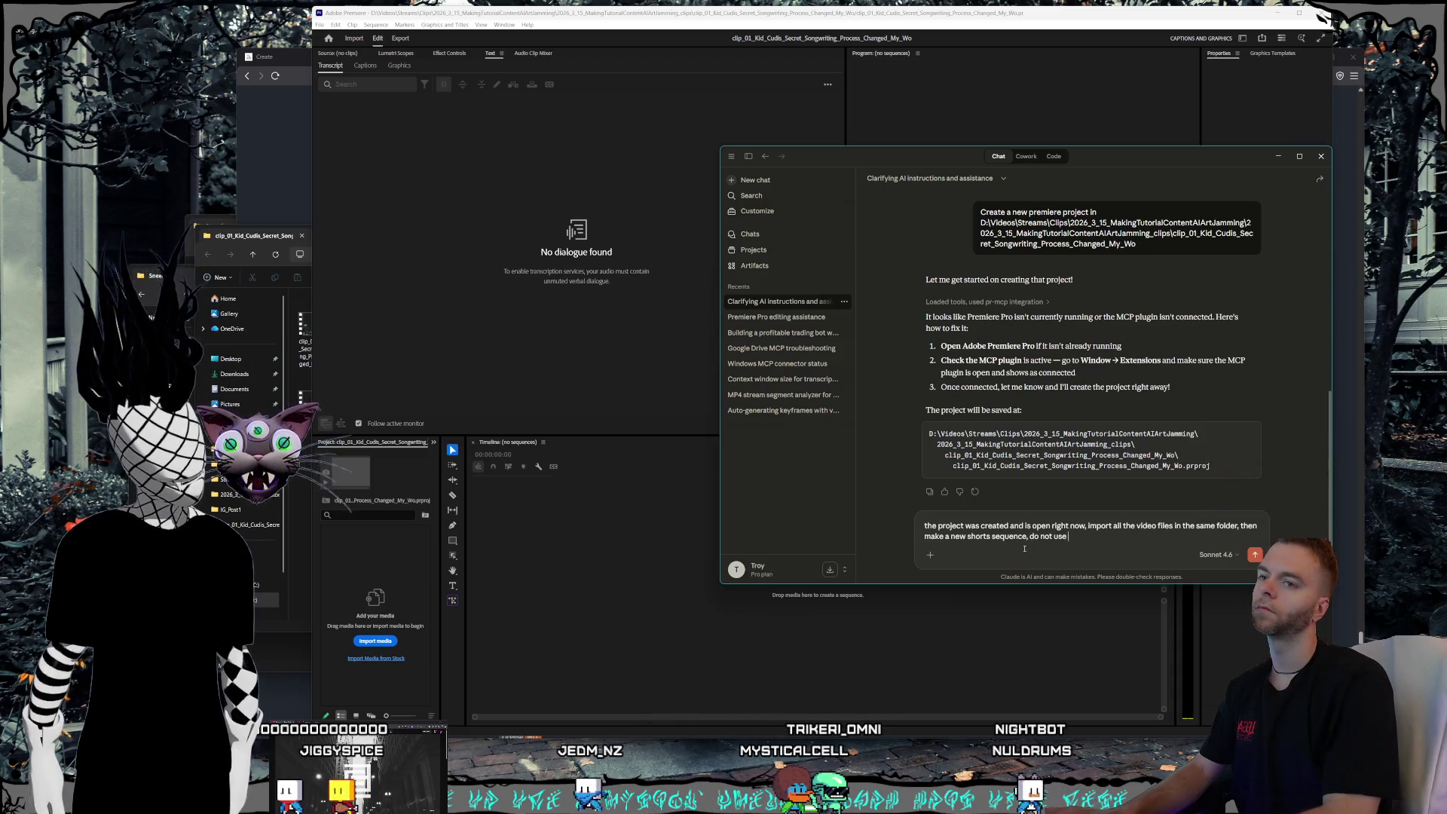
type("indo")
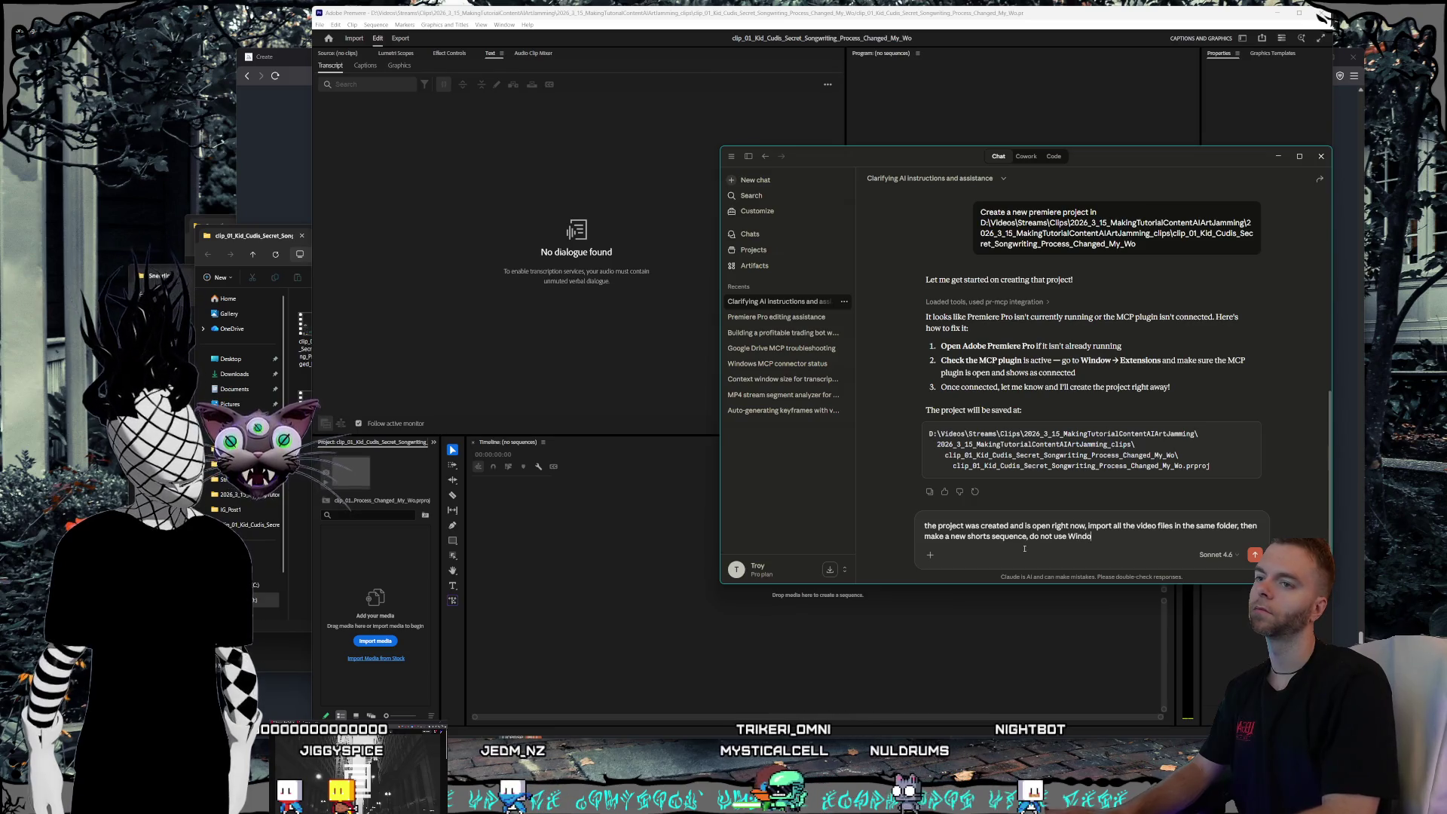
type("ws-MCP for any of these tasks,")
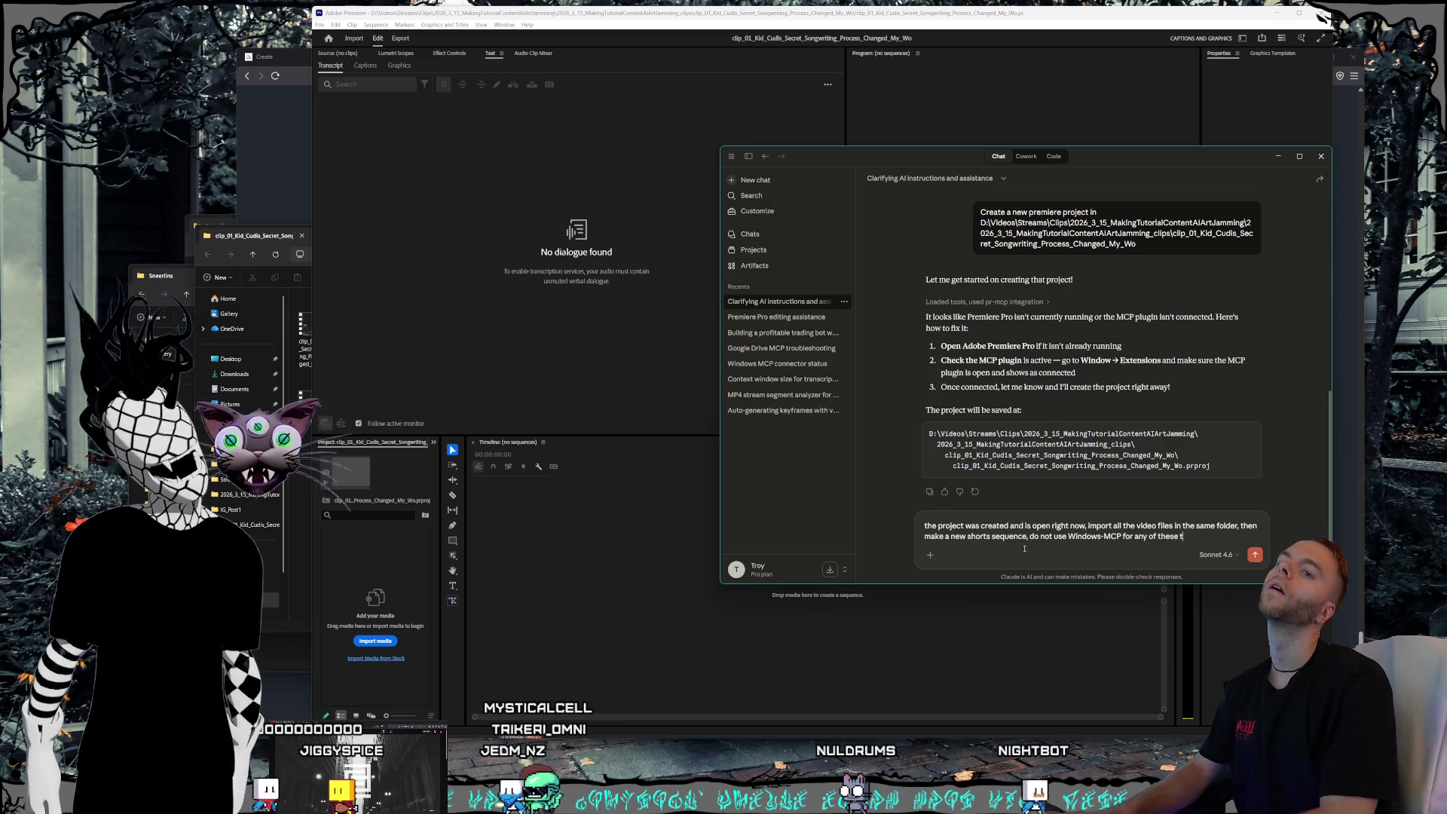
type(" if")
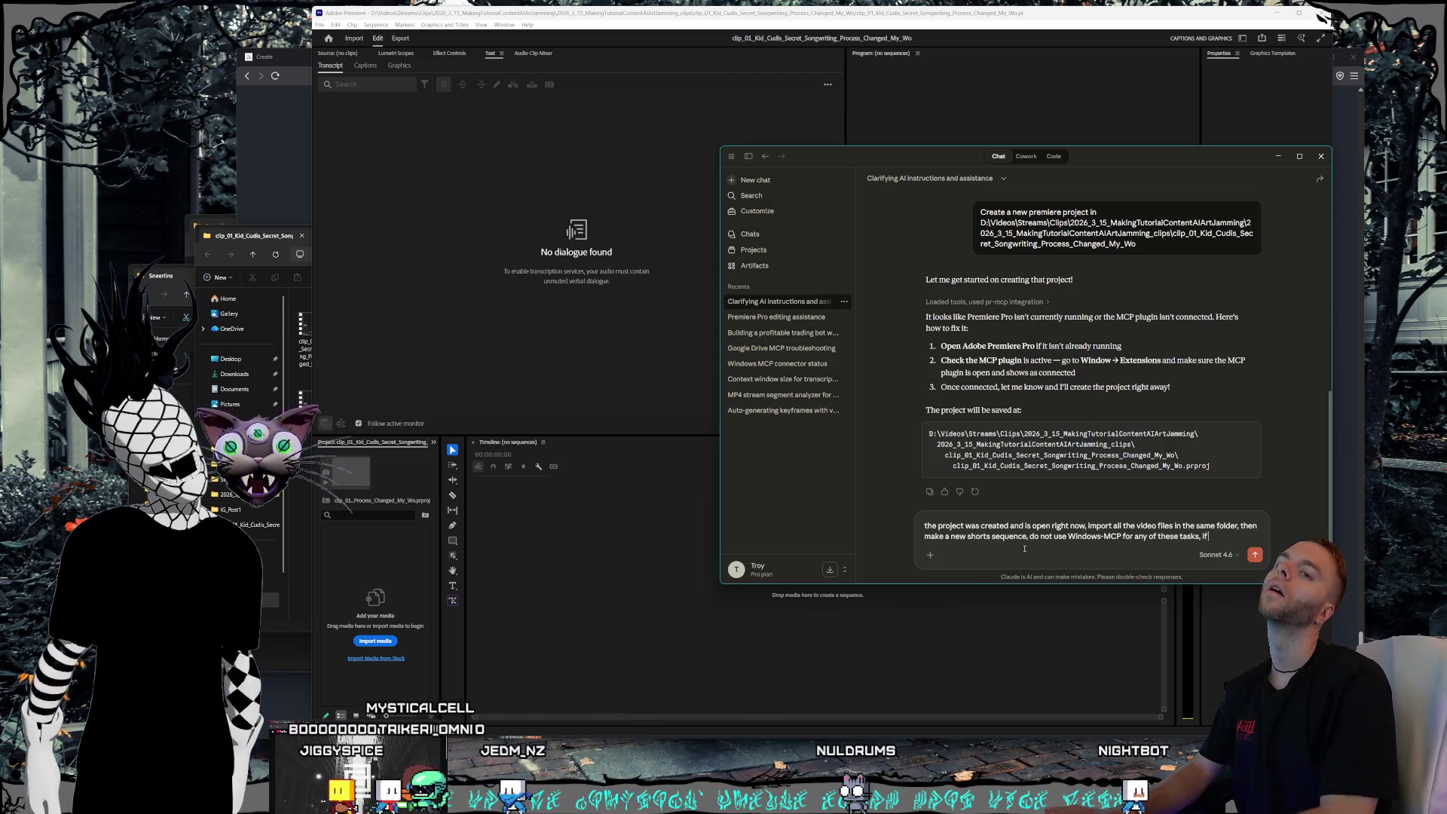
type(" it's not possible wi")
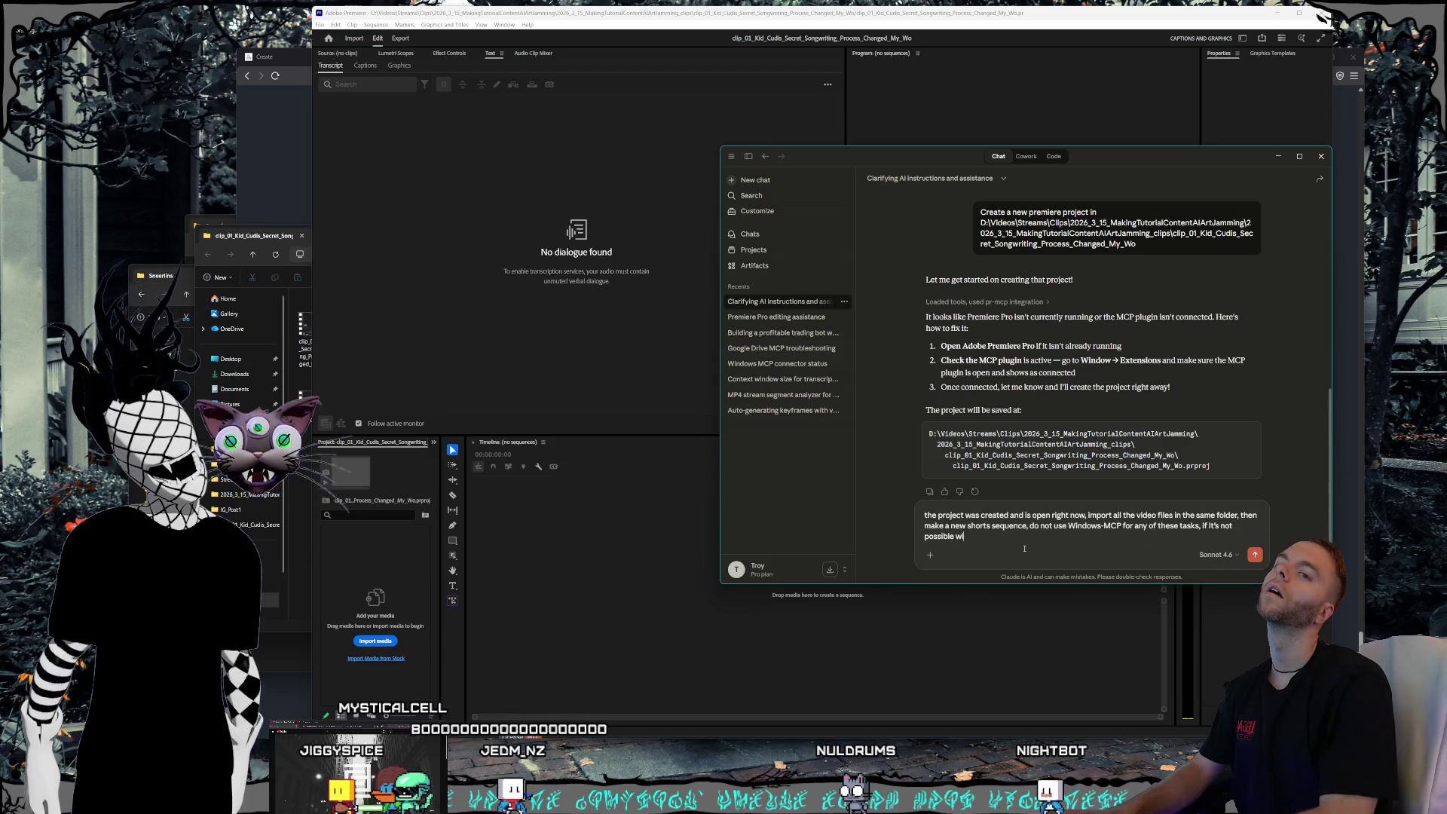
type("th premiere")
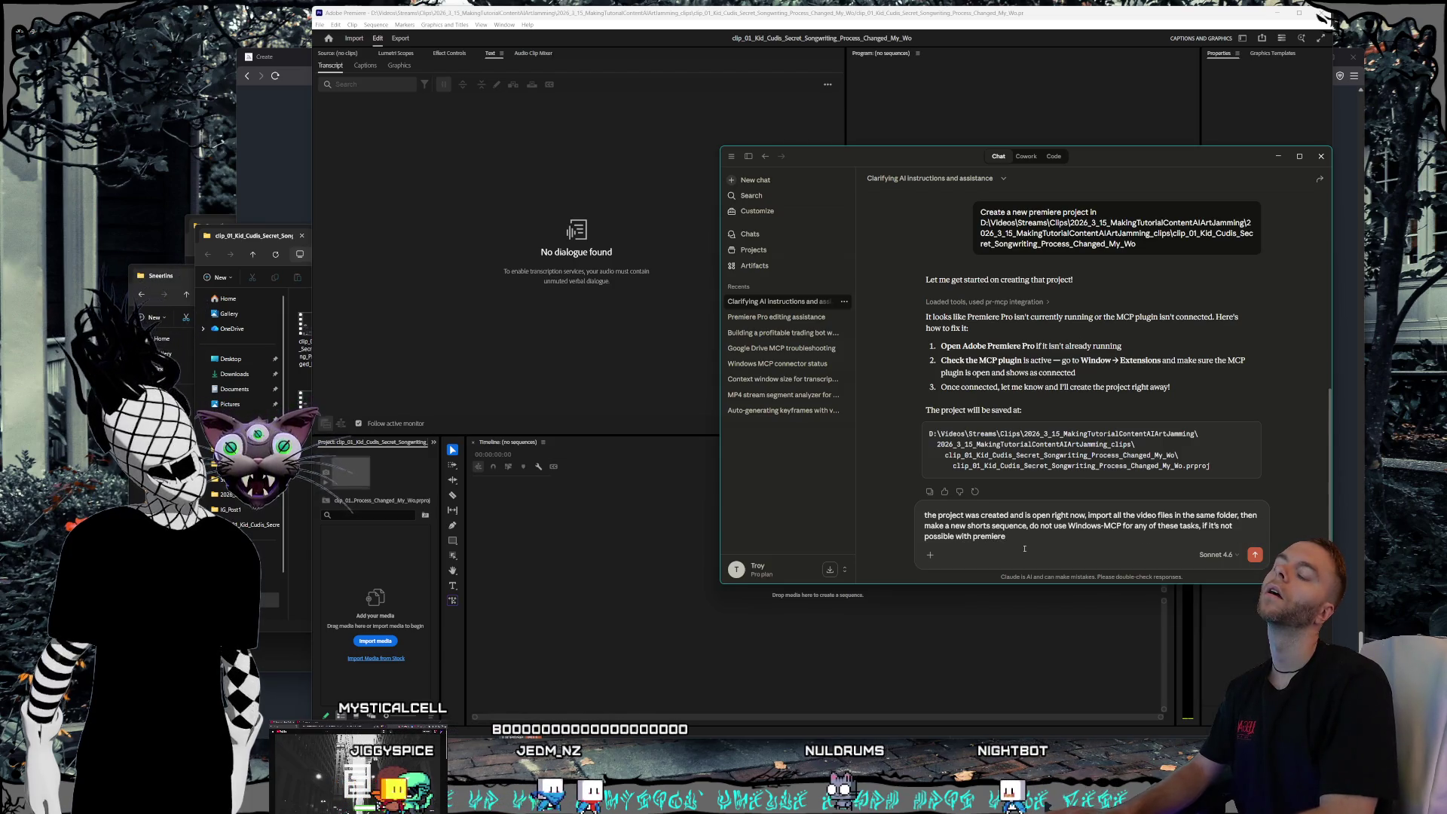
type(" mcp then stop the task")
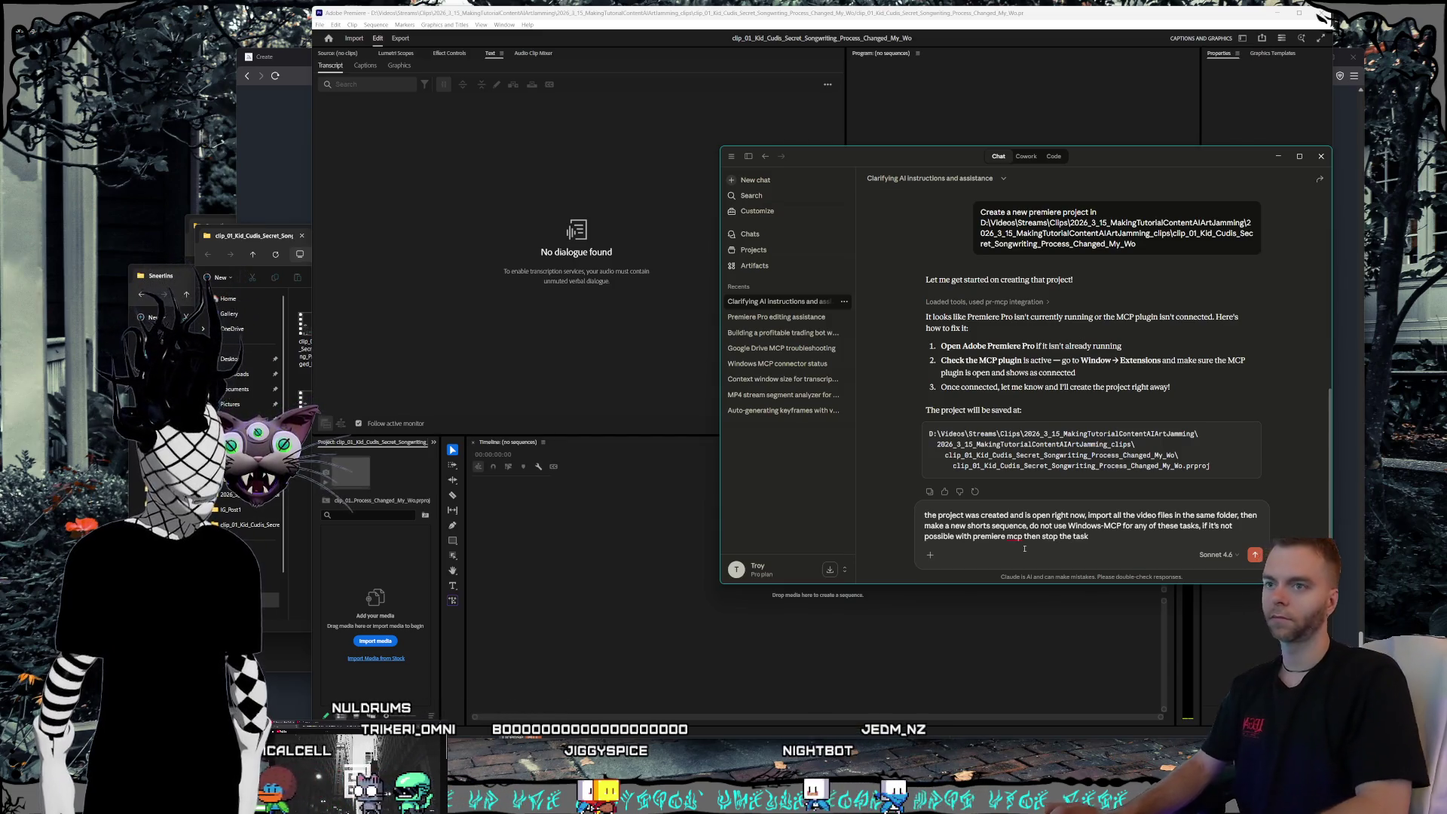
- Send the import-and-shorts-sequence request and begin a follow-up with 'ok use'
key("Return")
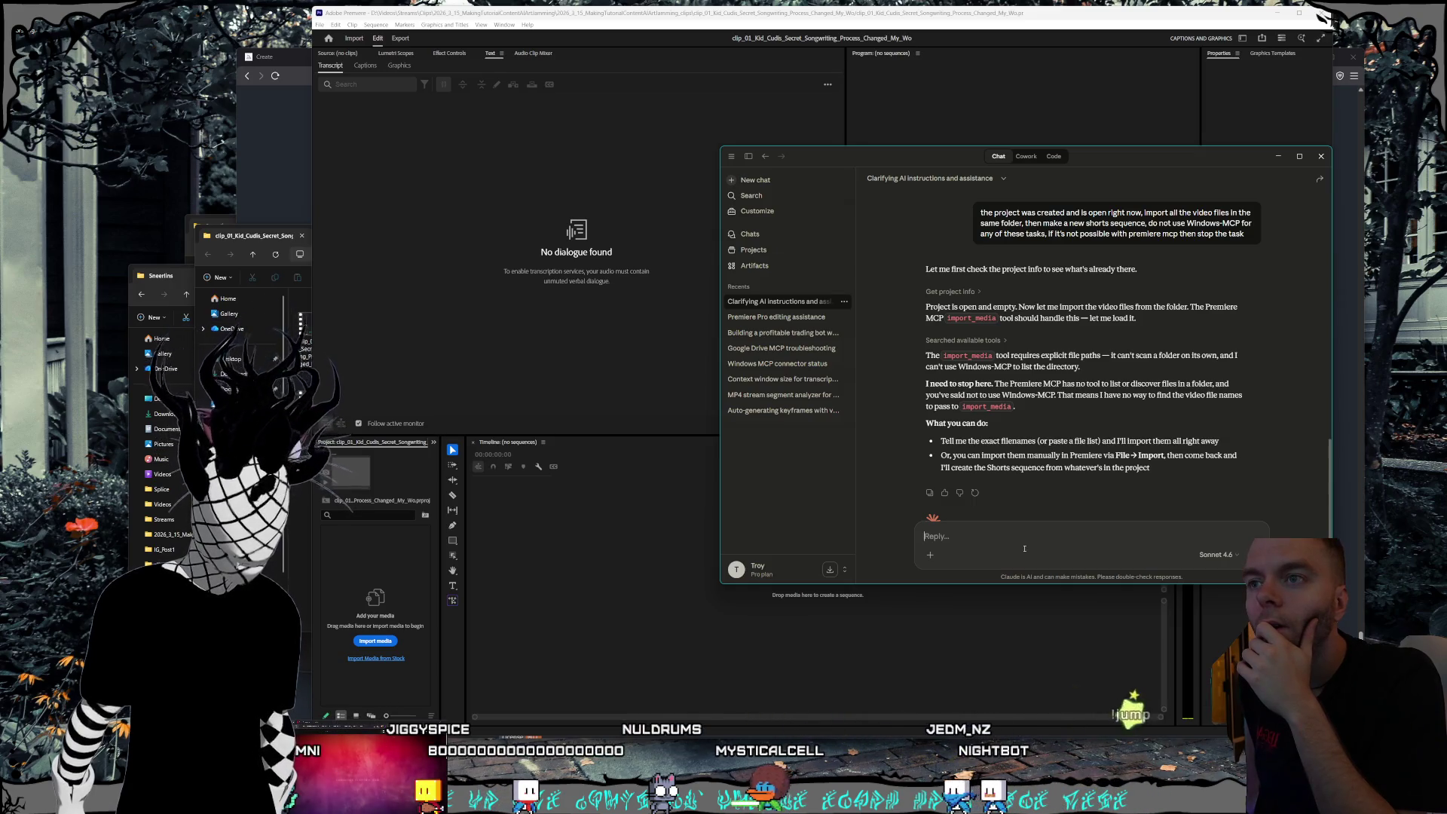
type("ok ")
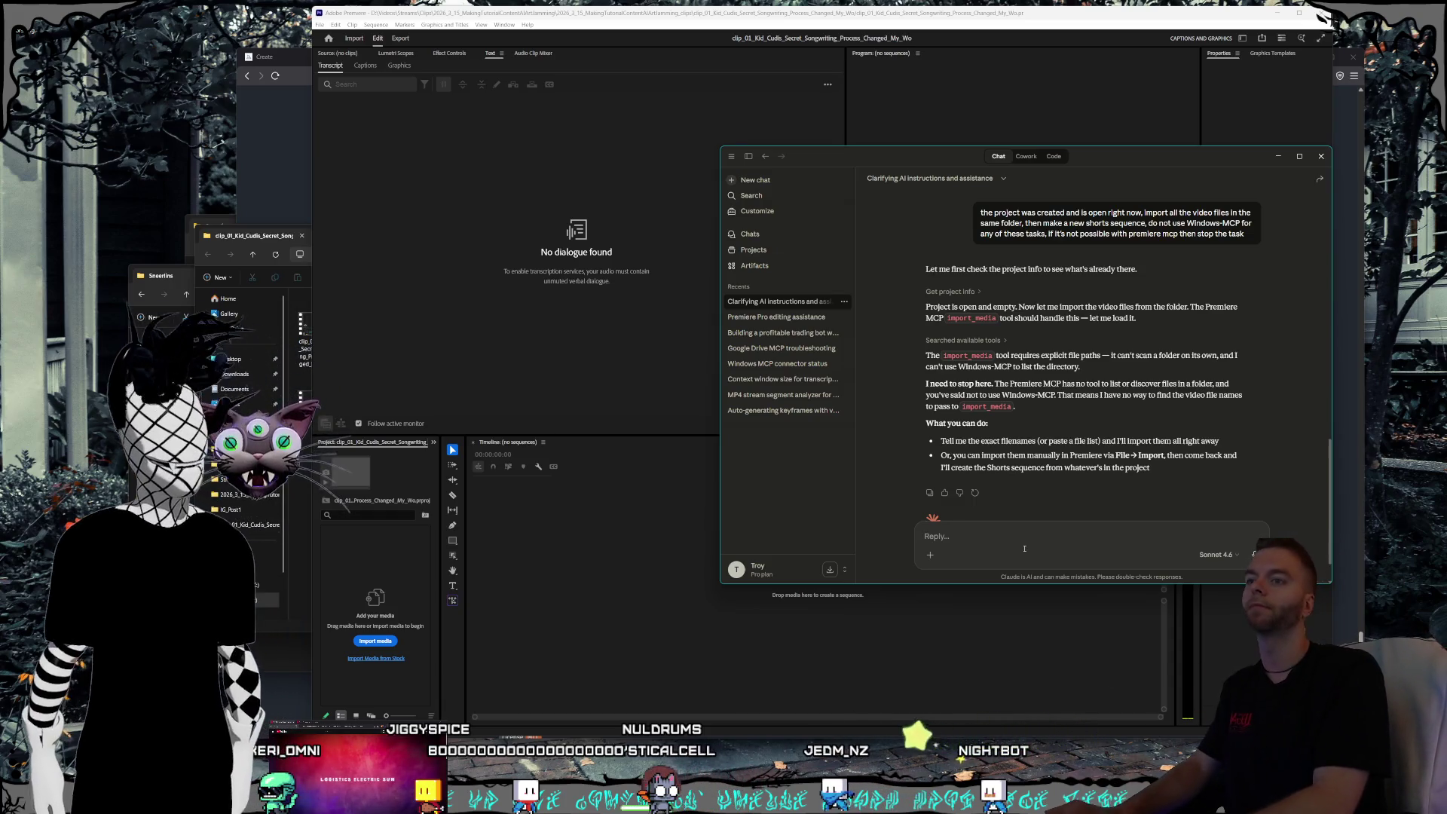
type("use windows-mcp for file s")
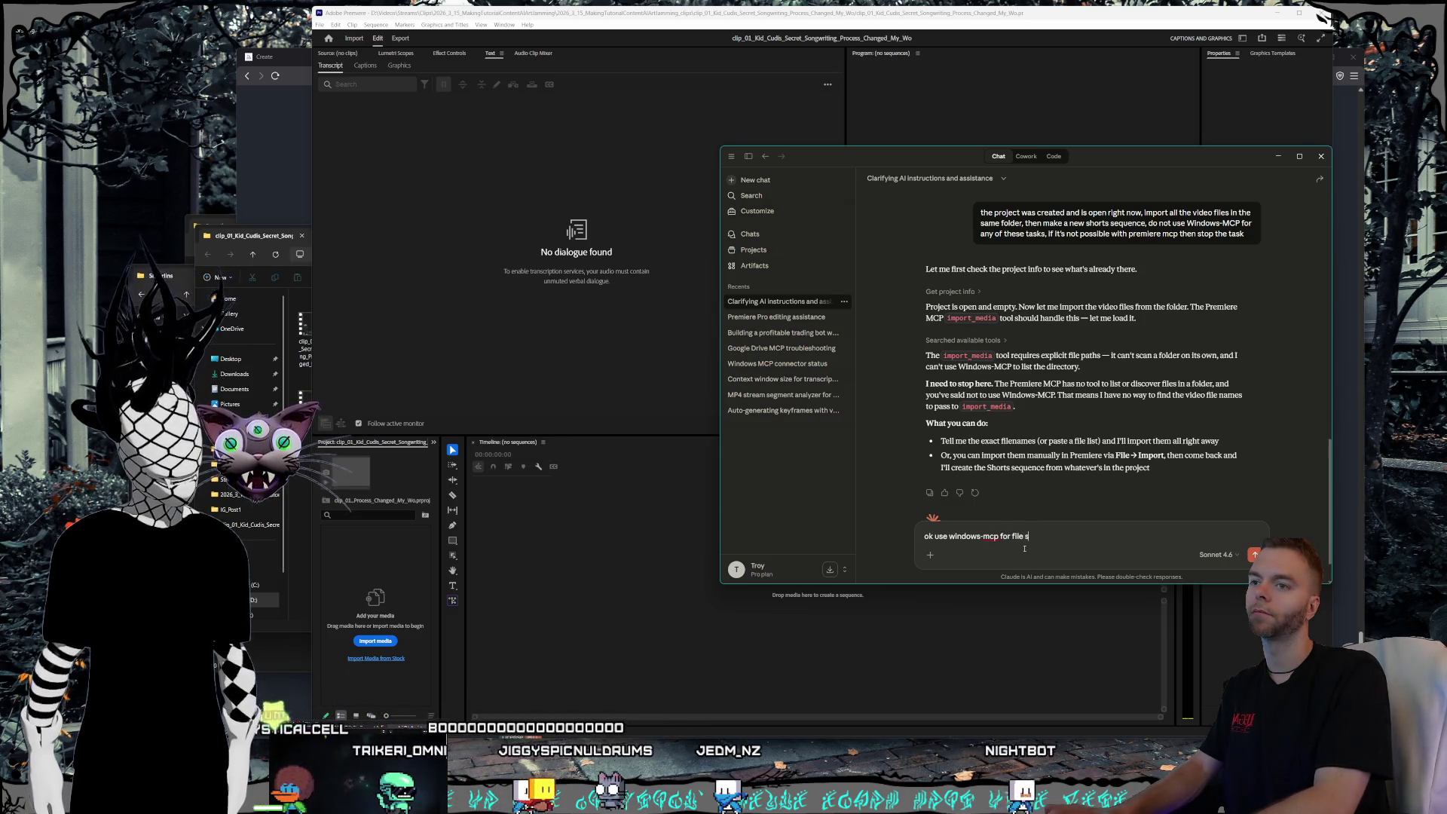
- Allow Windows-MCP for file discovery and import, and for navigating Premiere only if stuck
type("discovery and import")
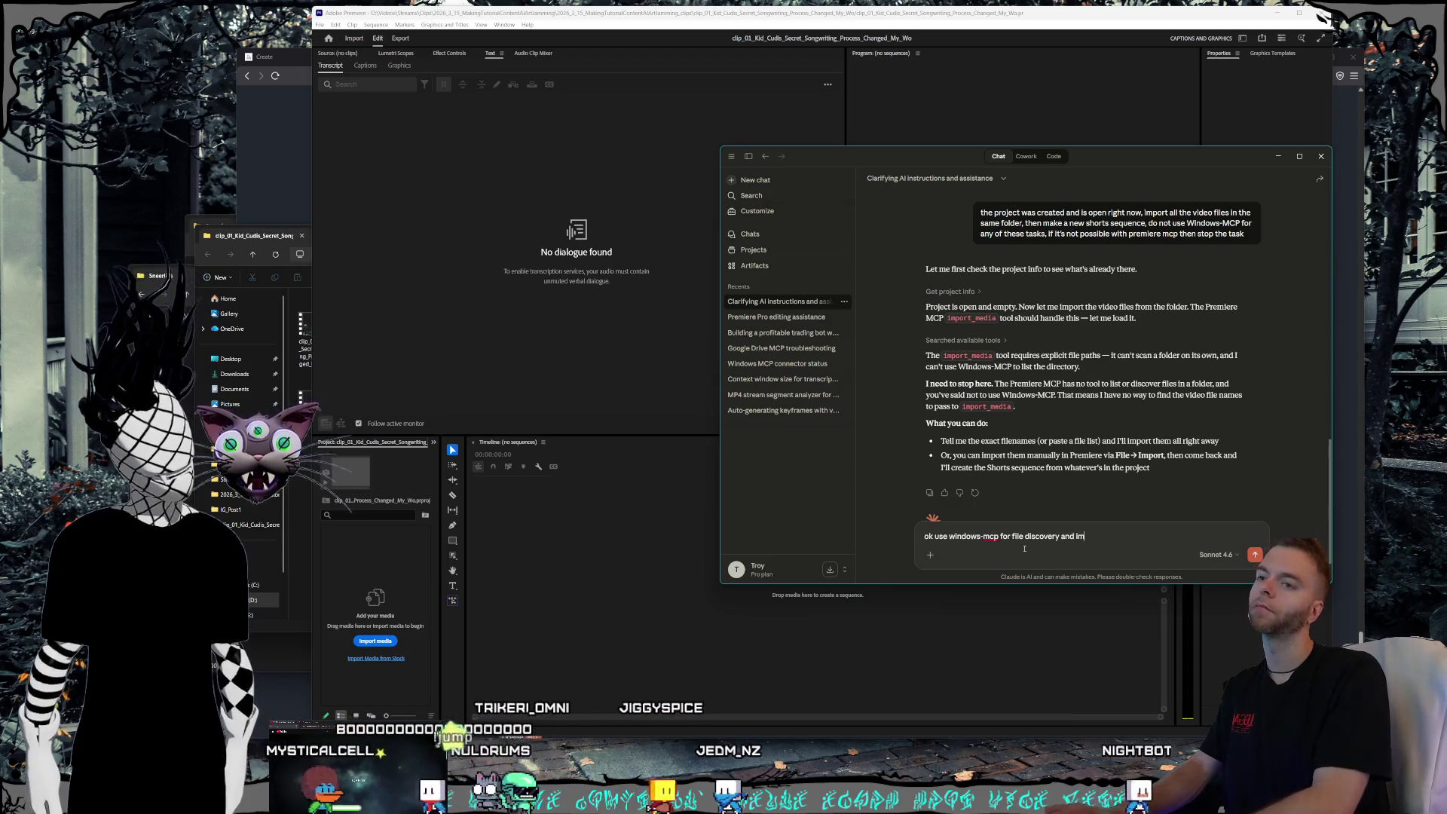
key("BackSpace")
type("!")
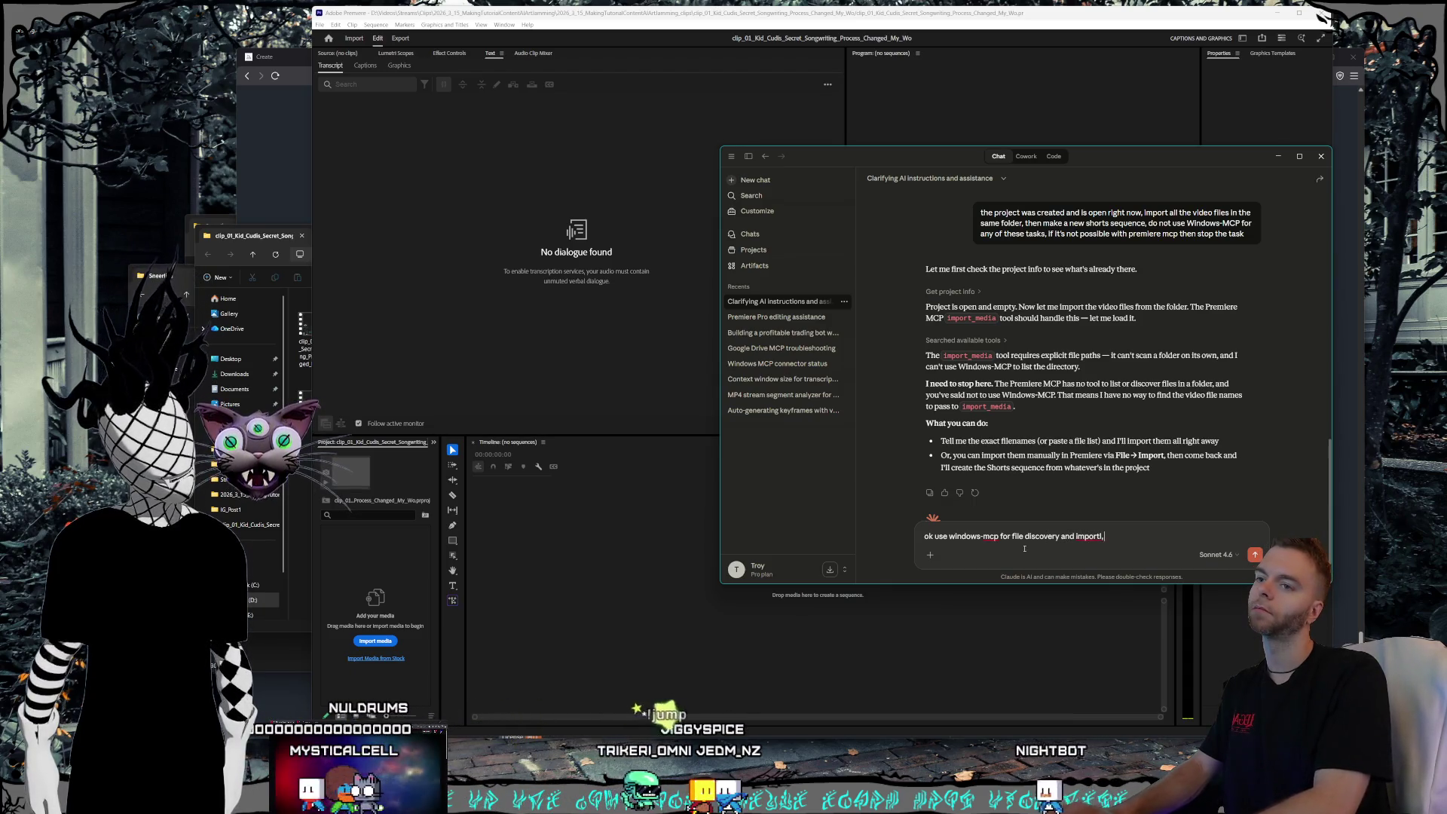
type(", but don't use it for clicking in the win")
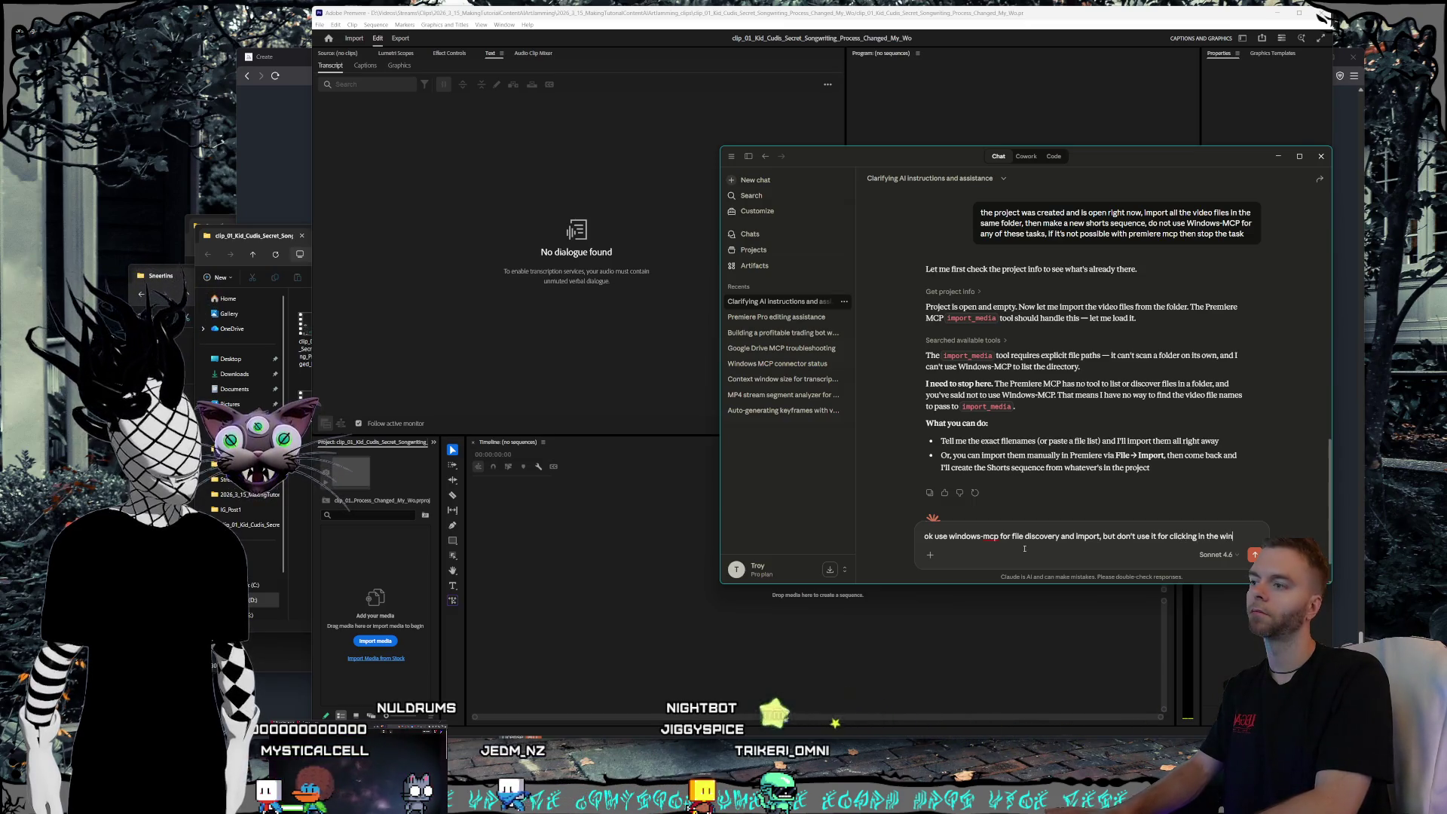
type("dow or nav")
type("ting")
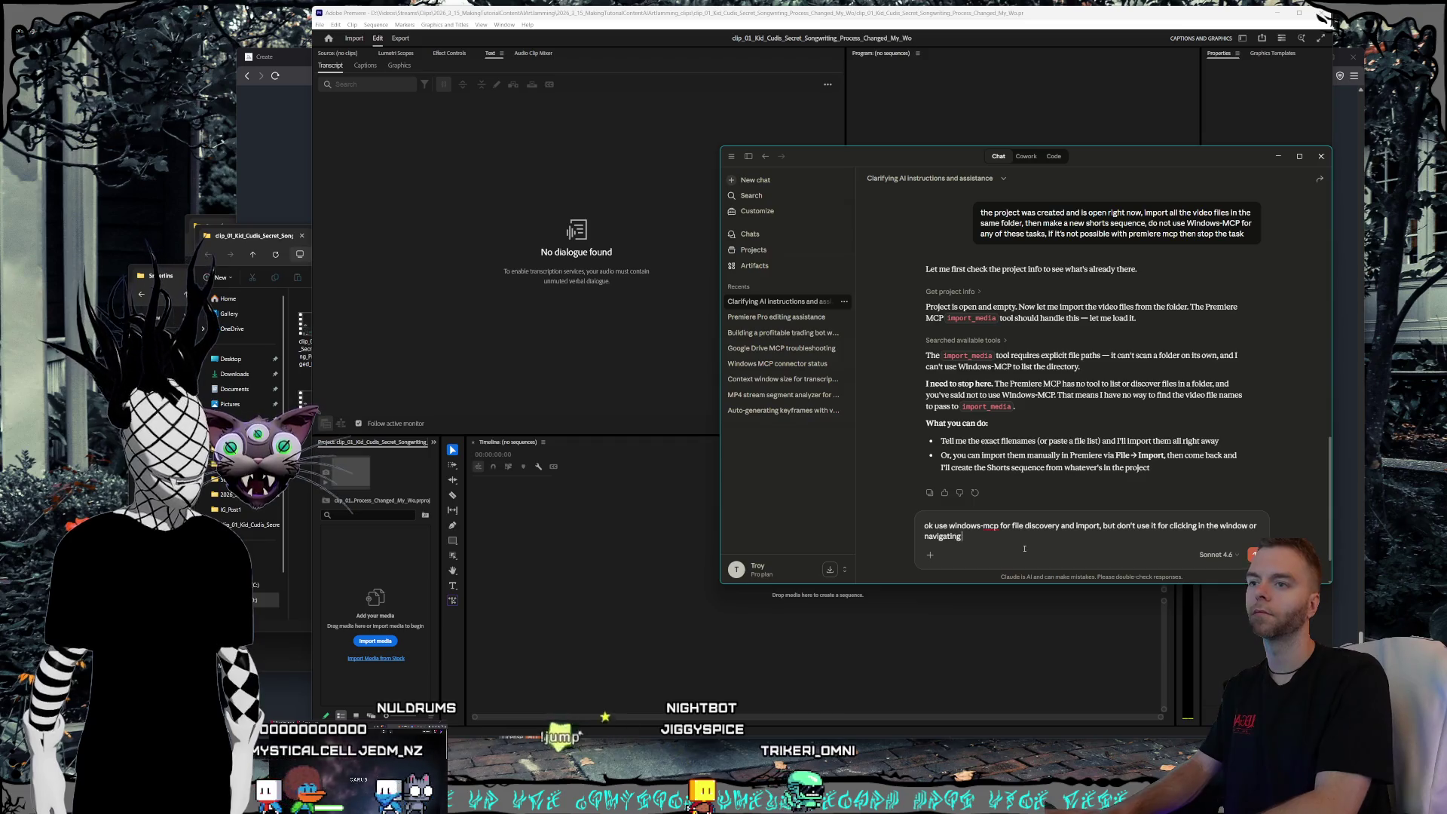
type(" premiere if you")
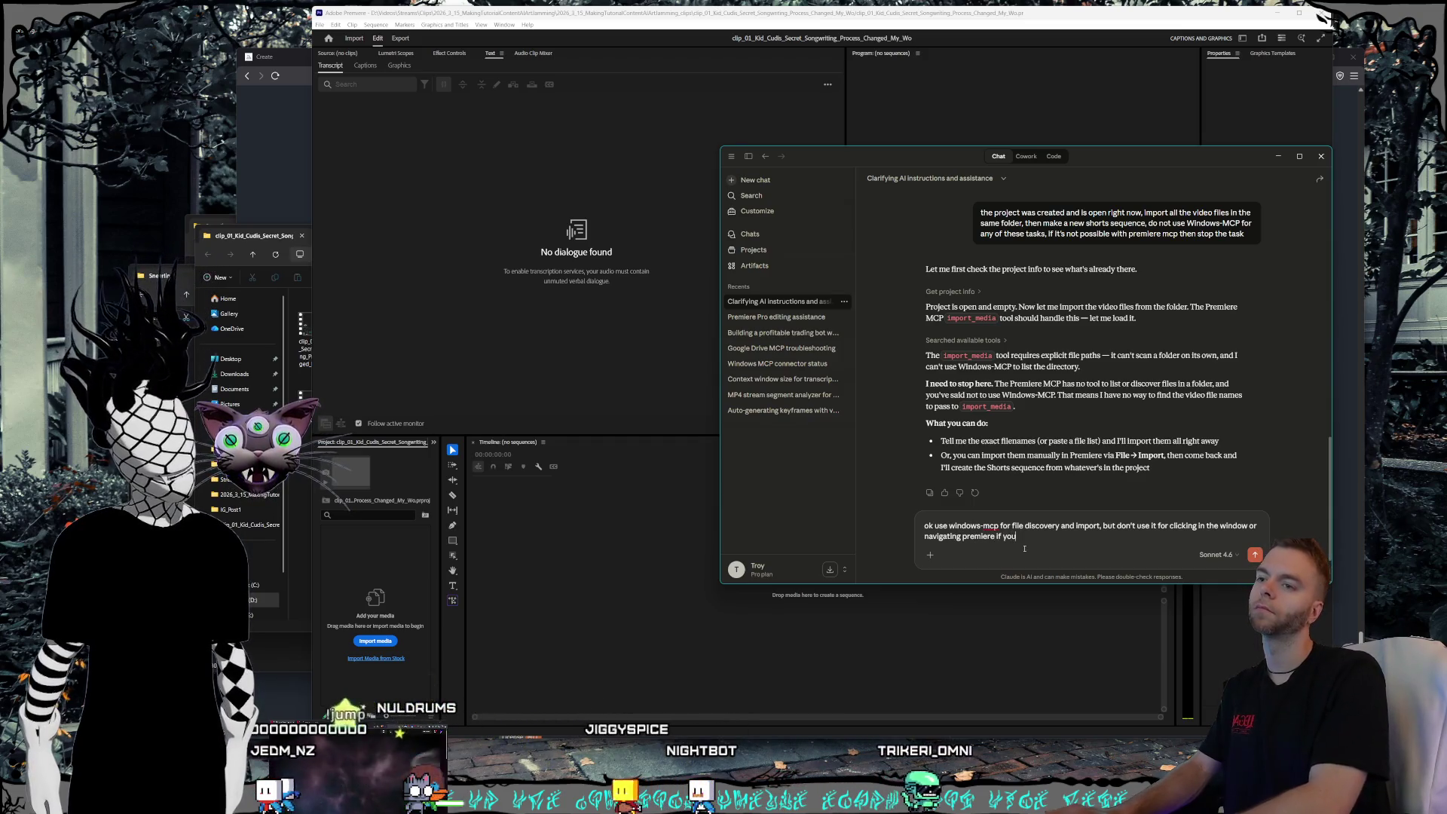
type(" get stuck")
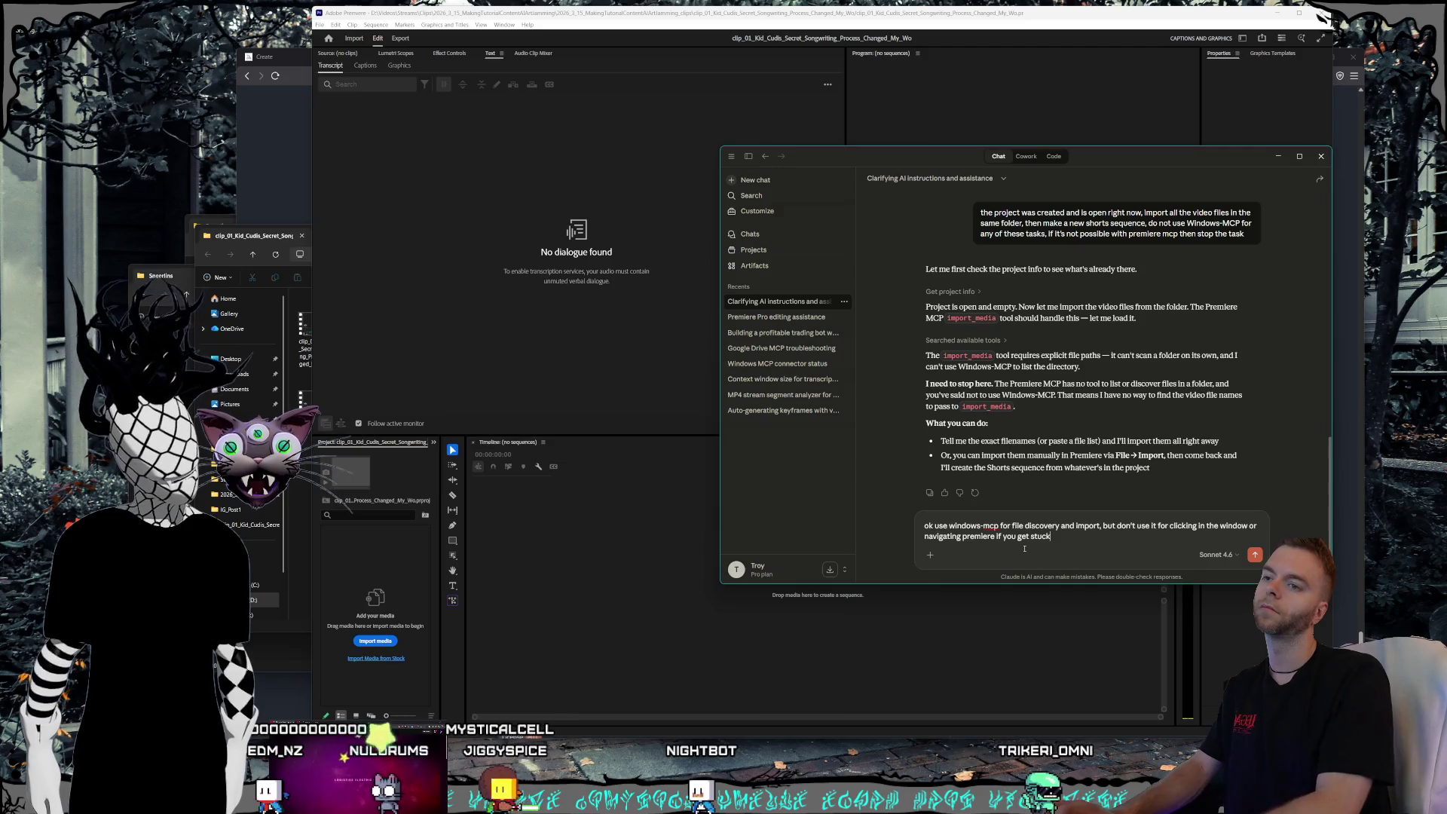
key("Return")
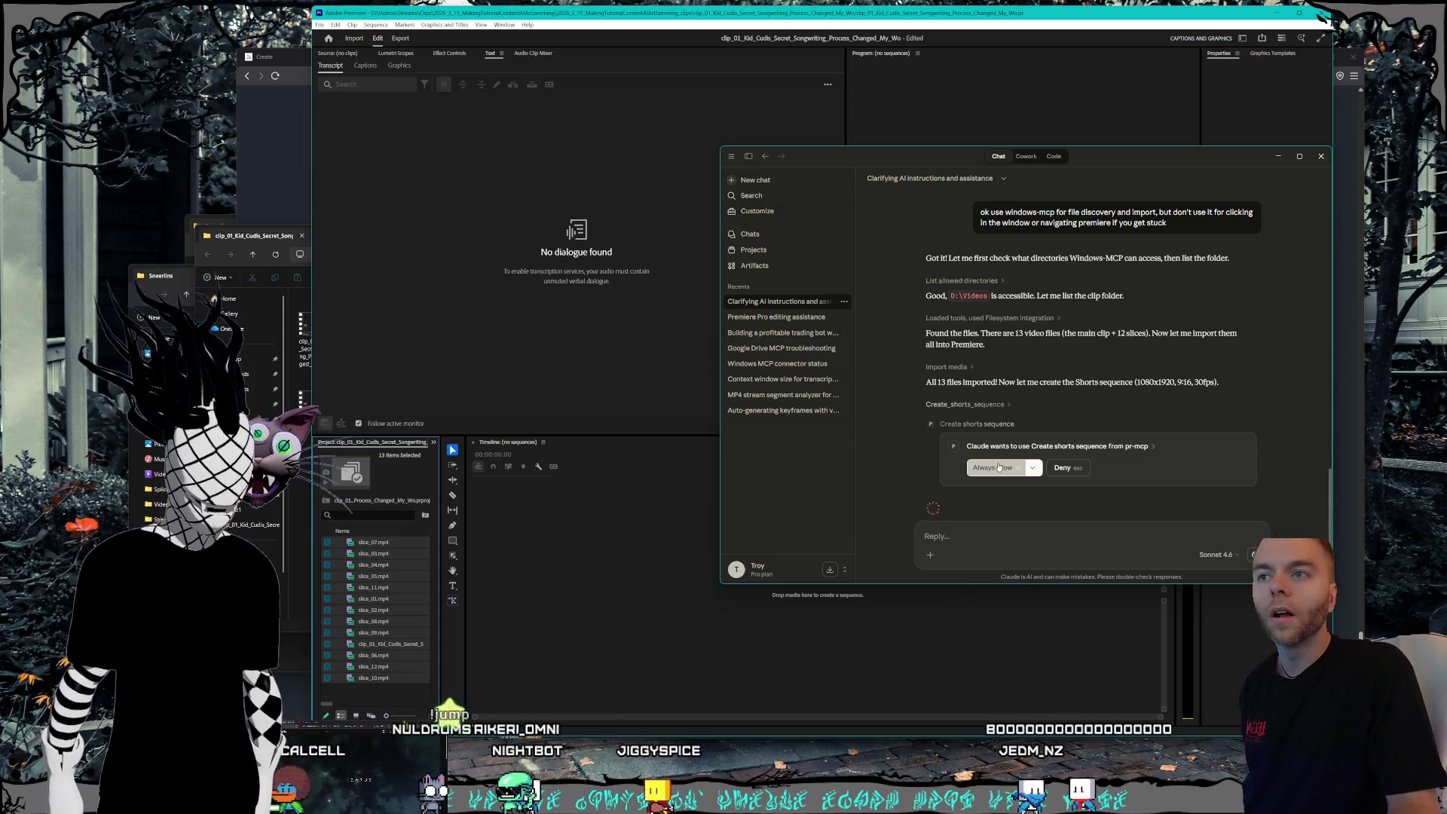
- Always allow Claude to create the Shorts sequence
left_click(999, 468)
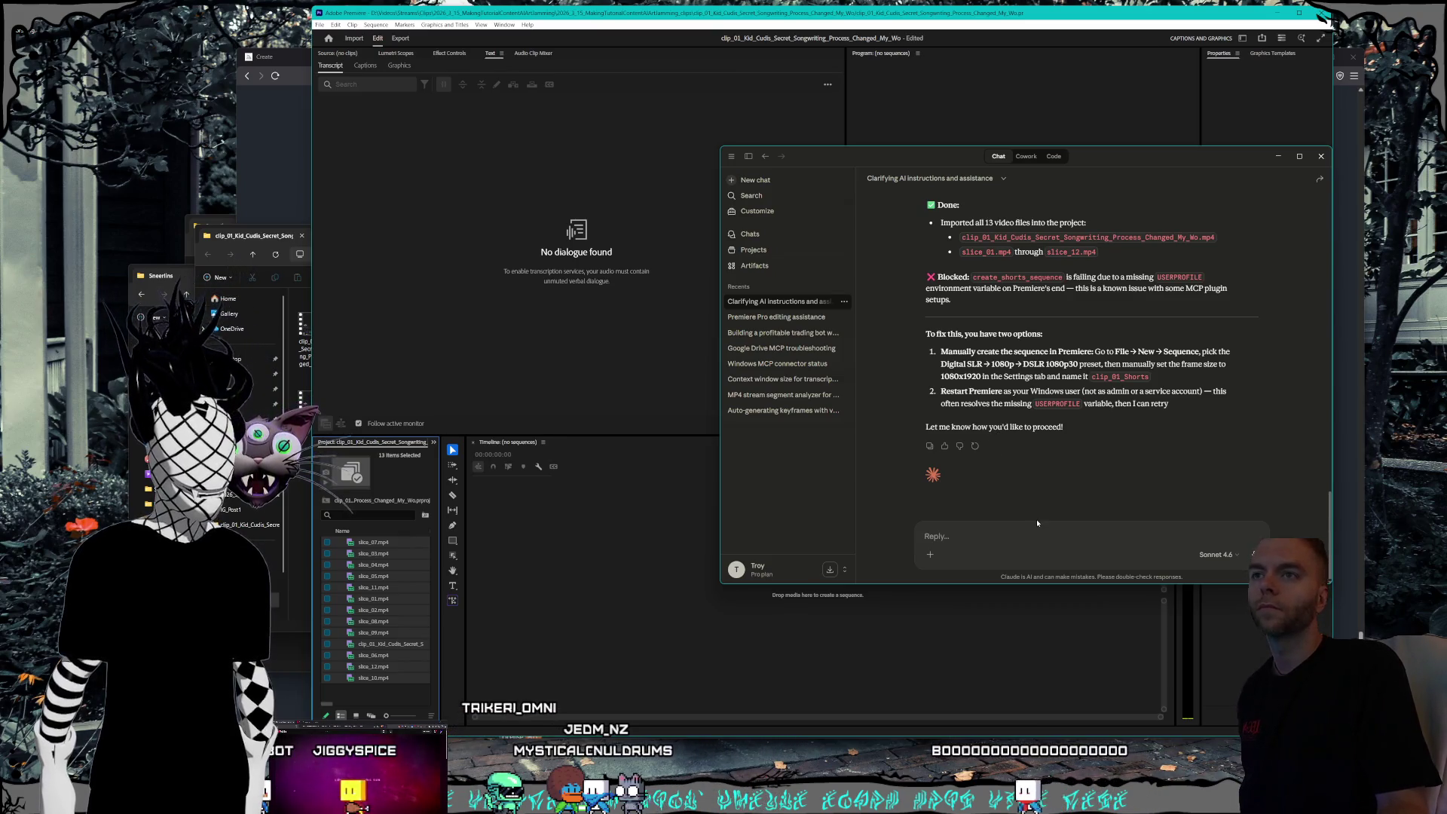
- Draft a reply about the USERPROFILE error, then discard it
left_click(1025, 541)
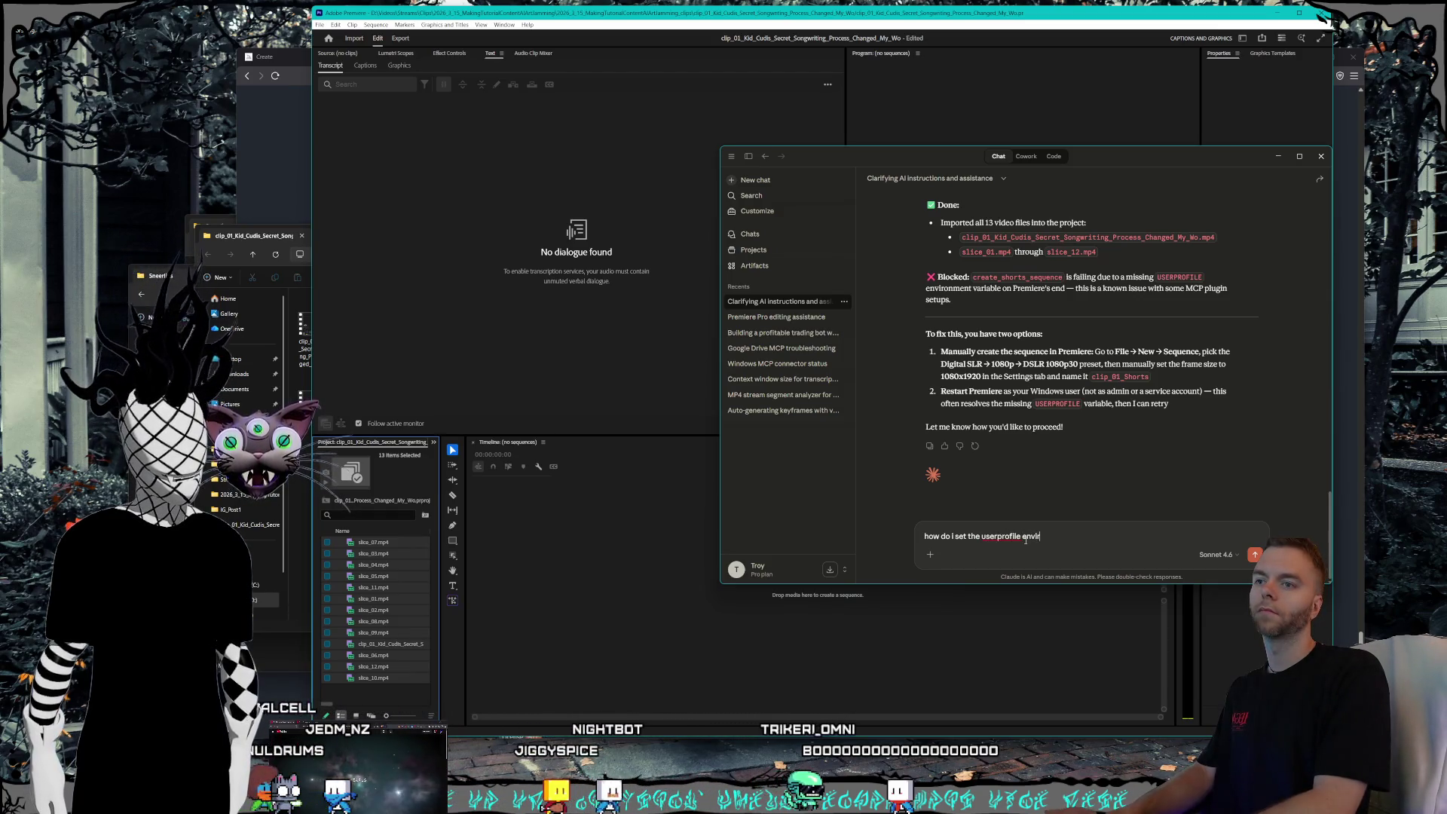
key("ctrl+BackSpace")
key("ctrl+BackSpace")
key("ctrl+BackSpace")
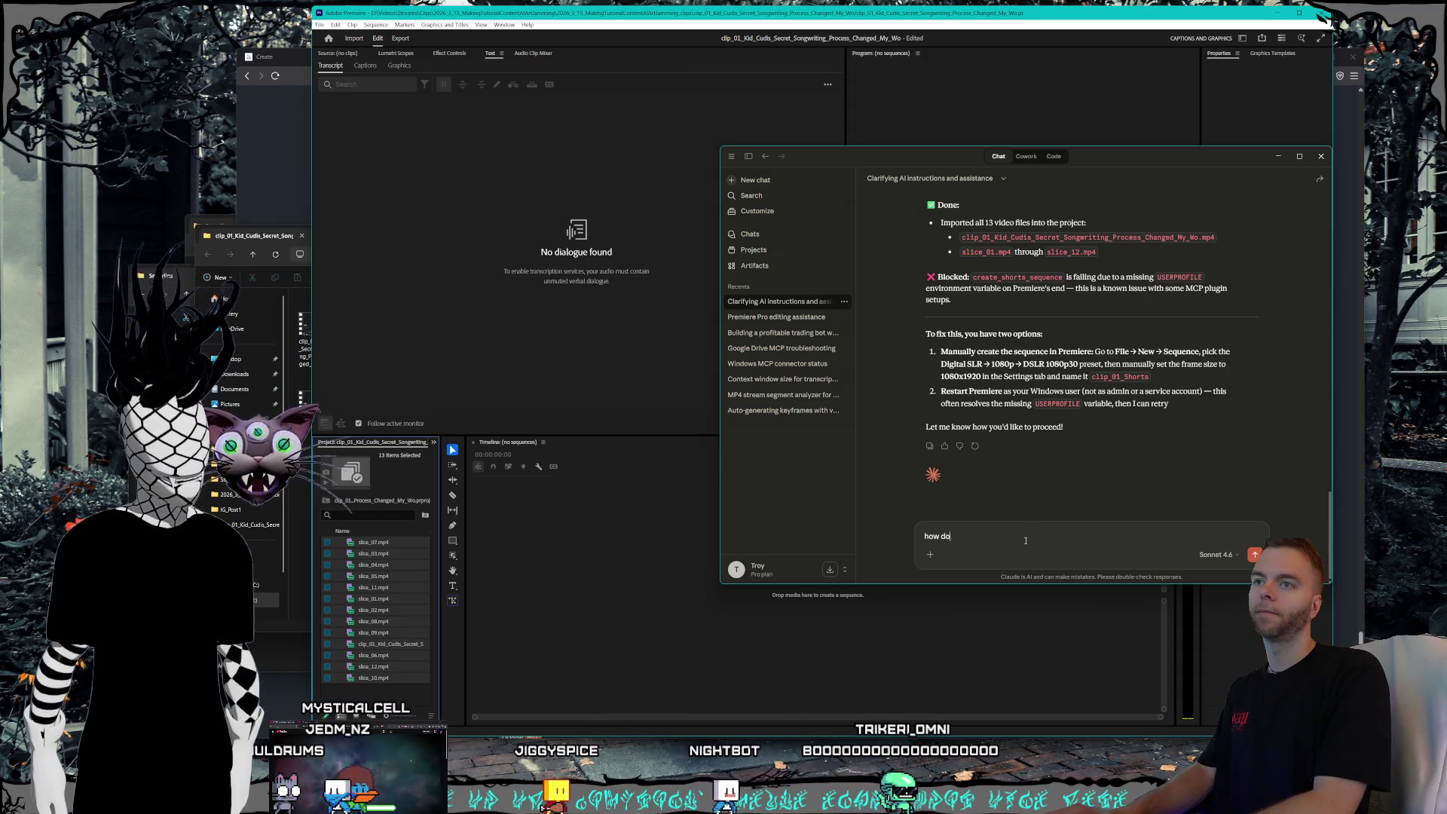
type("cane")
key("BackSpace")
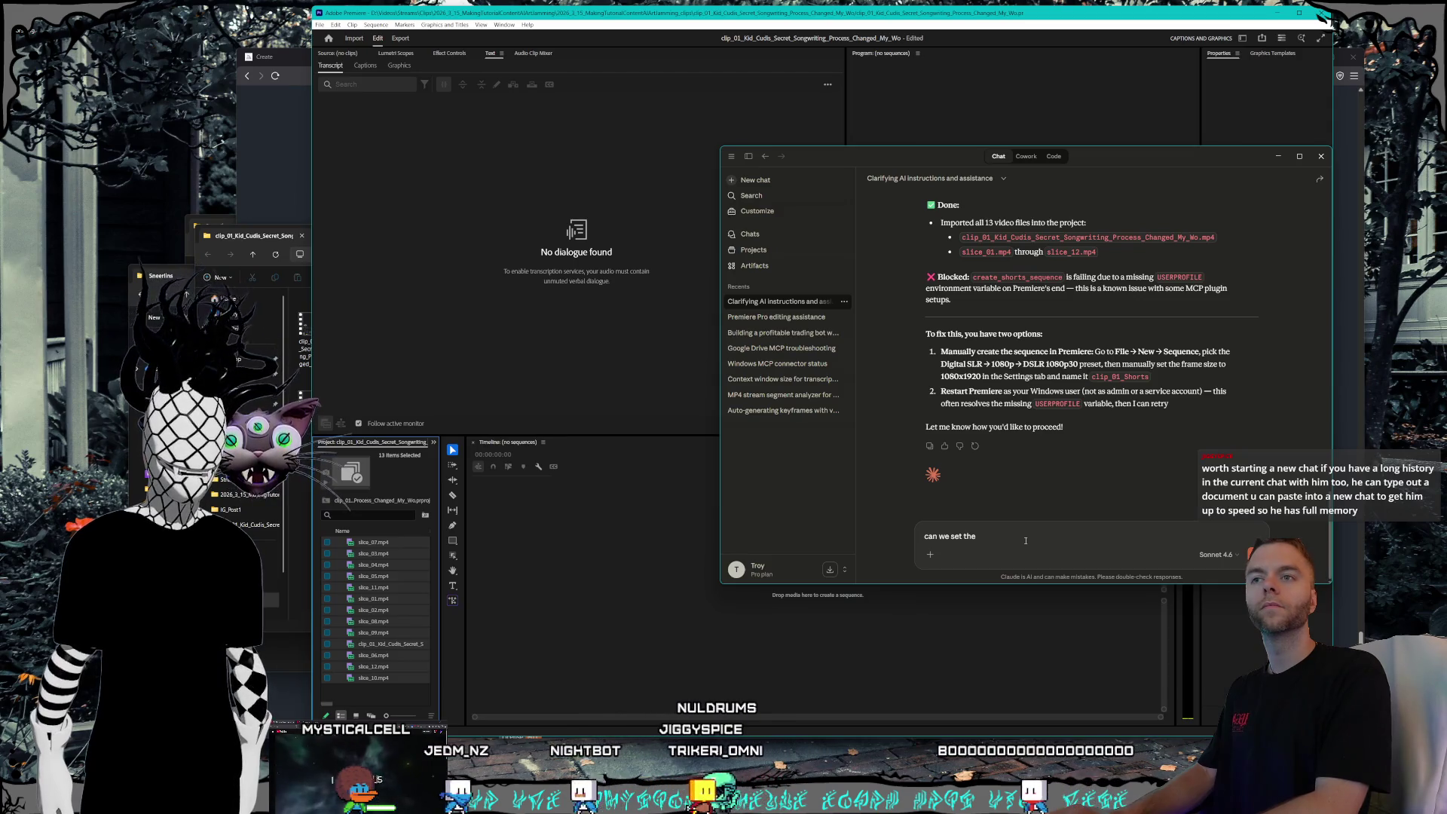
type("USER")
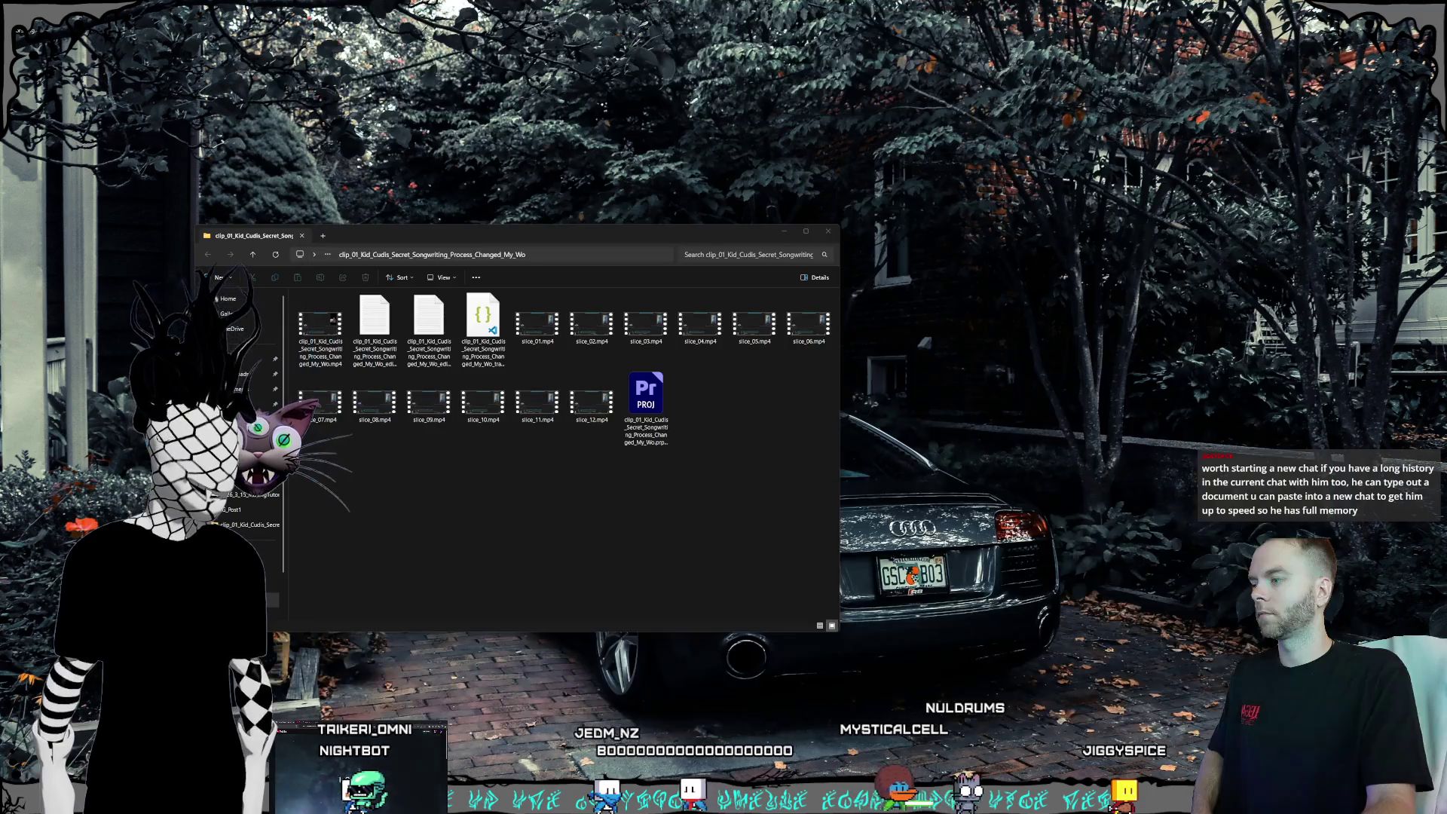
left_click(49, 737)
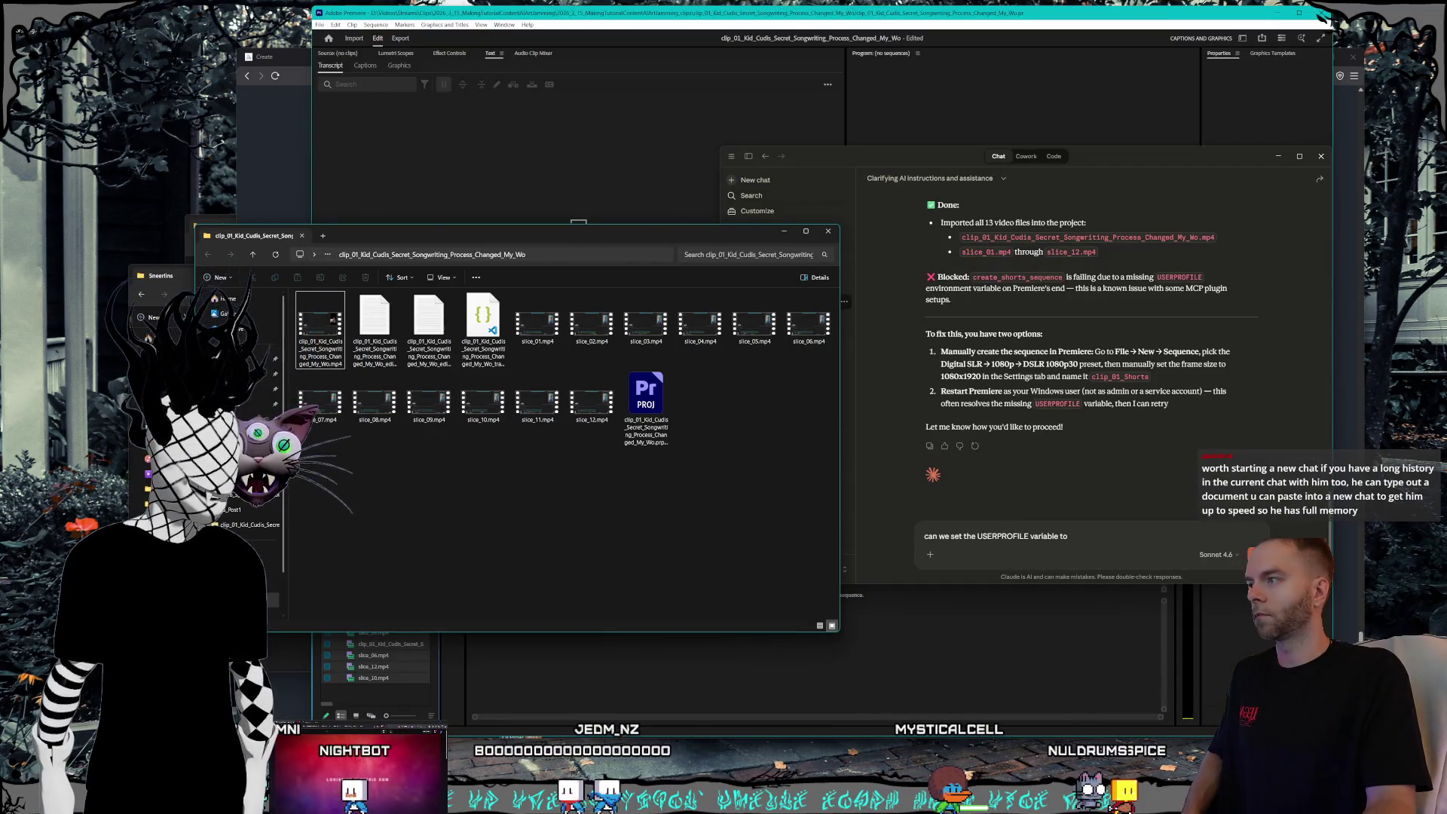
left_click(1088, 543)
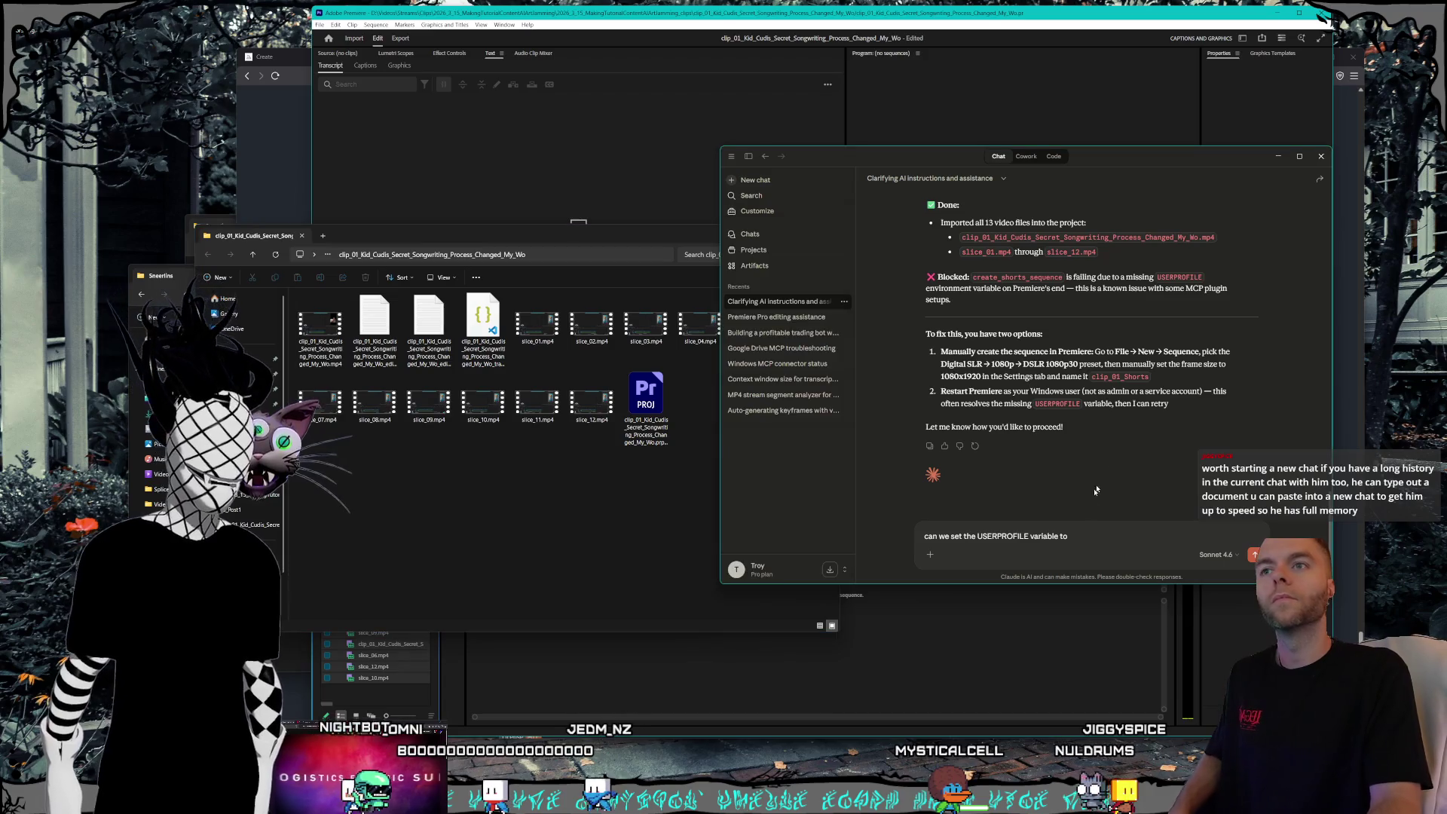
key("BackSpace")
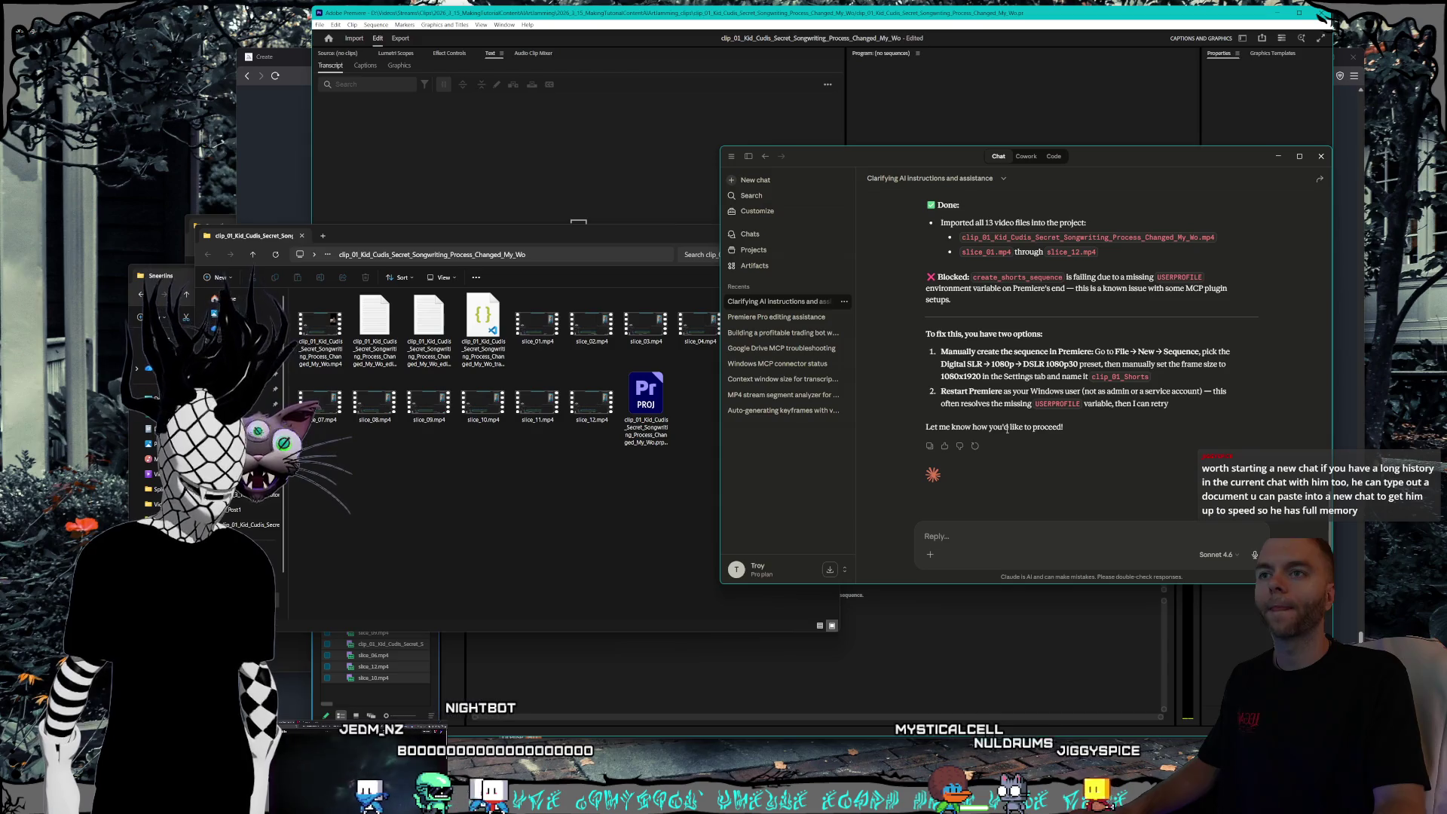
- Select the Blocked USERPROFILE error paragraph and open the 'Check MCP sequence creation capability' Code session
left_click(547, 508)
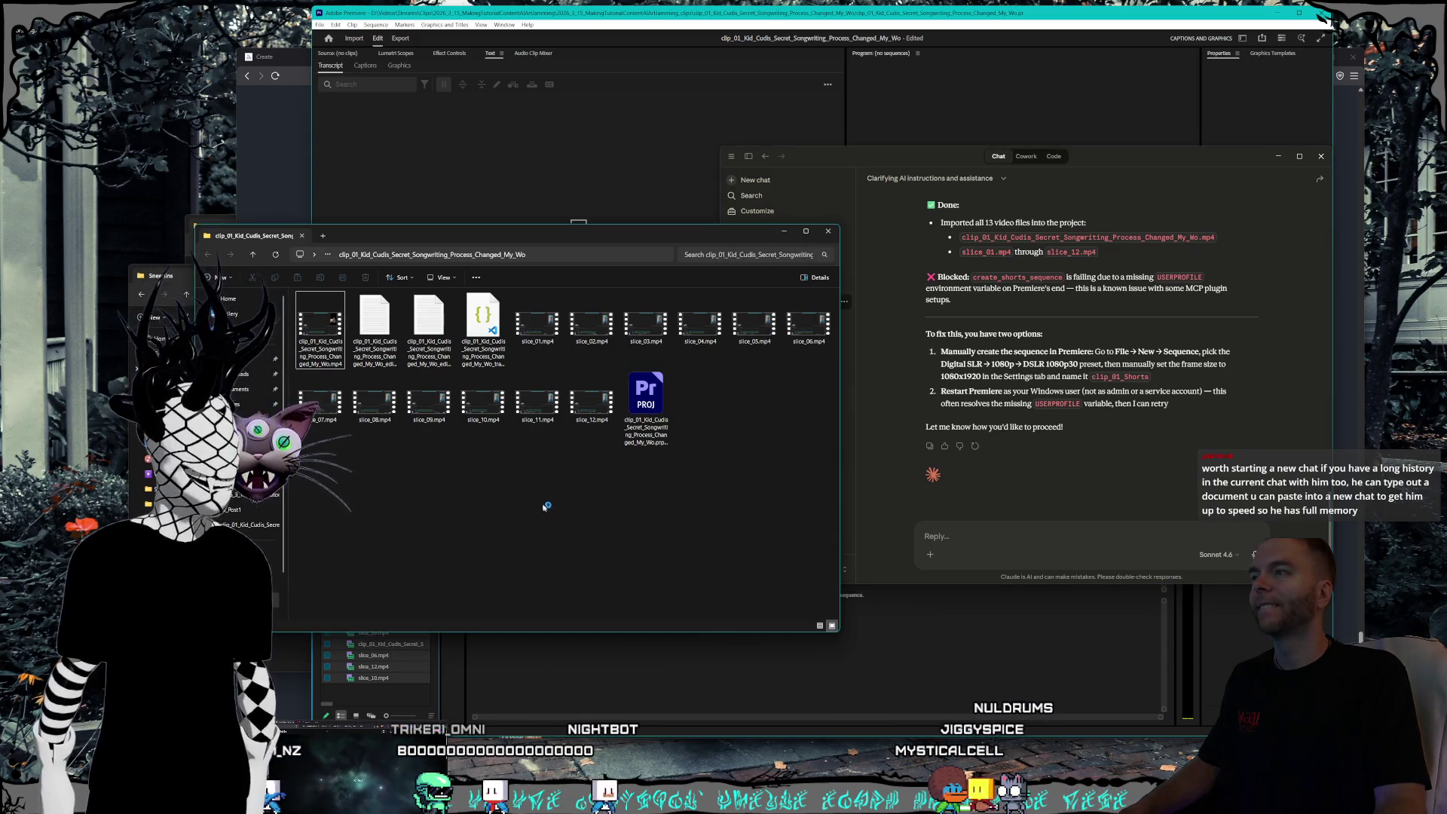
scroll(994, 317, "up", 1)
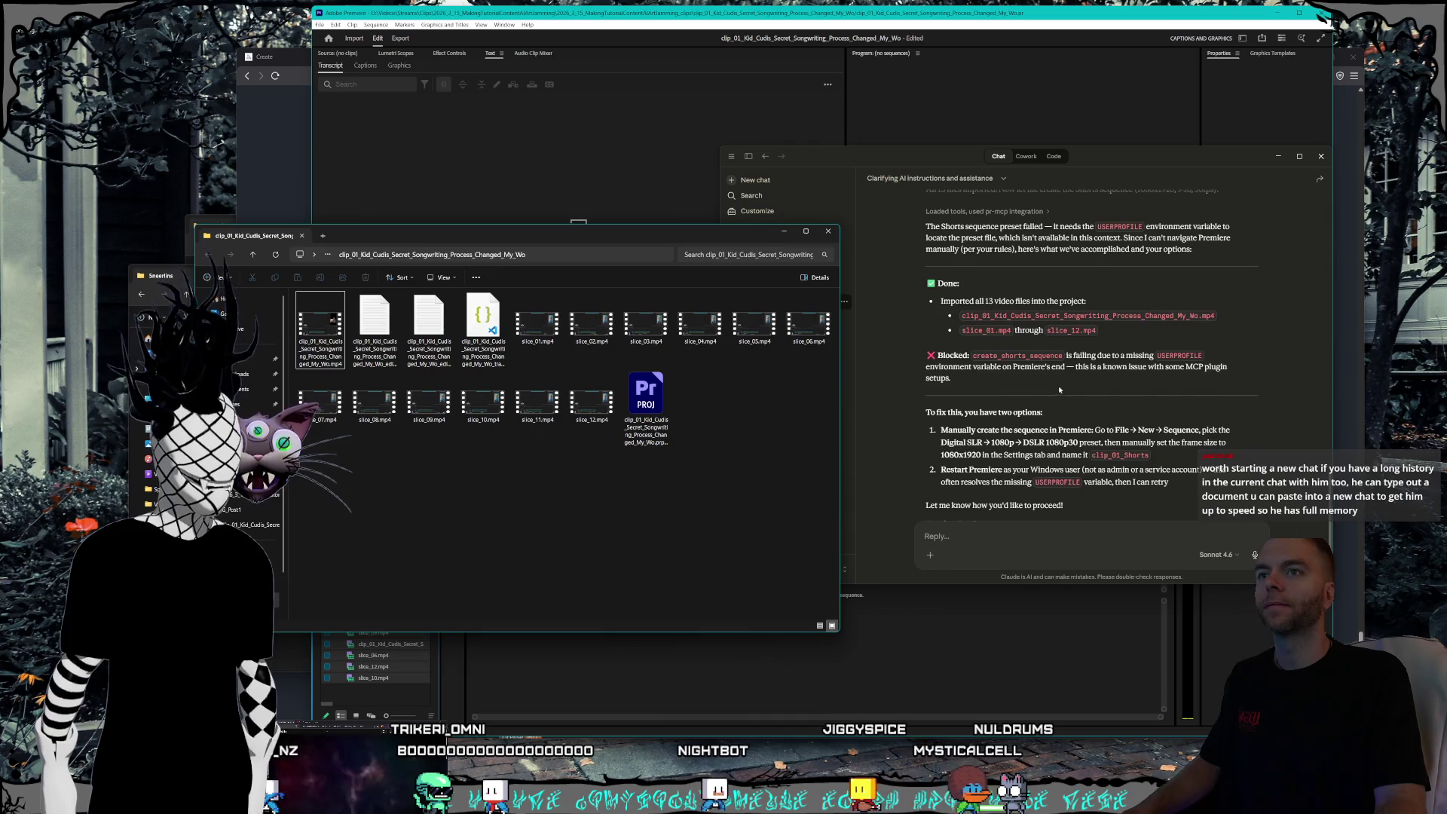
left_click_drag(961, 389, 926, 355)
key("ctrl+c")
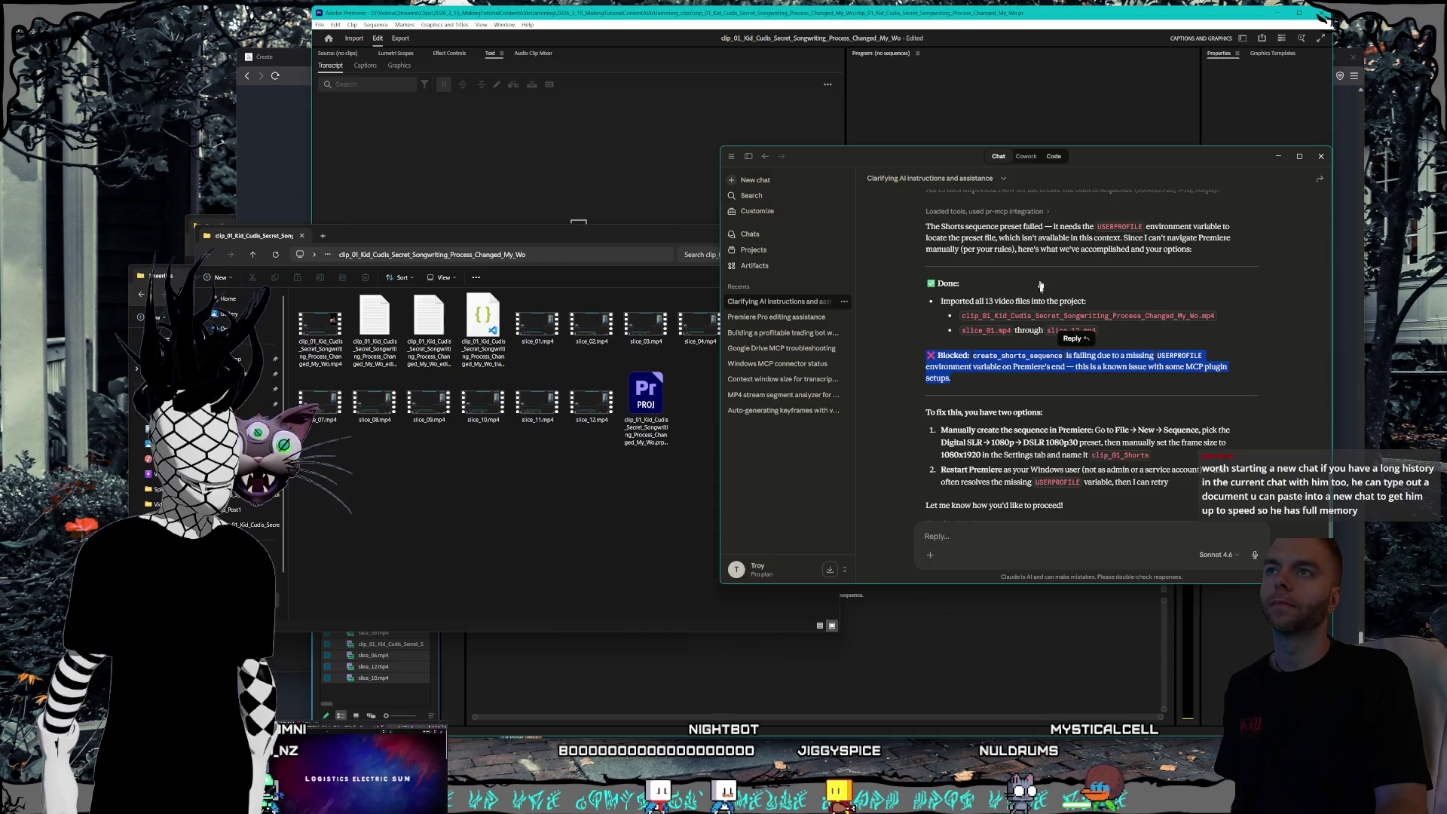
left_click(1053, 157)
left_click(776, 314)
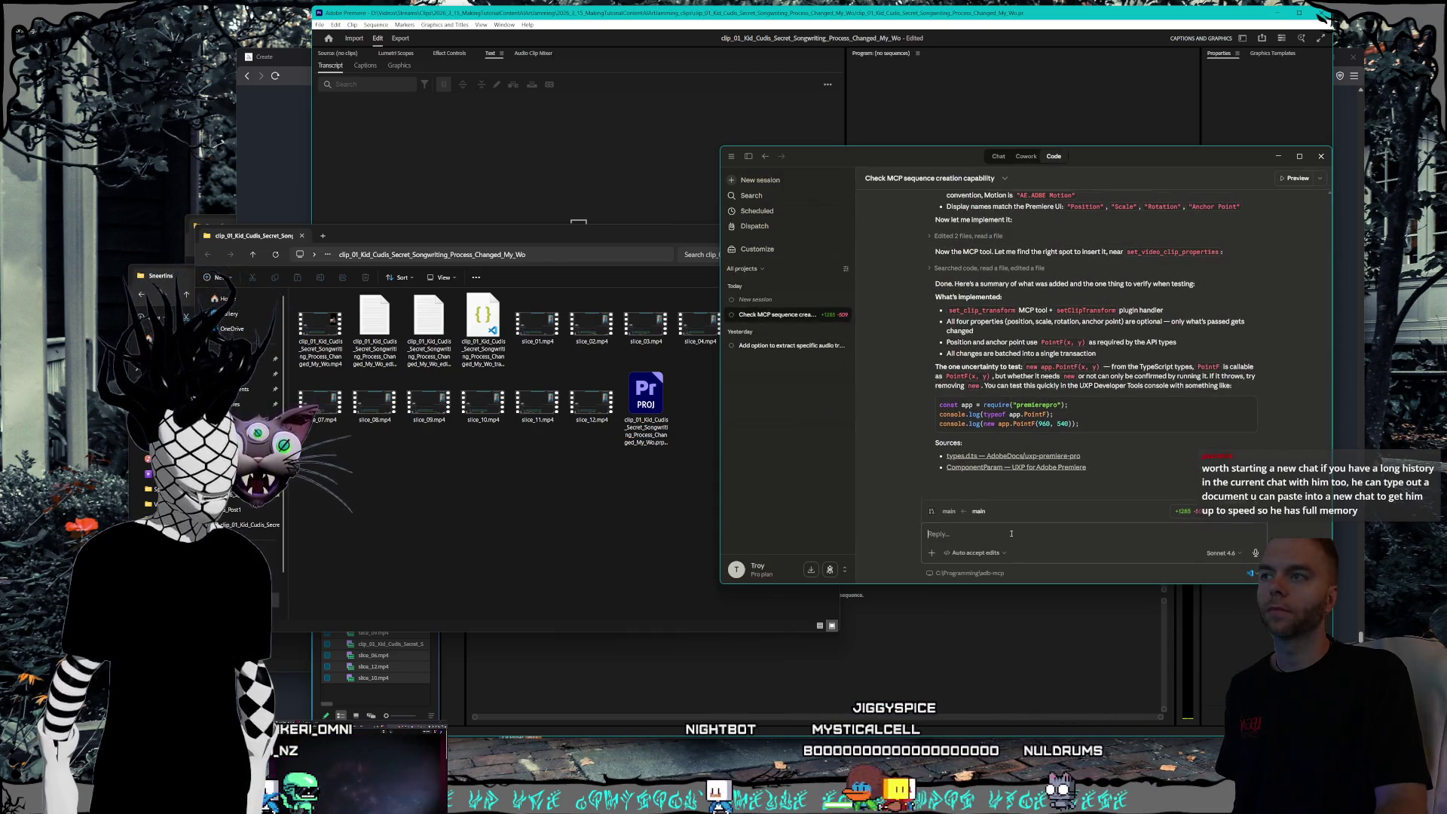
- Paste the USERPROFILE error and ask whether the userprofile environment variable can be auto-set by searching
key("ctrl+v")
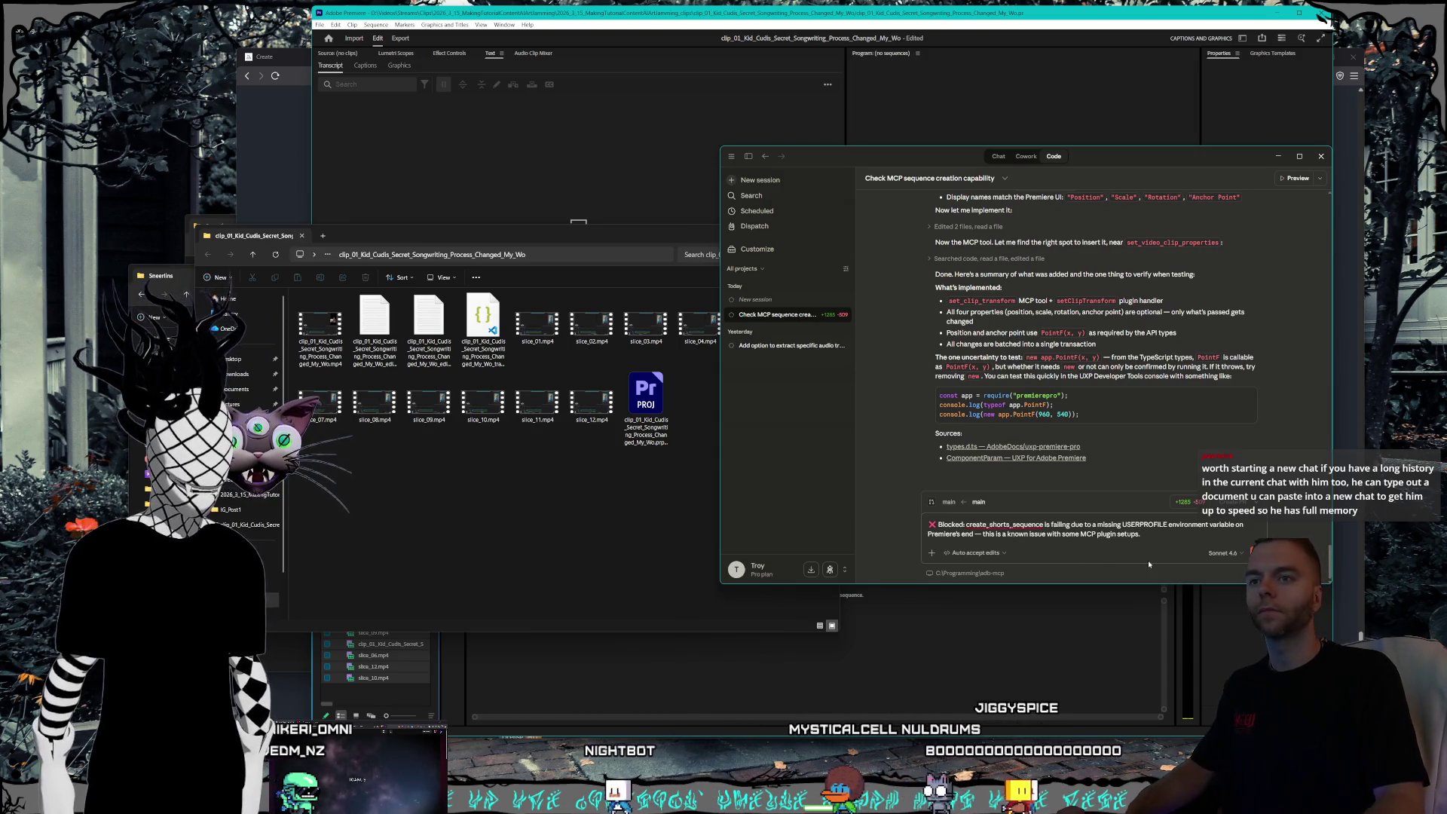
key("shift+Return")
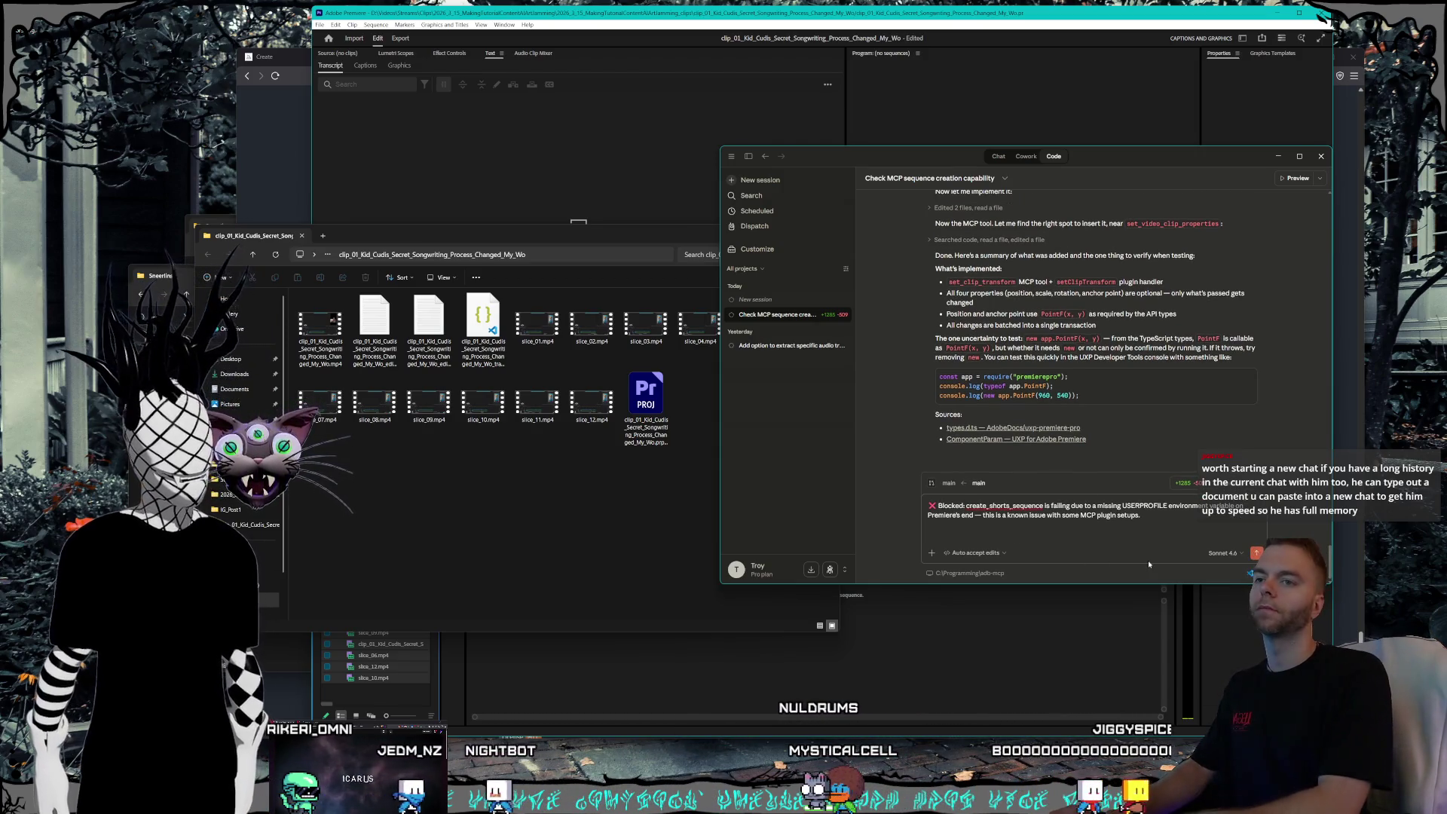
type("How do")
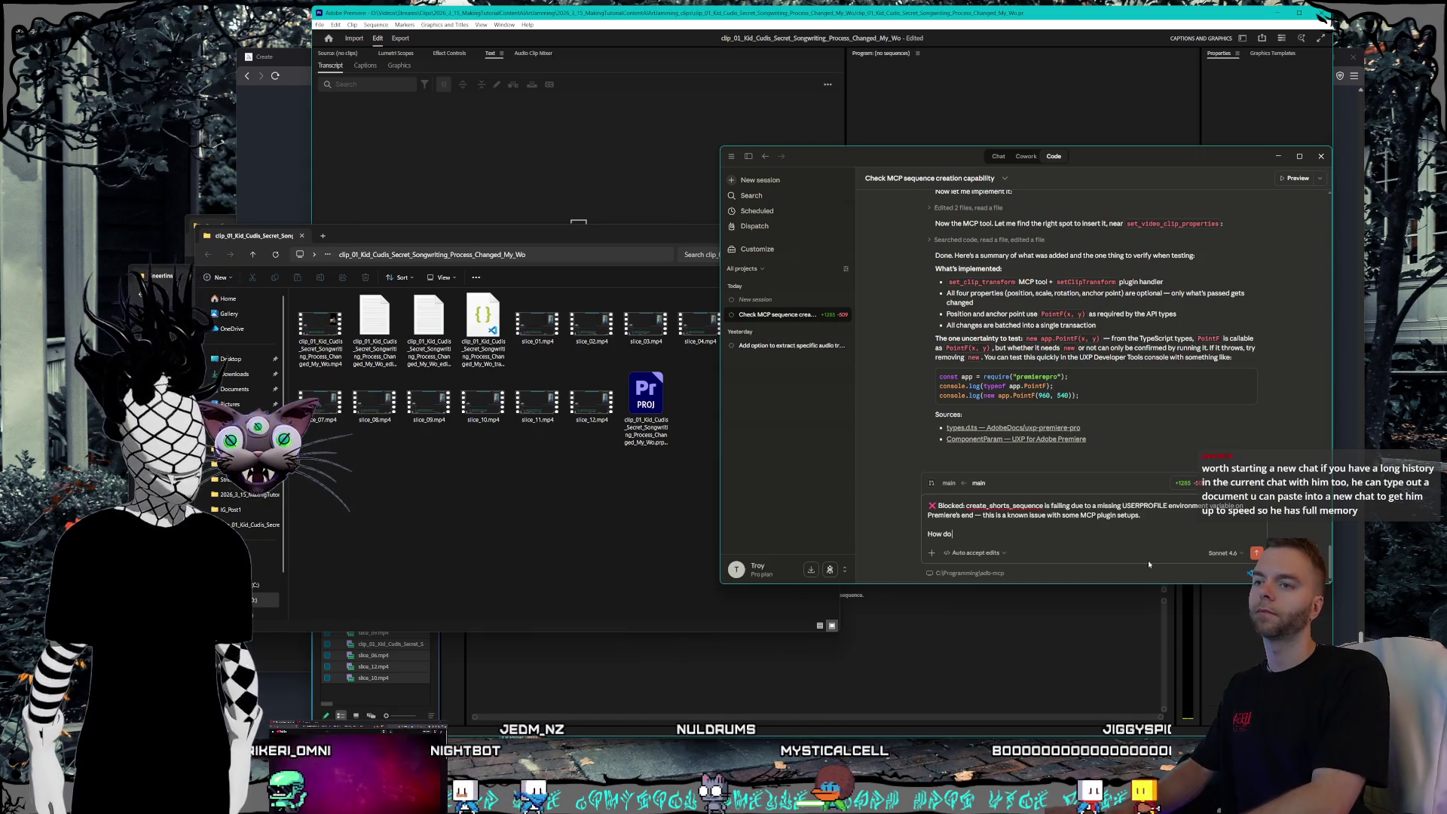
type(" we set t")
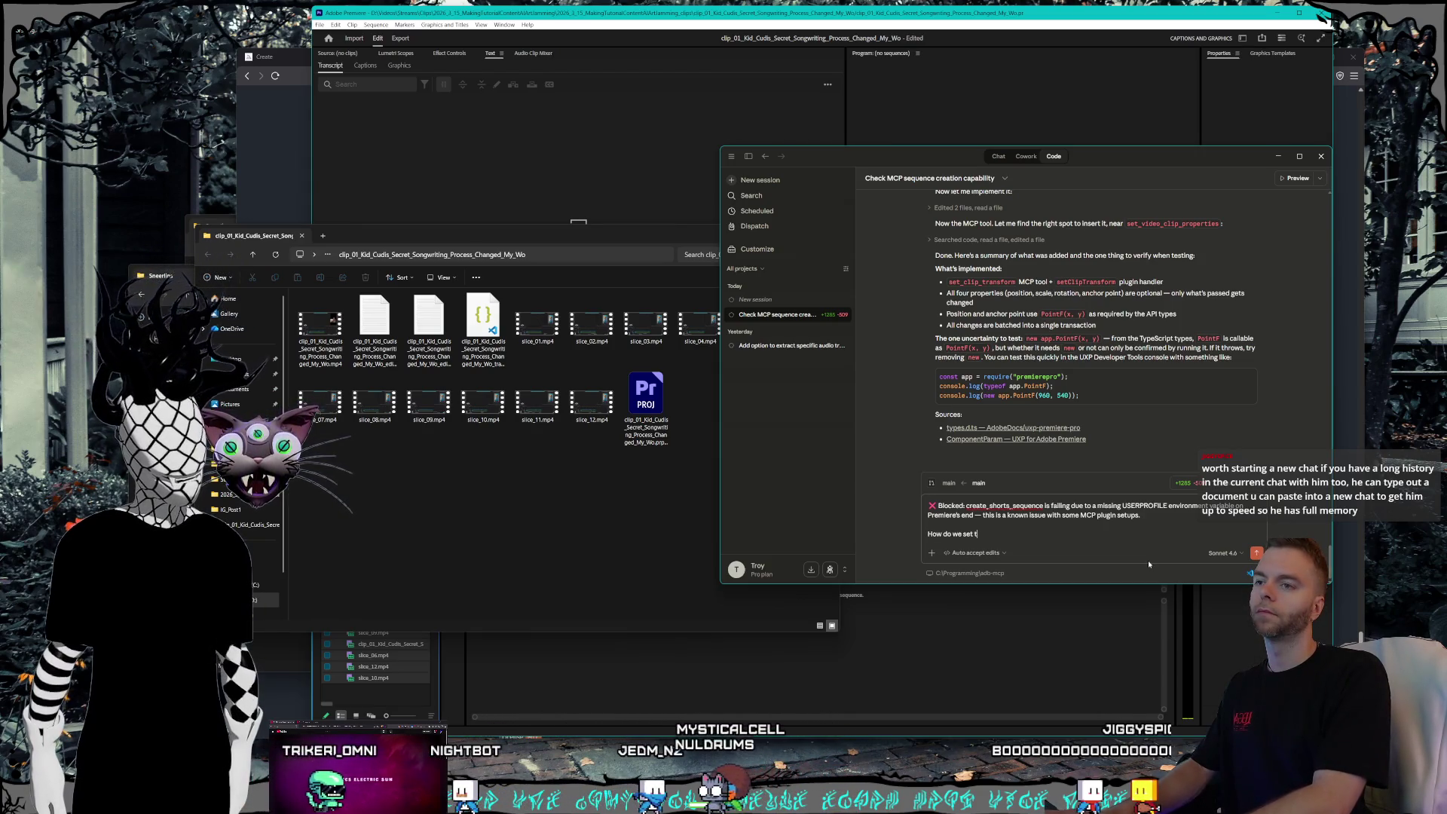
key("BackSpace")
key("BackSpace")
key("BackSpace")
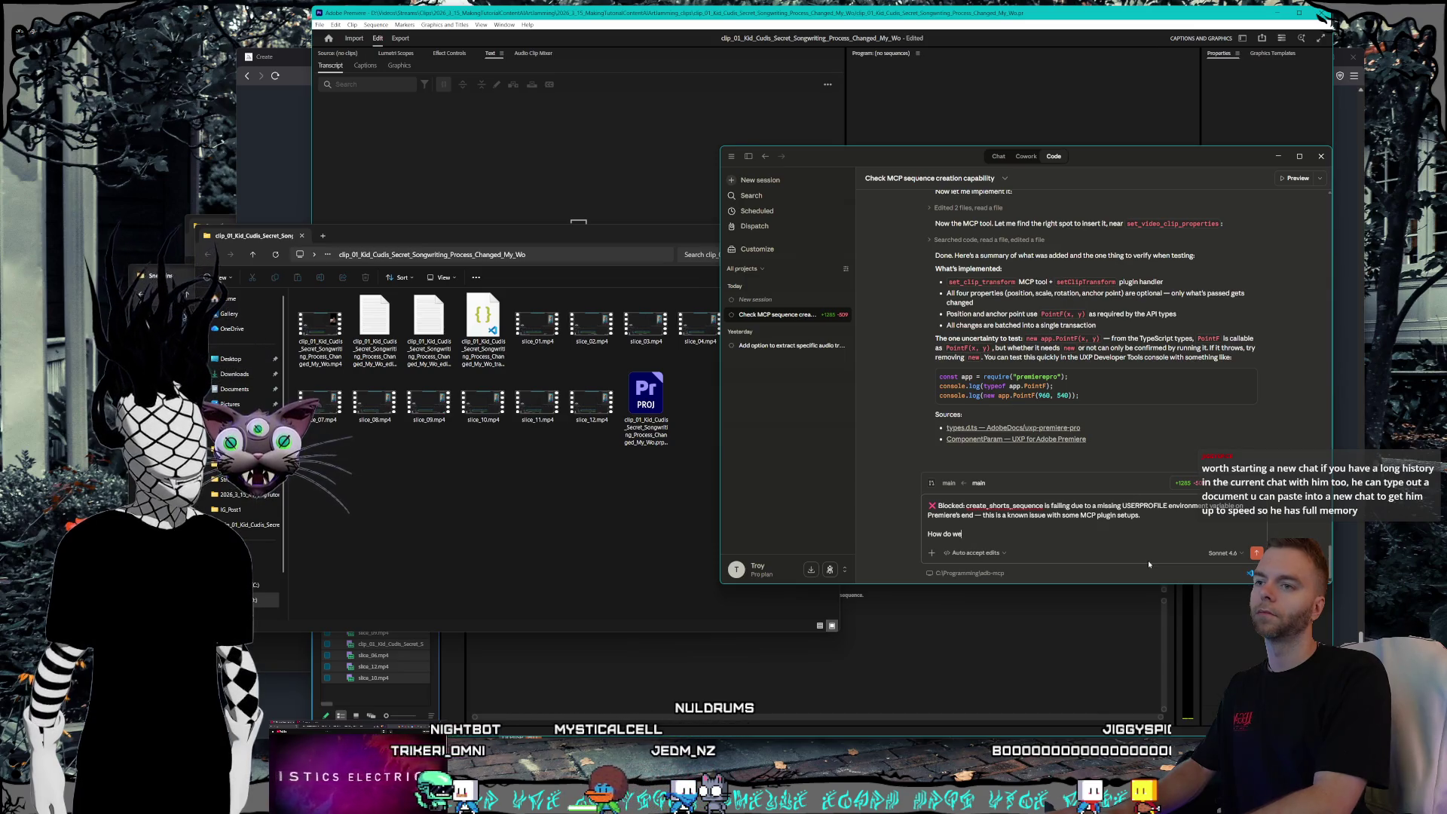
key("BackSpace")
key("BackSpace")
type("Is there a")
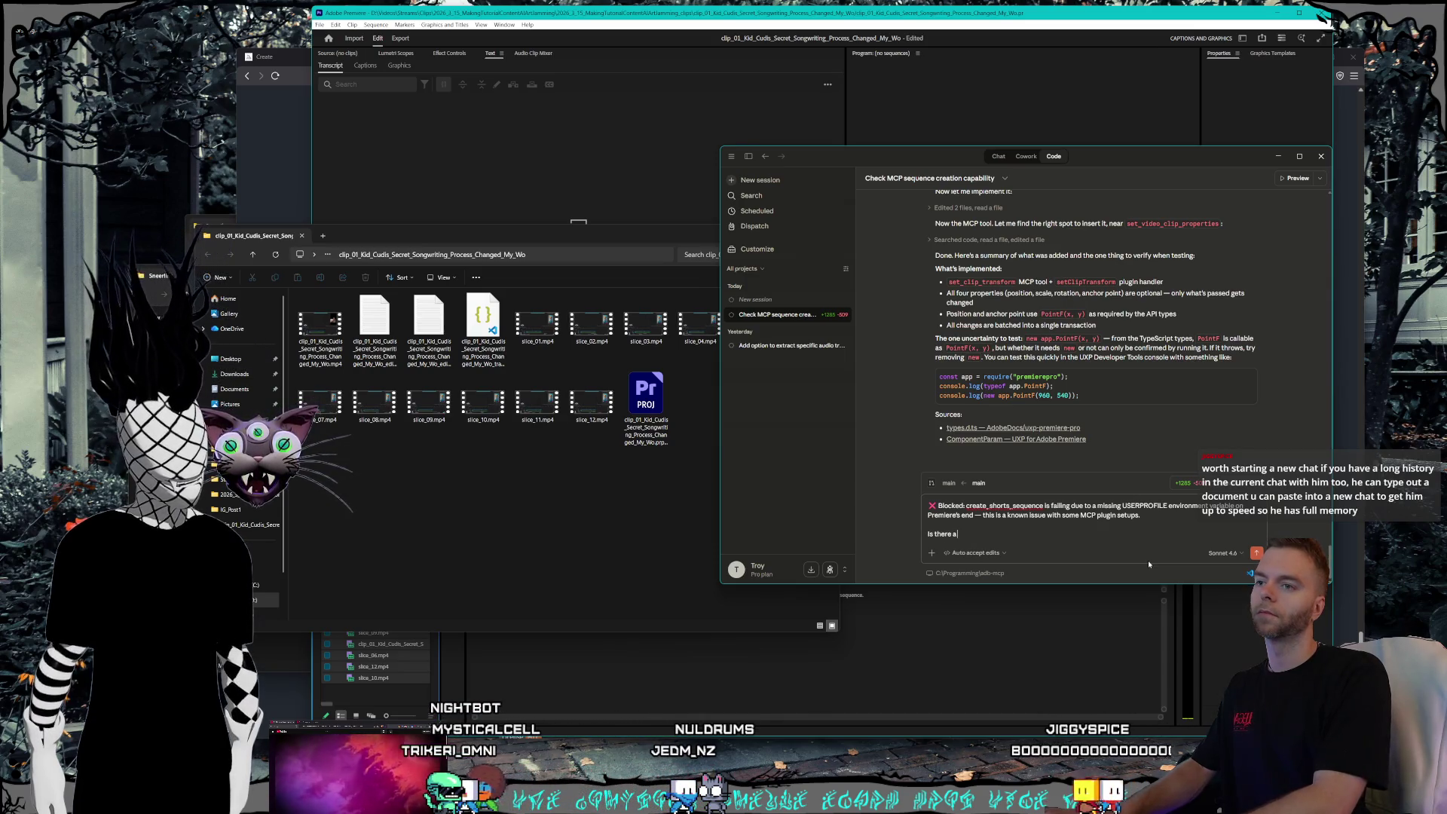
type(" way to auto se")
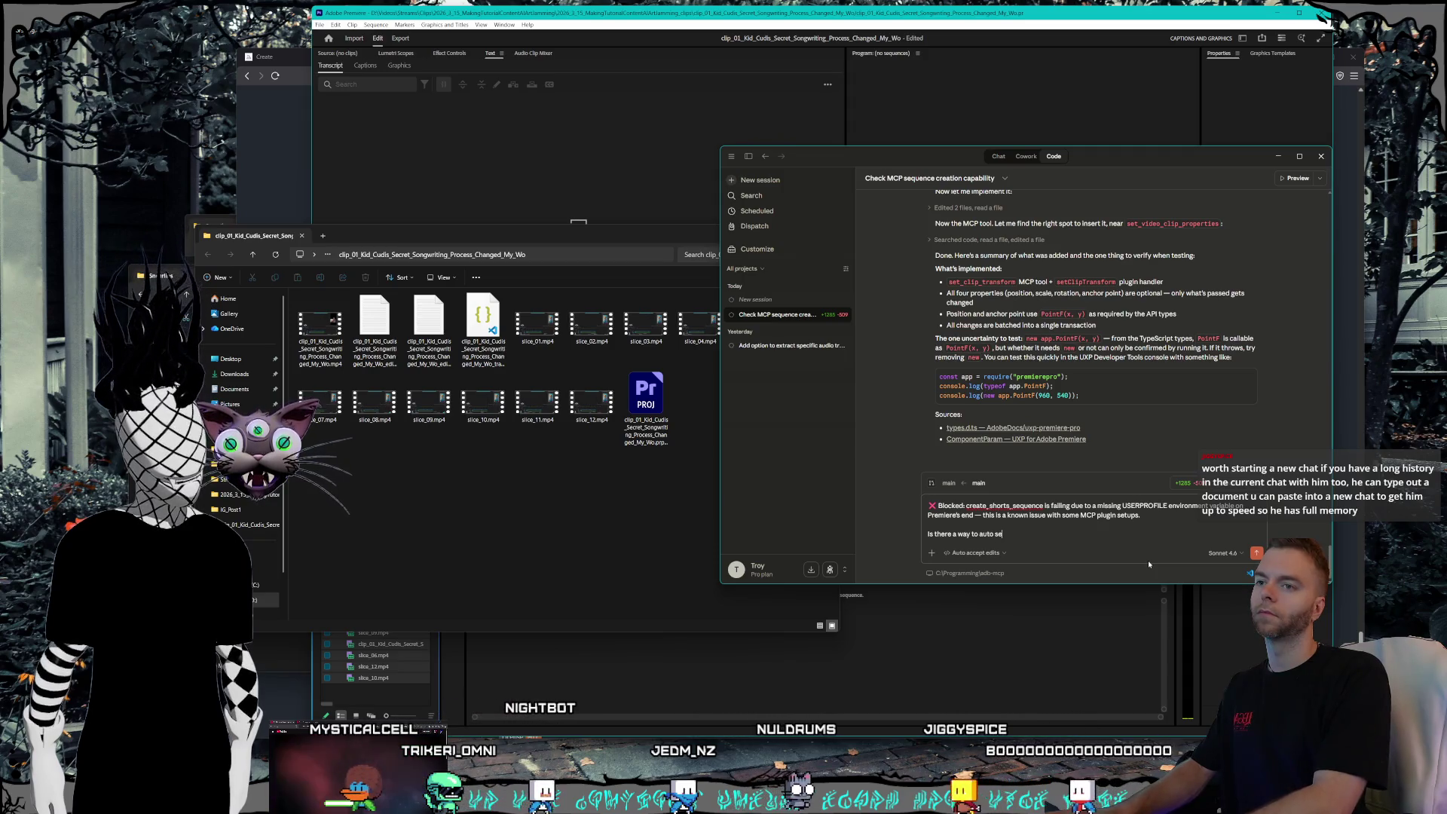
type("t the userpf")
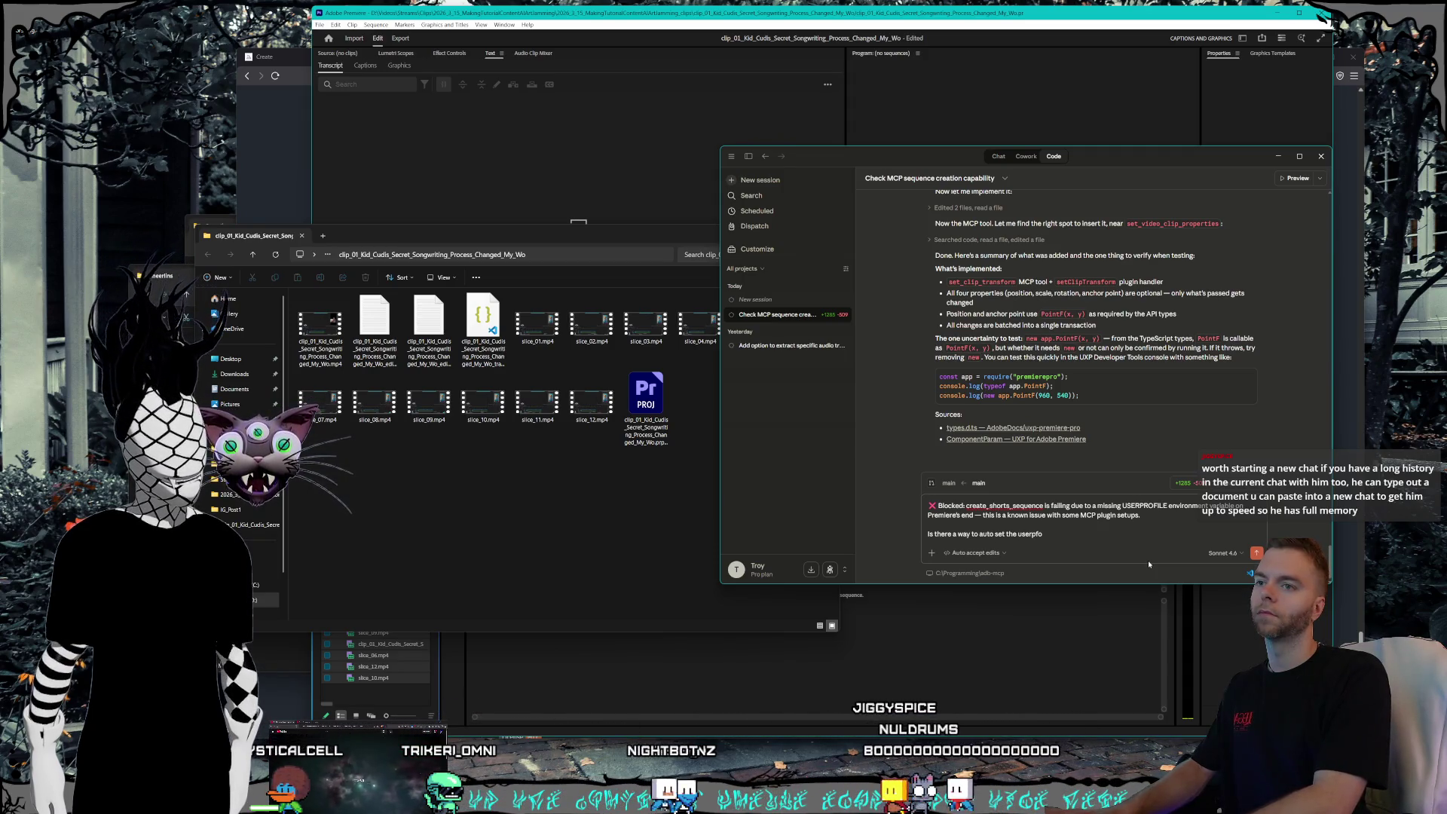
key("BackSpace")
type("rofile envi")
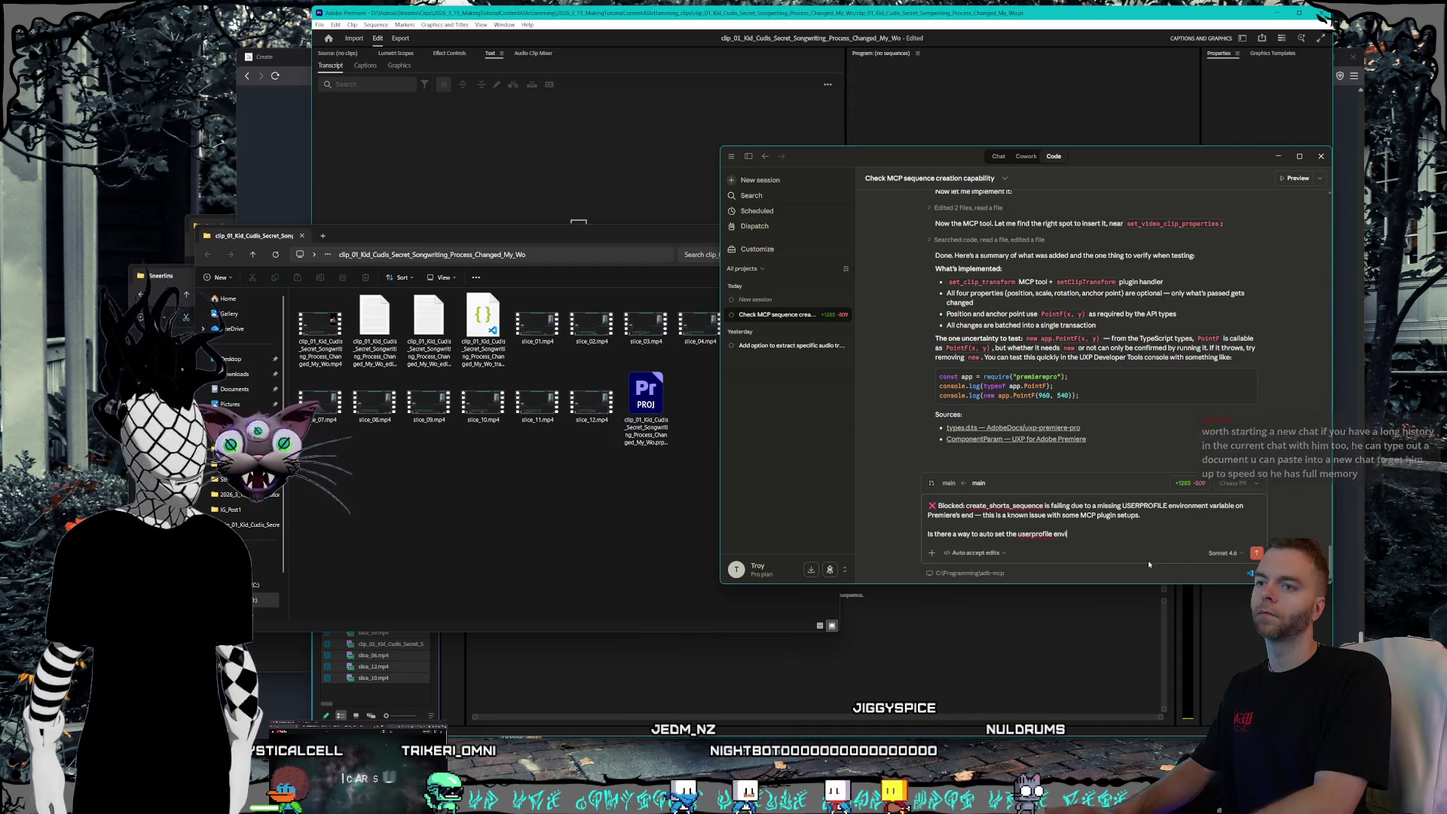
type("ronment varia")
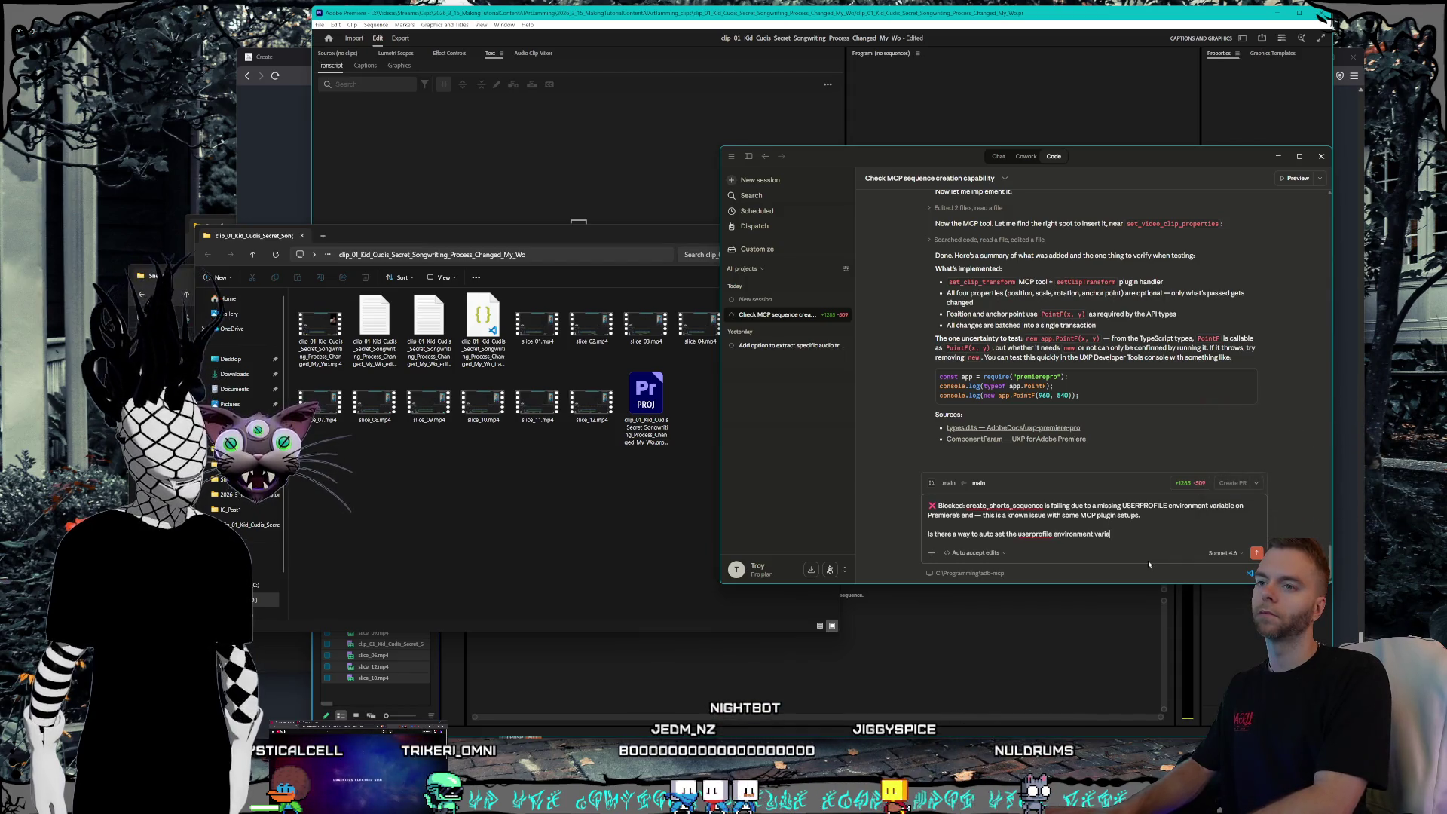
type("ble by searching the")
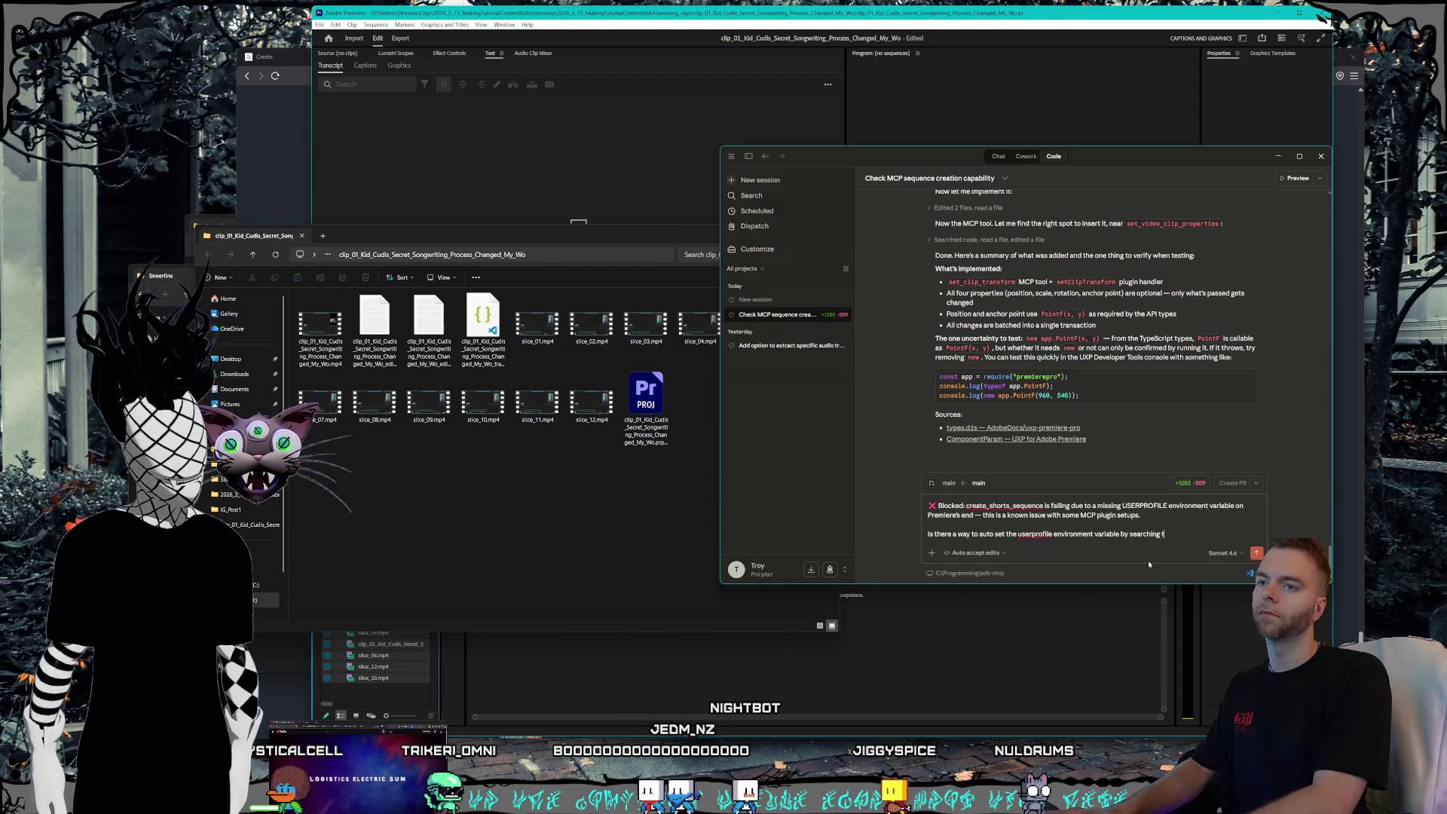
left_click(407, 487)
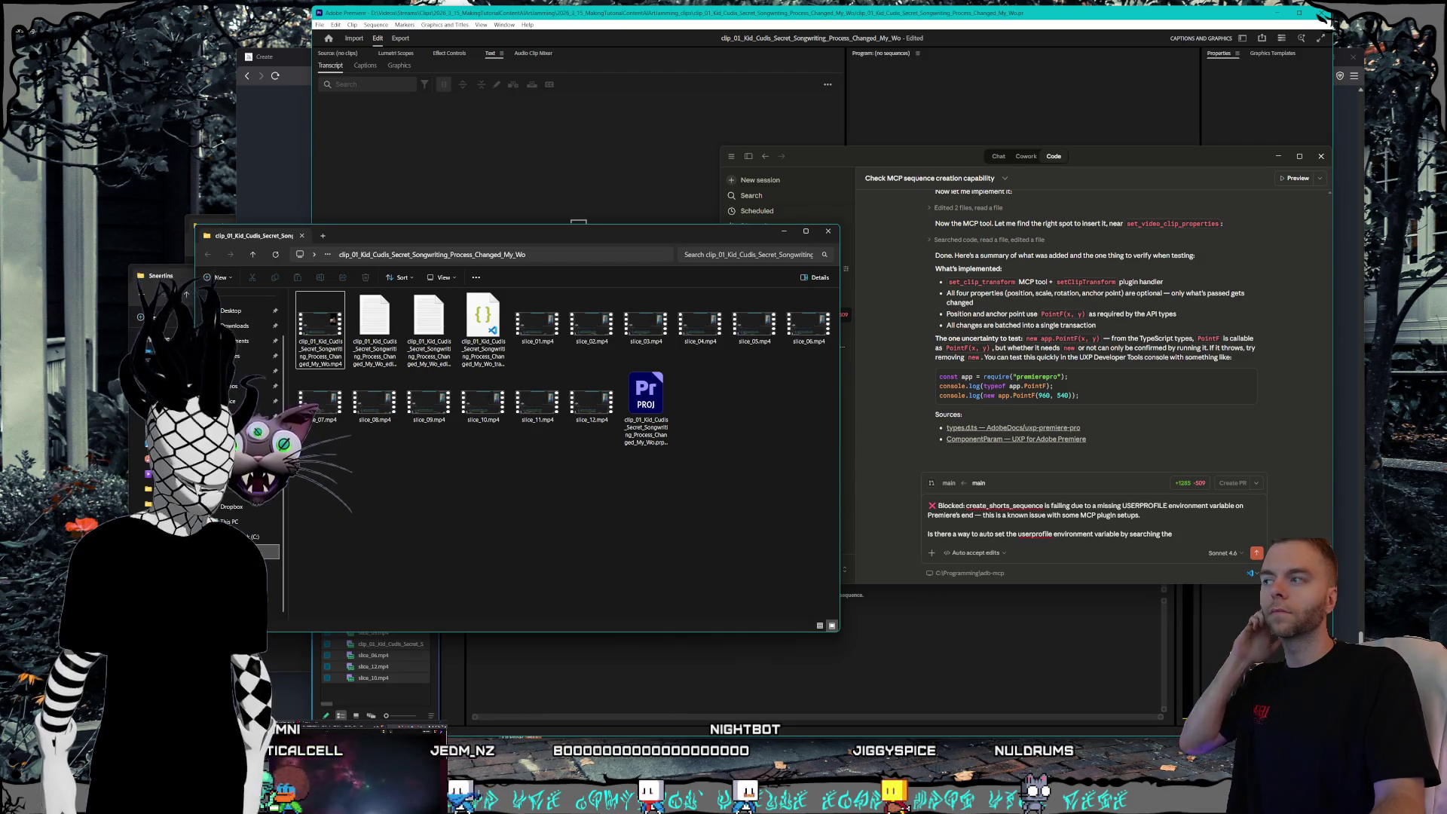
- Browse to Documents\Adobe in File Explorer, view its full path, and return to Claude
left_click(226, 341)
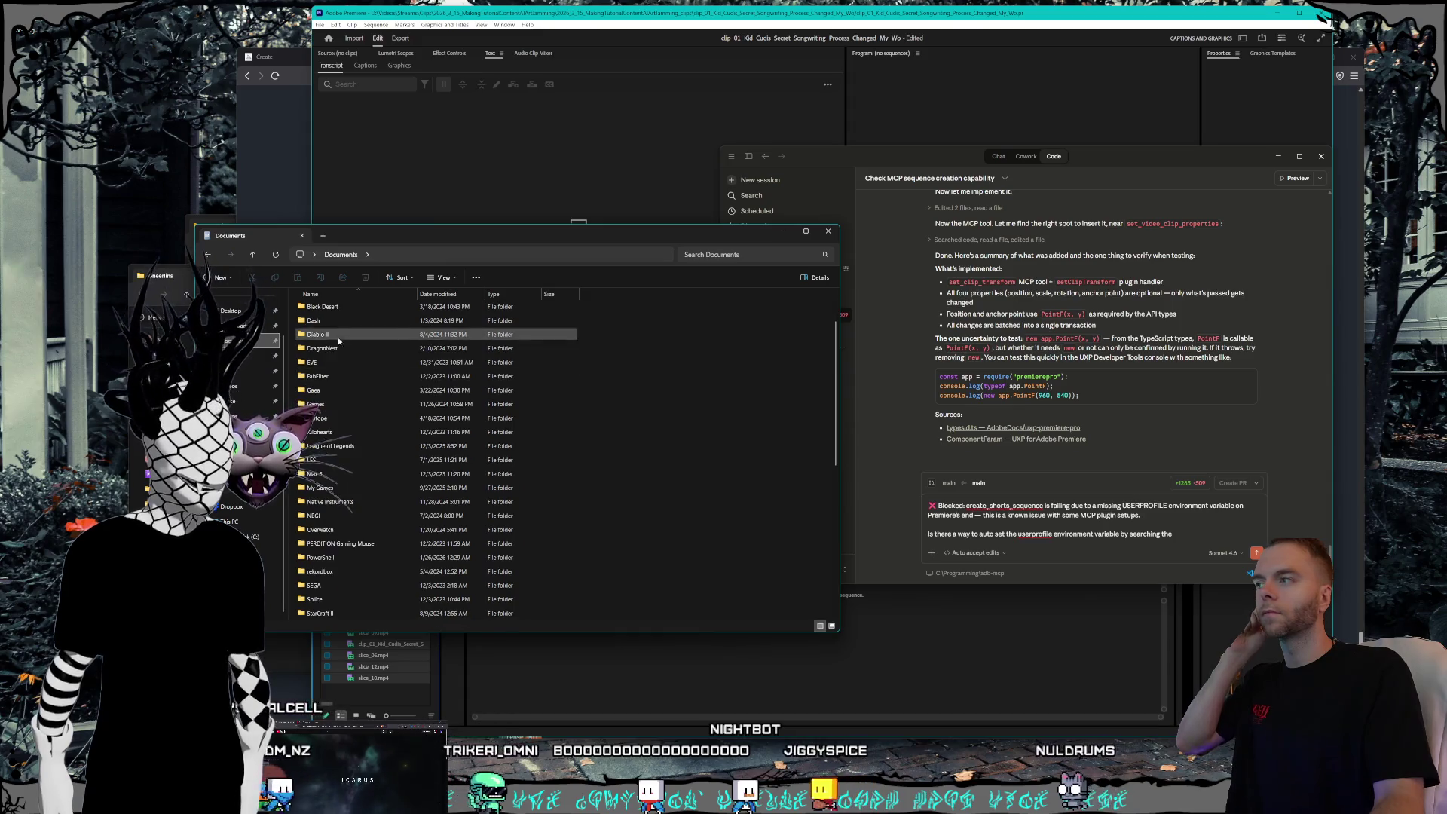
double_click(316, 323)
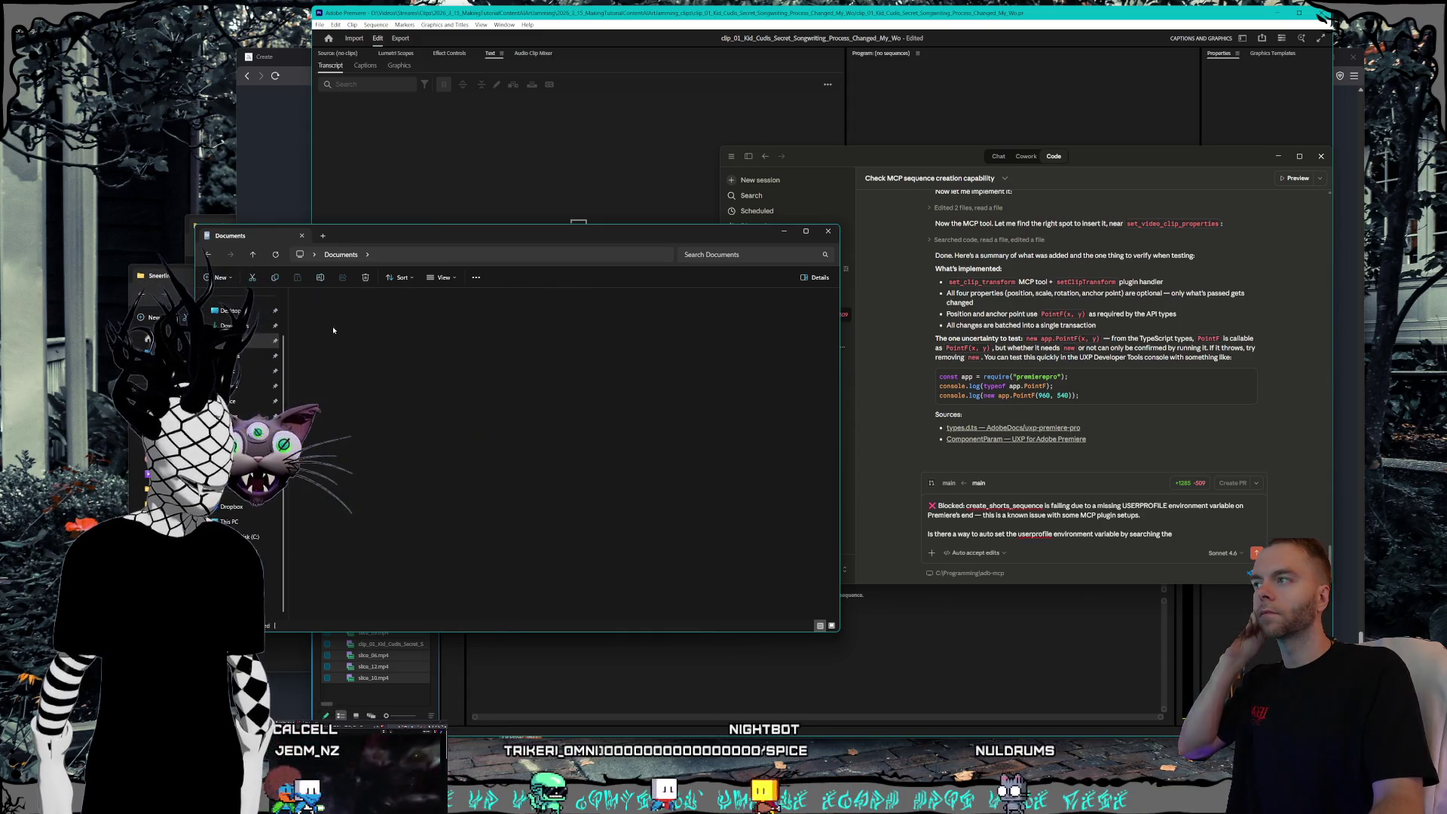
left_click(453, 256)
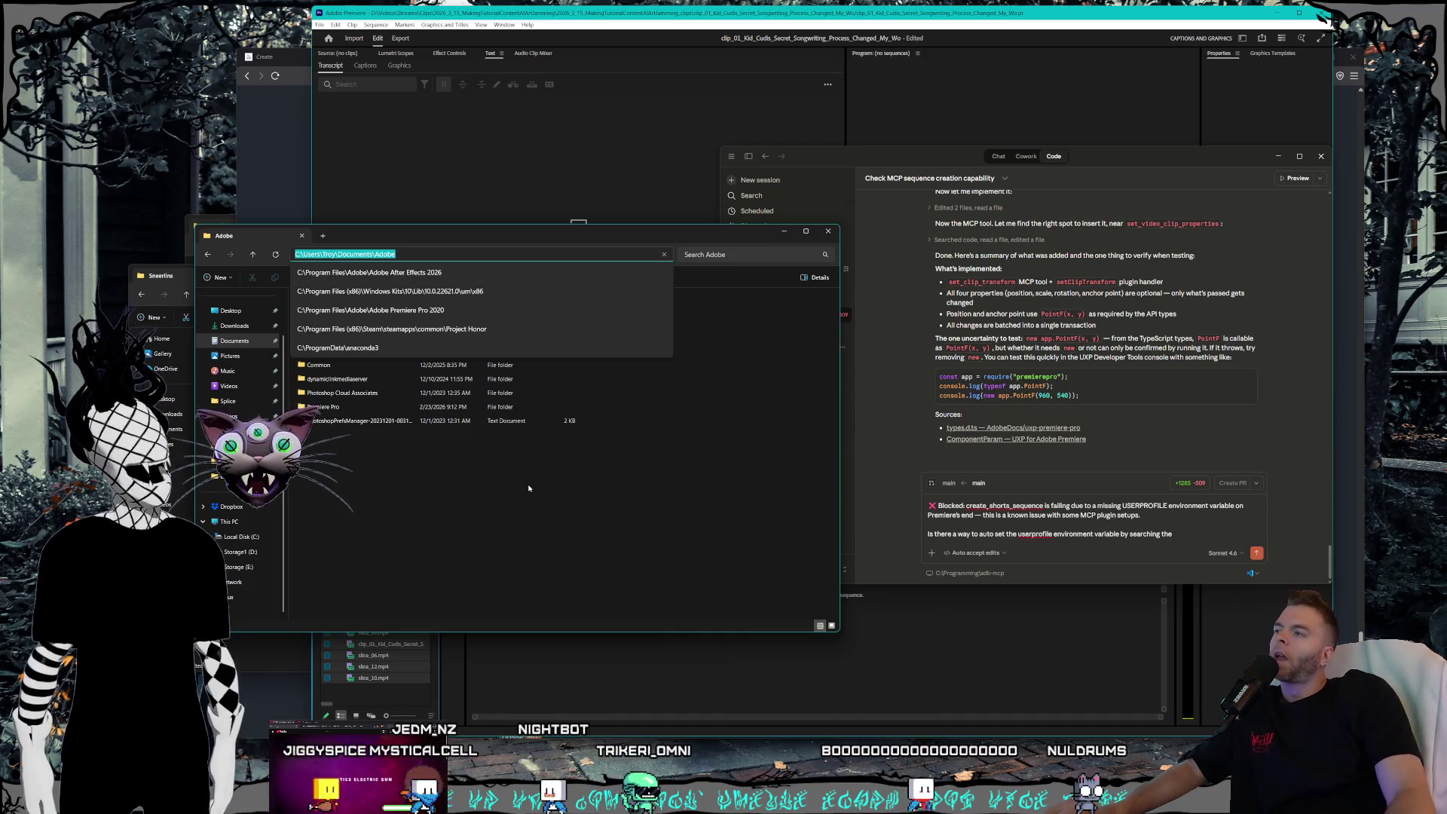
left_click(1150, 525)
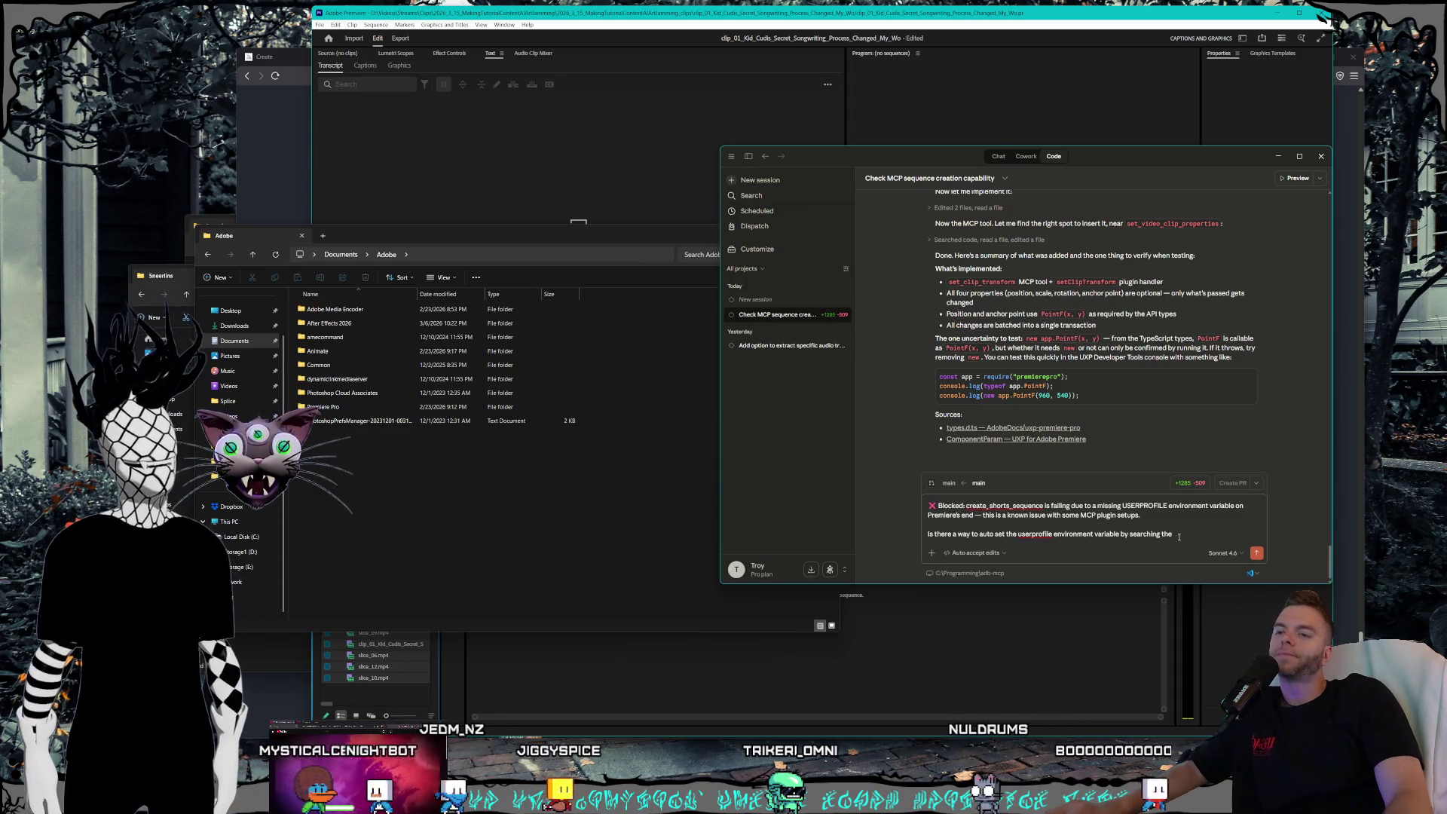
- Reword the USERPROFILE question to end 'when the plugin starts up?' and send it
key("BackSpace")
key("BackSpace")
key("BackSpace")
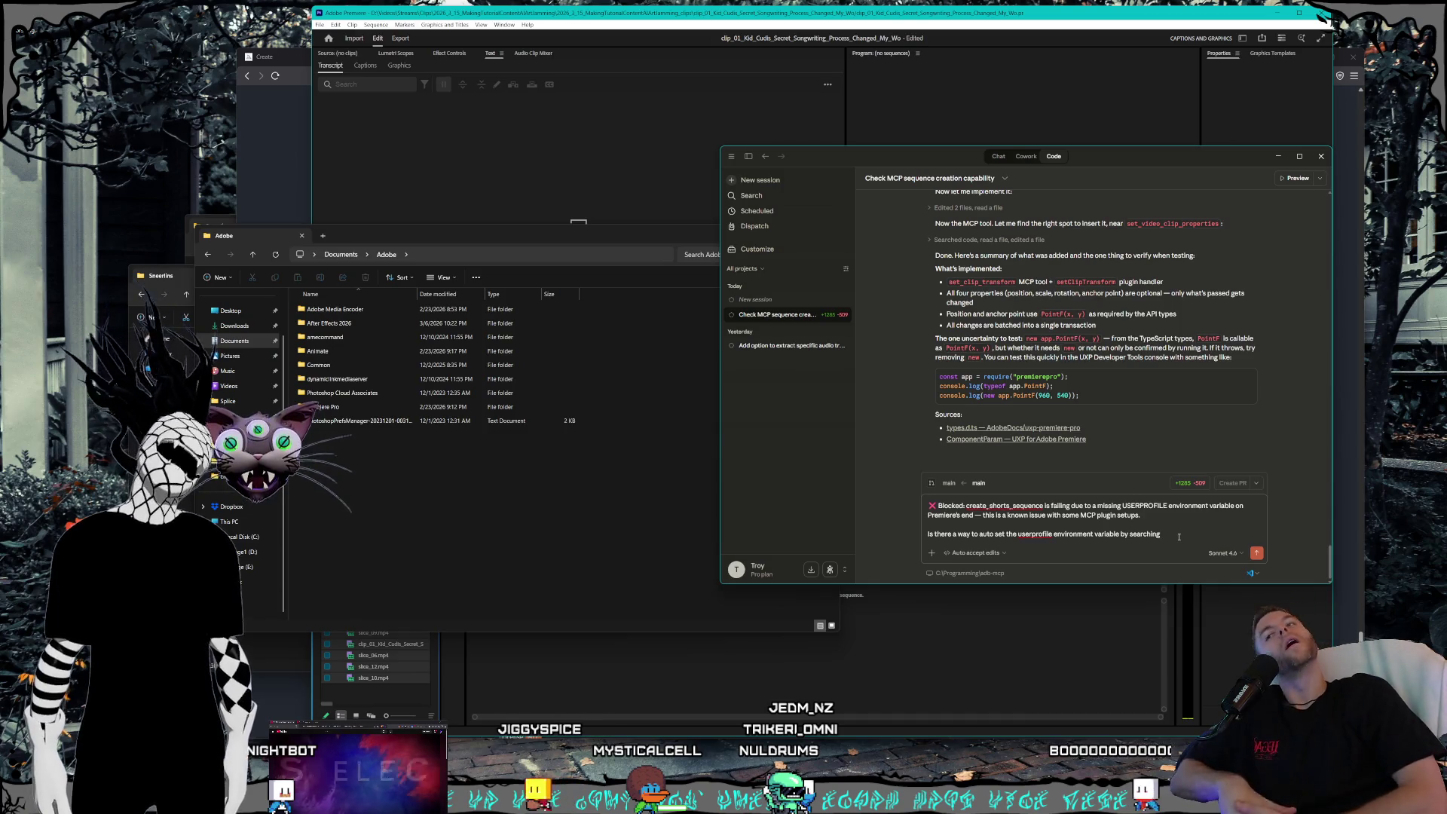
key("BackSpace")
key("BackSpace")
key("BackSpace")
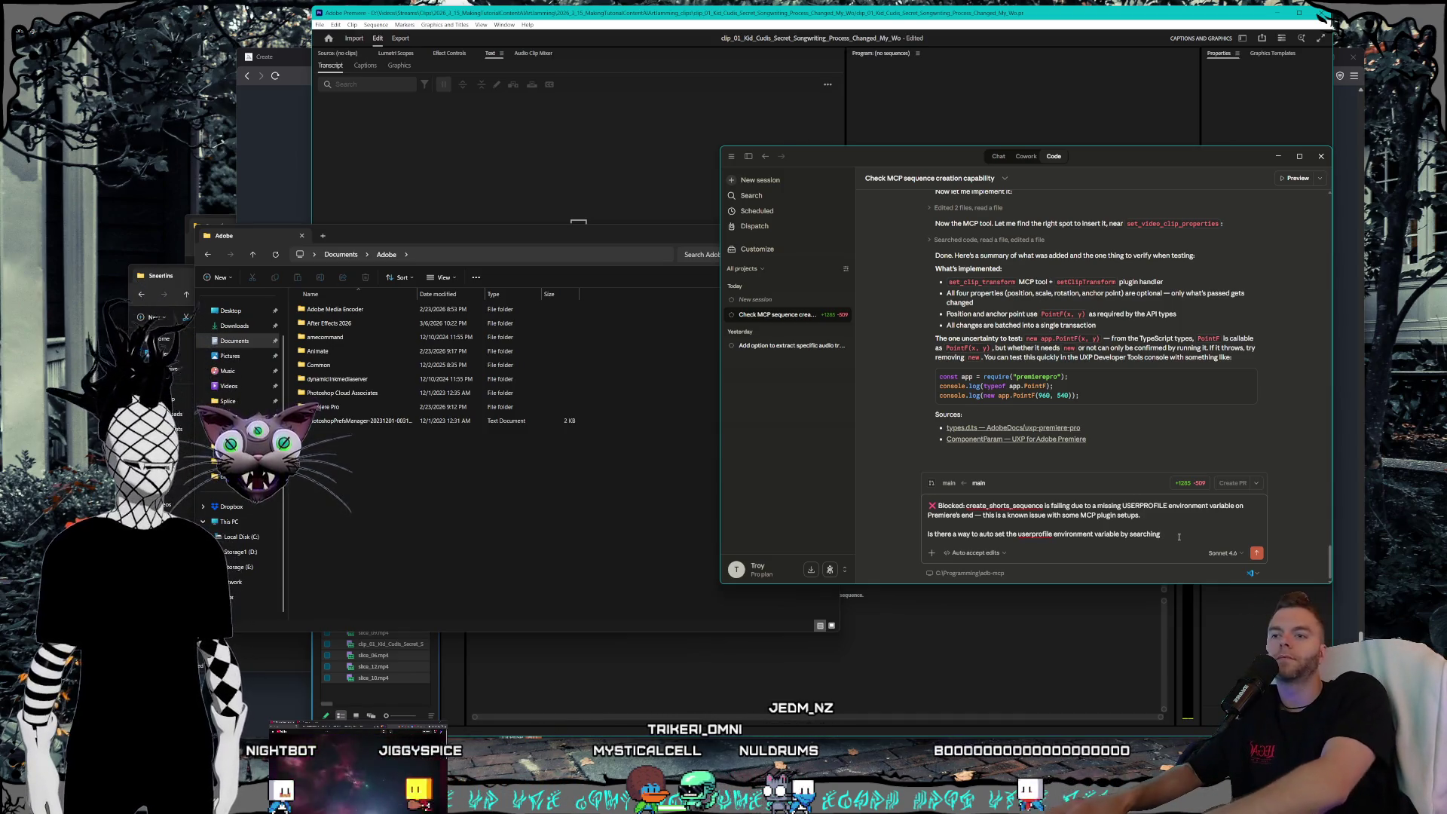
key("BackSpace")
key("BackSpace")
key("BackSpace")
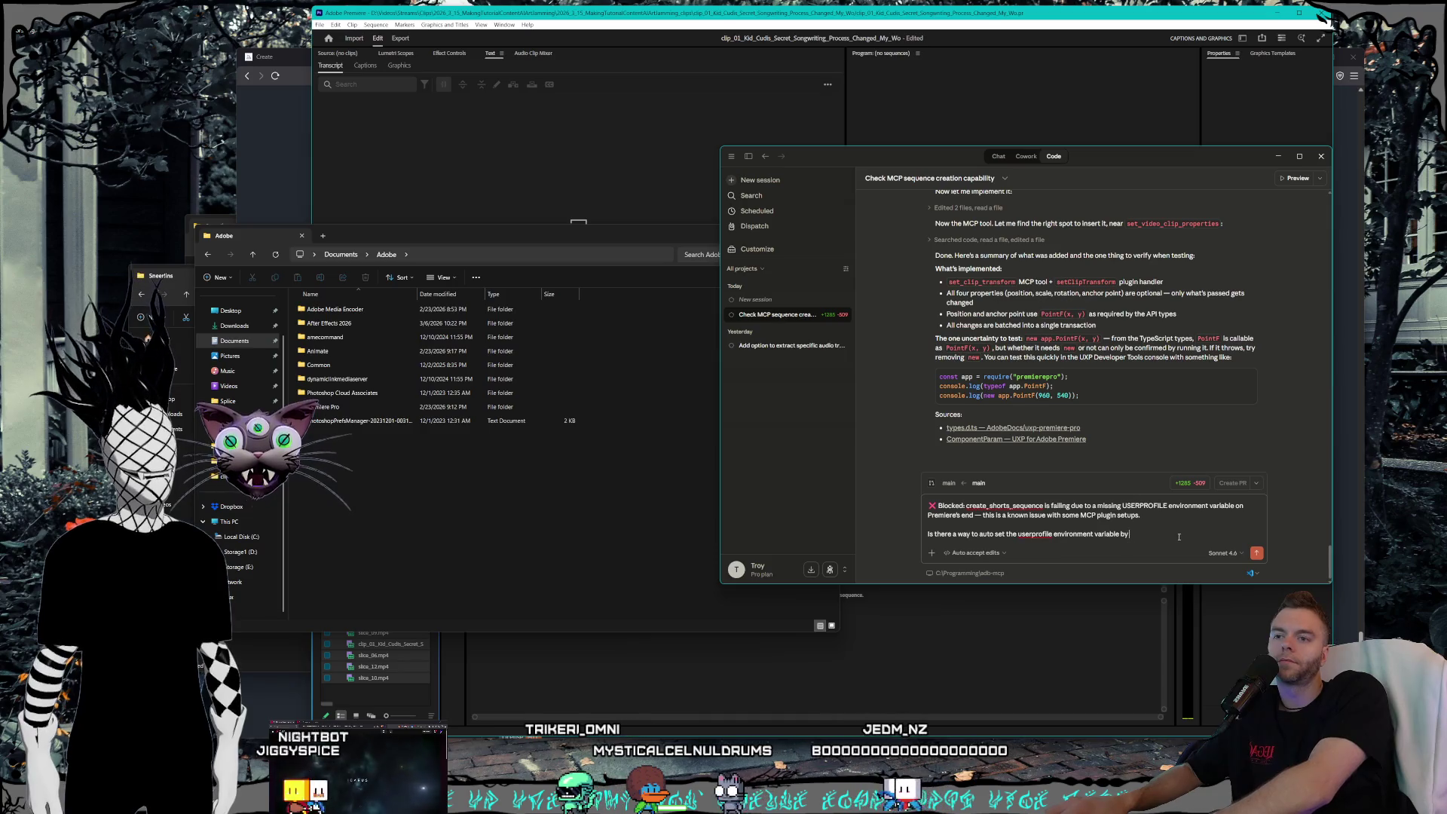
type("when the plugin starts up")
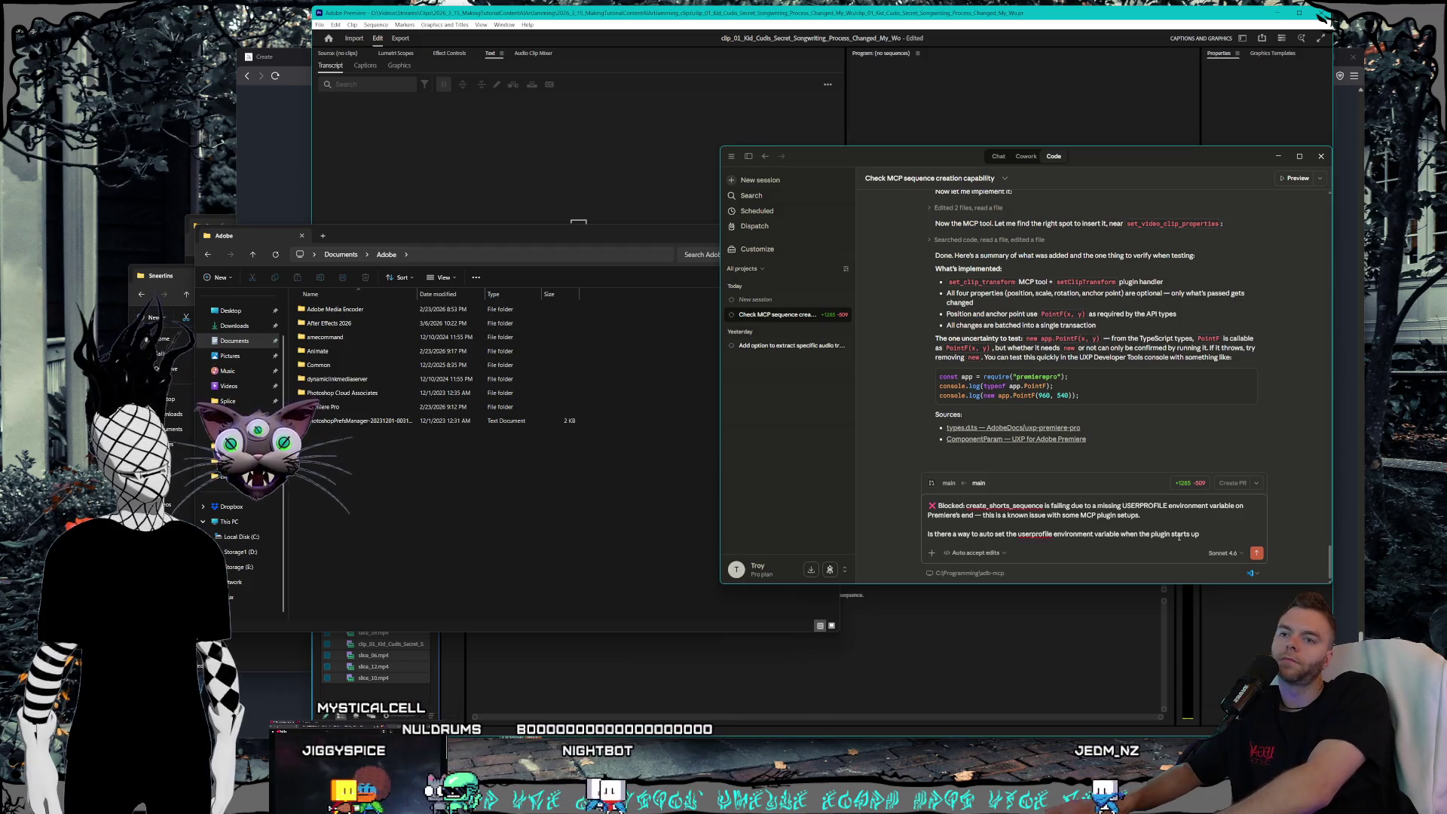
key("Return")
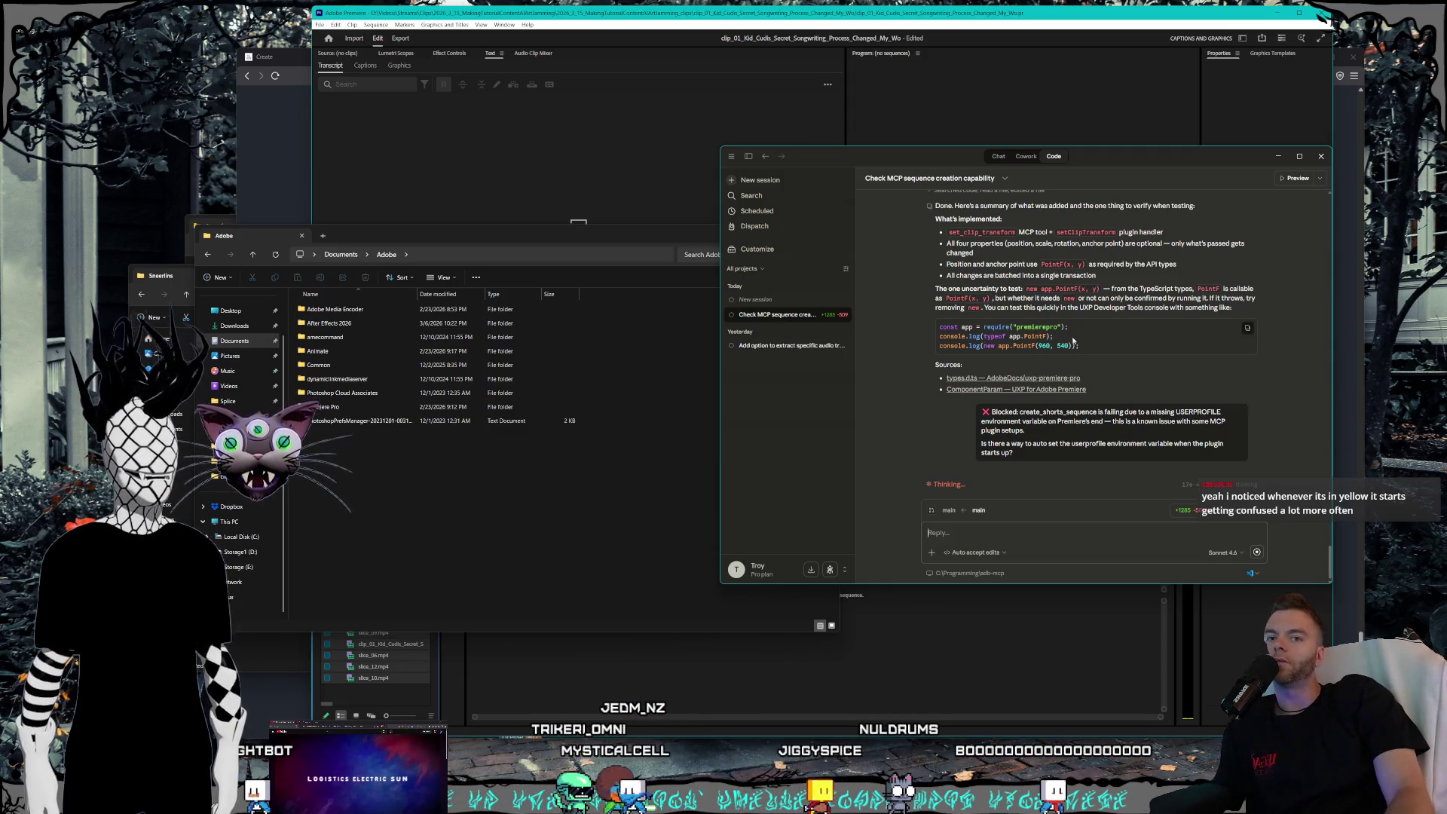
- Open the 'Building a profitable trading bot' chat and launch its Architecture document in Visual Studio Code
left_click(1000, 157)
scroll(984, 363, "down", 15)
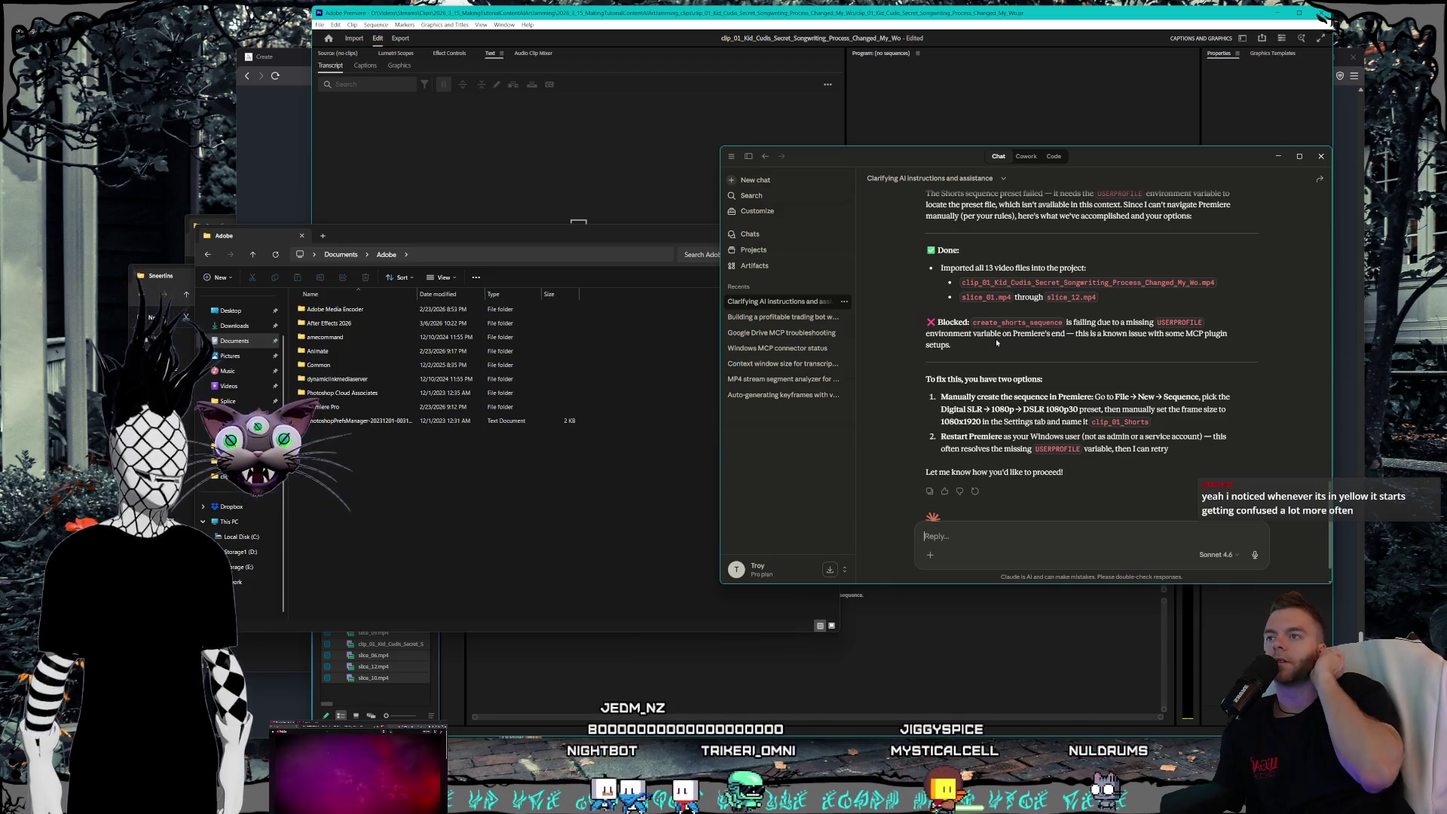
left_click(780, 317)
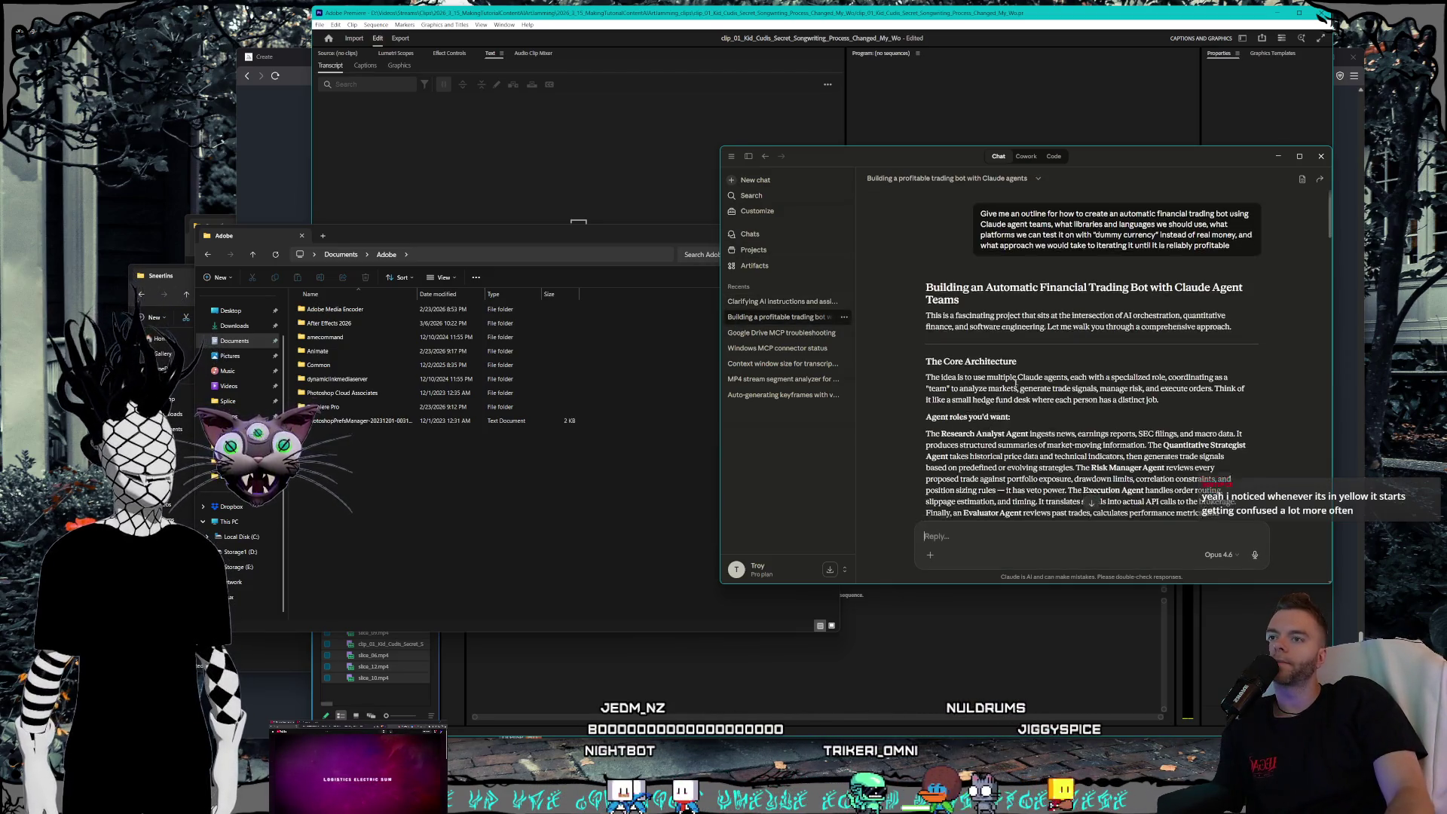
scroll(1065, 446, "down", 15)
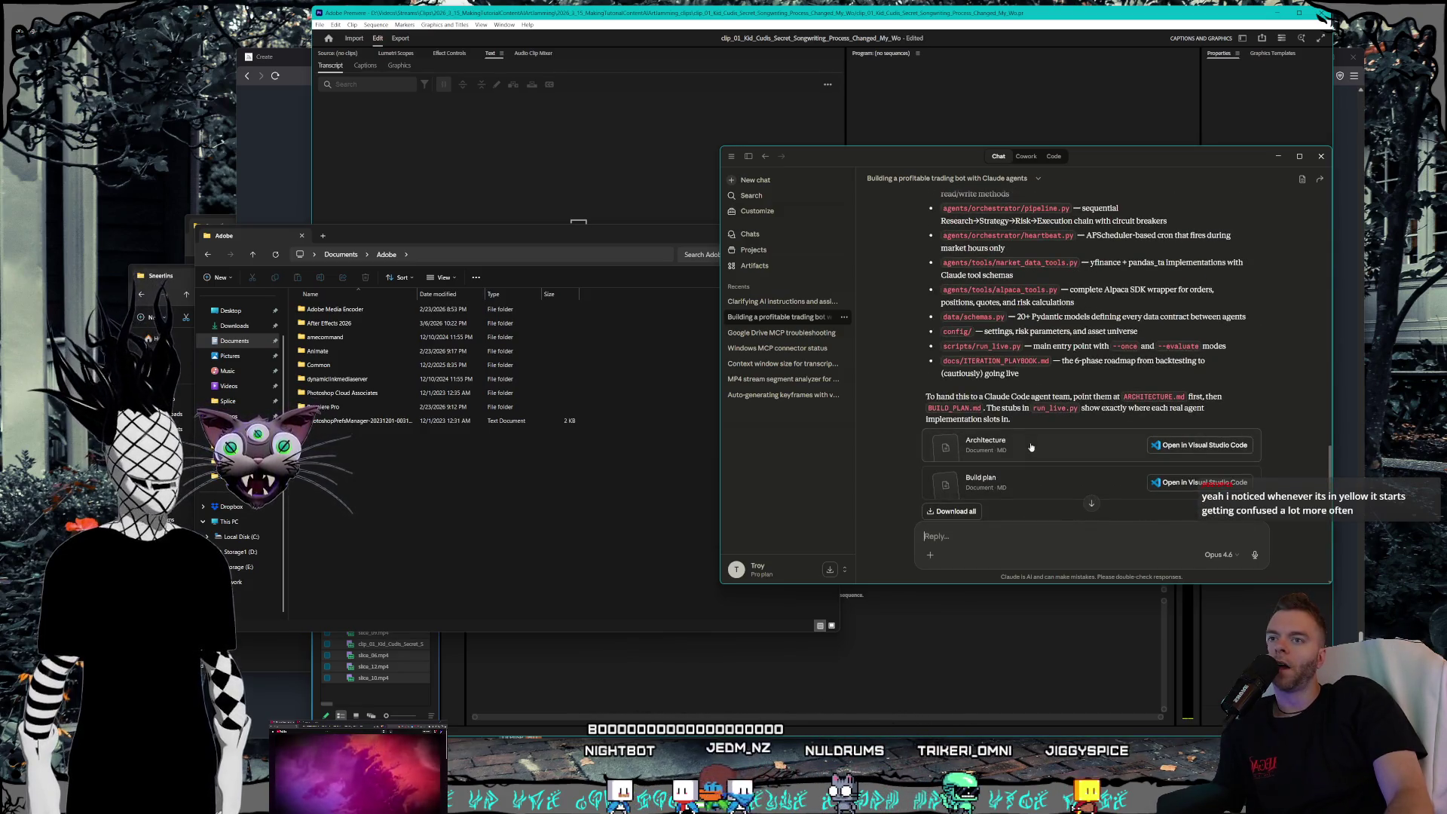
left_click(1182, 453)
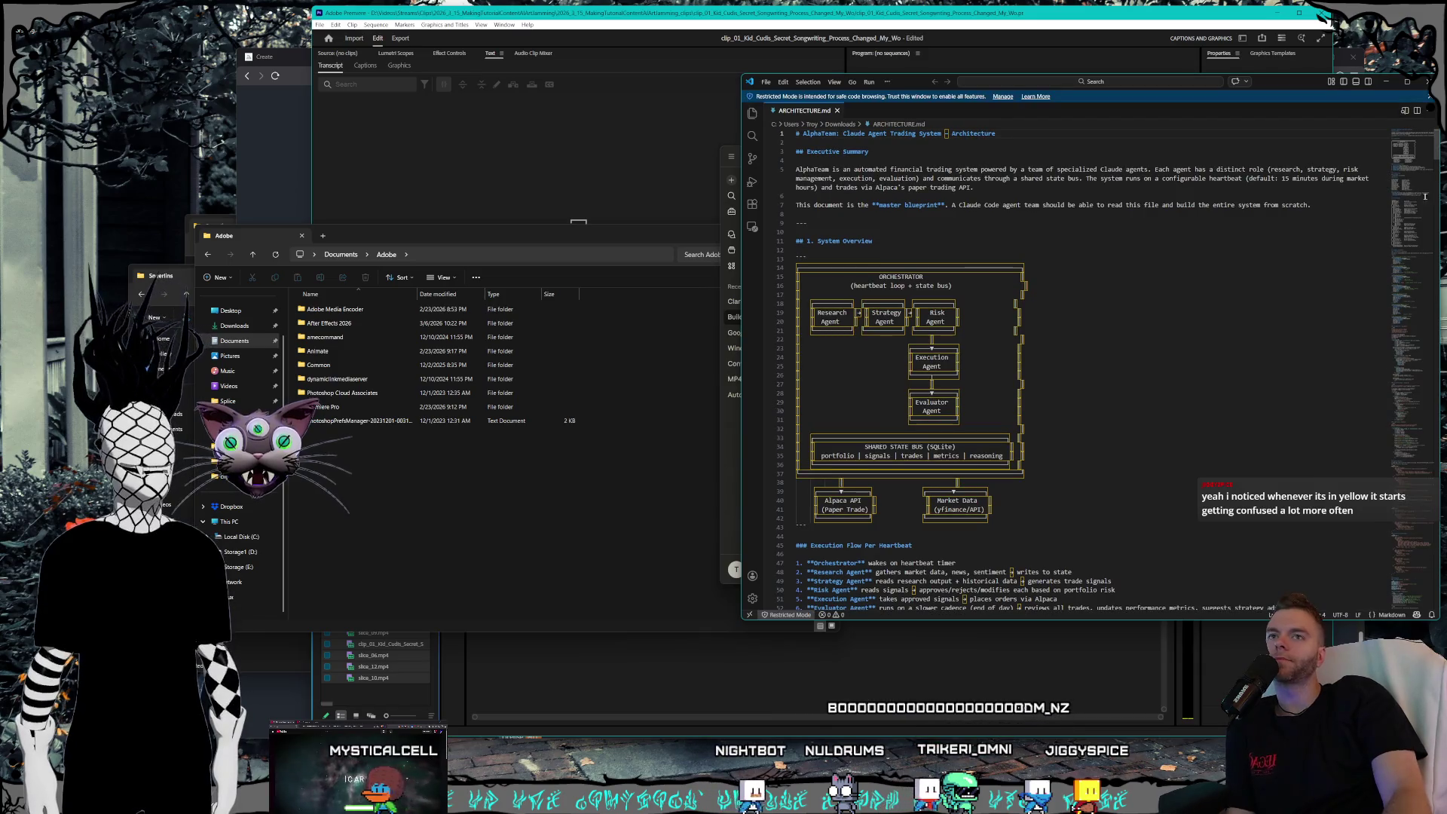
mouse_move(1417, 157)
left_mouse_down()
mouse_move(1418, 317)
mouse_move(1426, 143)
left_mouse_up()
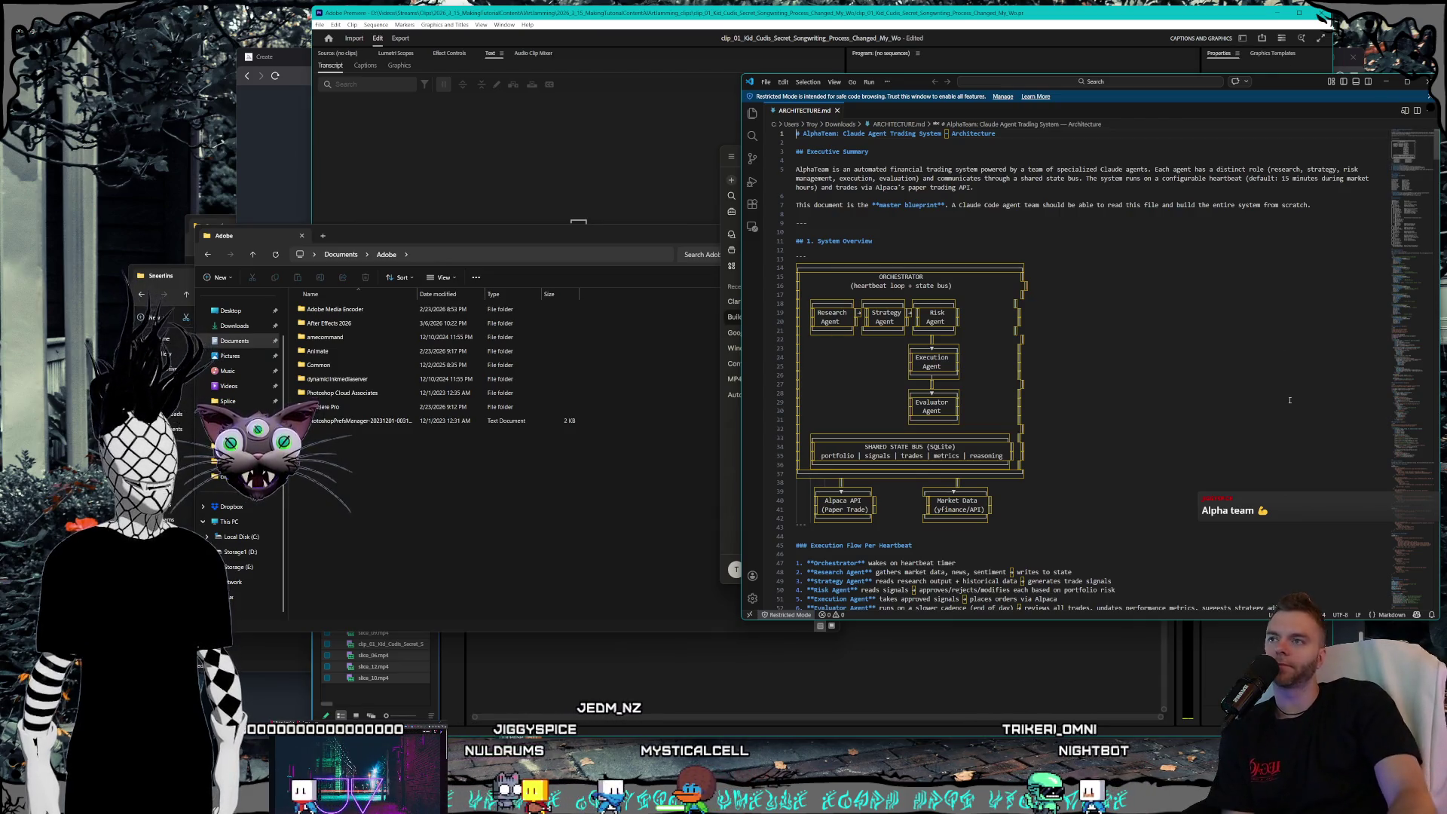
scroll(1293, 388, "down", 2)
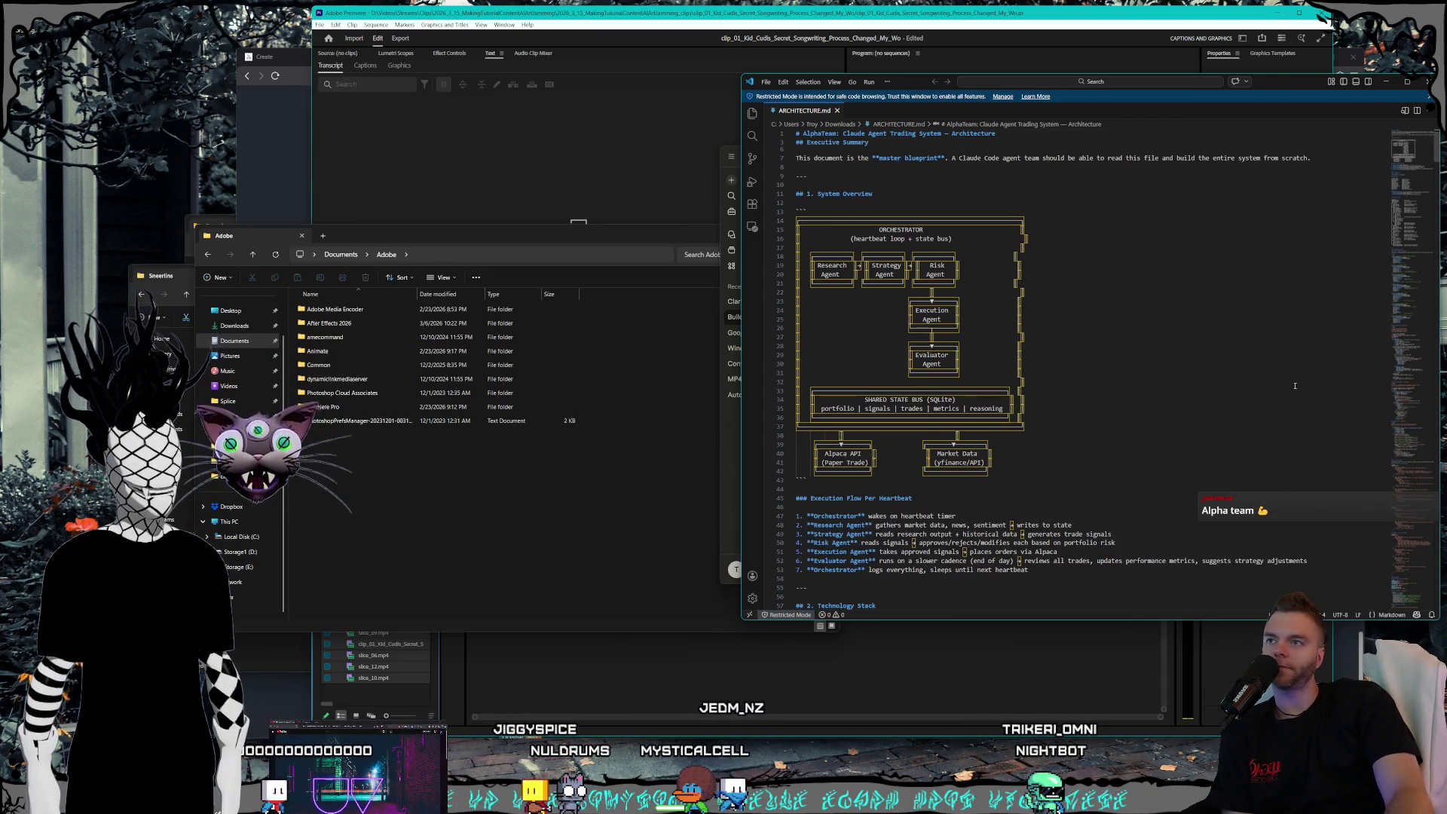
- Move and enlarge the trading-bot chat window, then bring ARCHITECTURE.md back to the front
left_click(731, 473)
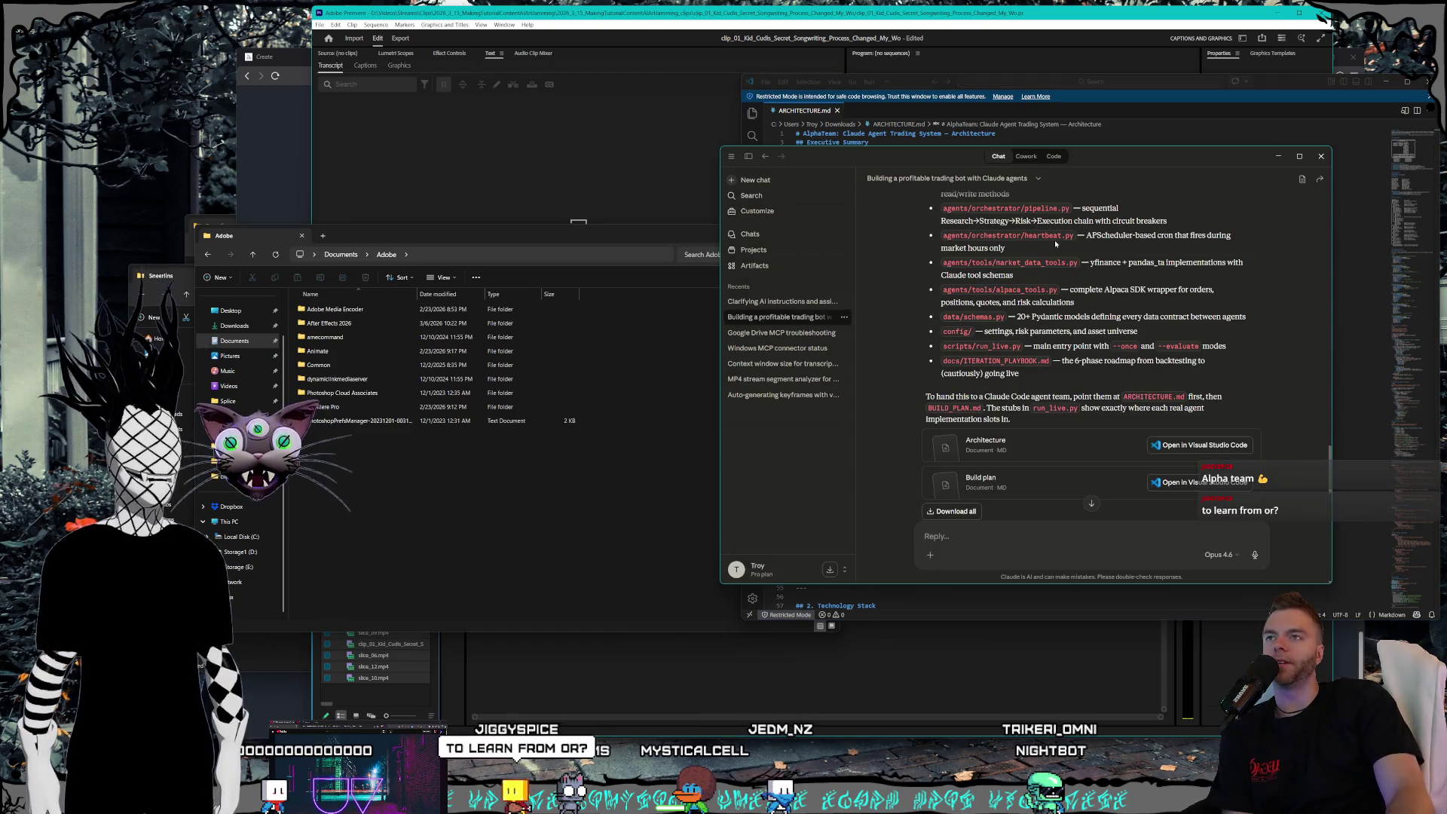
left_click_drag(1098, 162, 1059, 144)
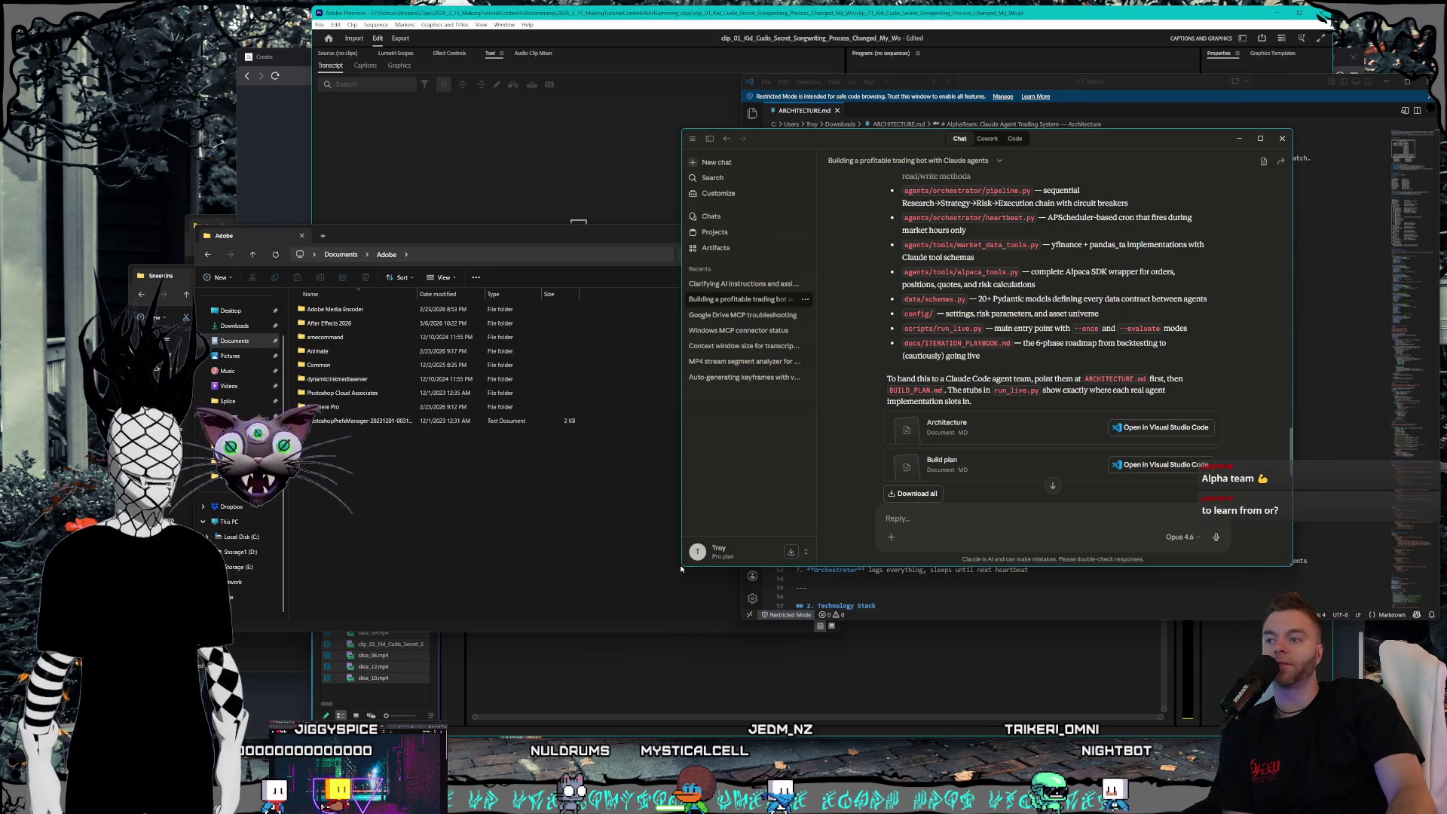
mouse_move(684, 567)
left_mouse_down()
mouse_move(569, 662)
mouse_move(549, 706)
mouse_move(530, 708)
left_mouse_up()
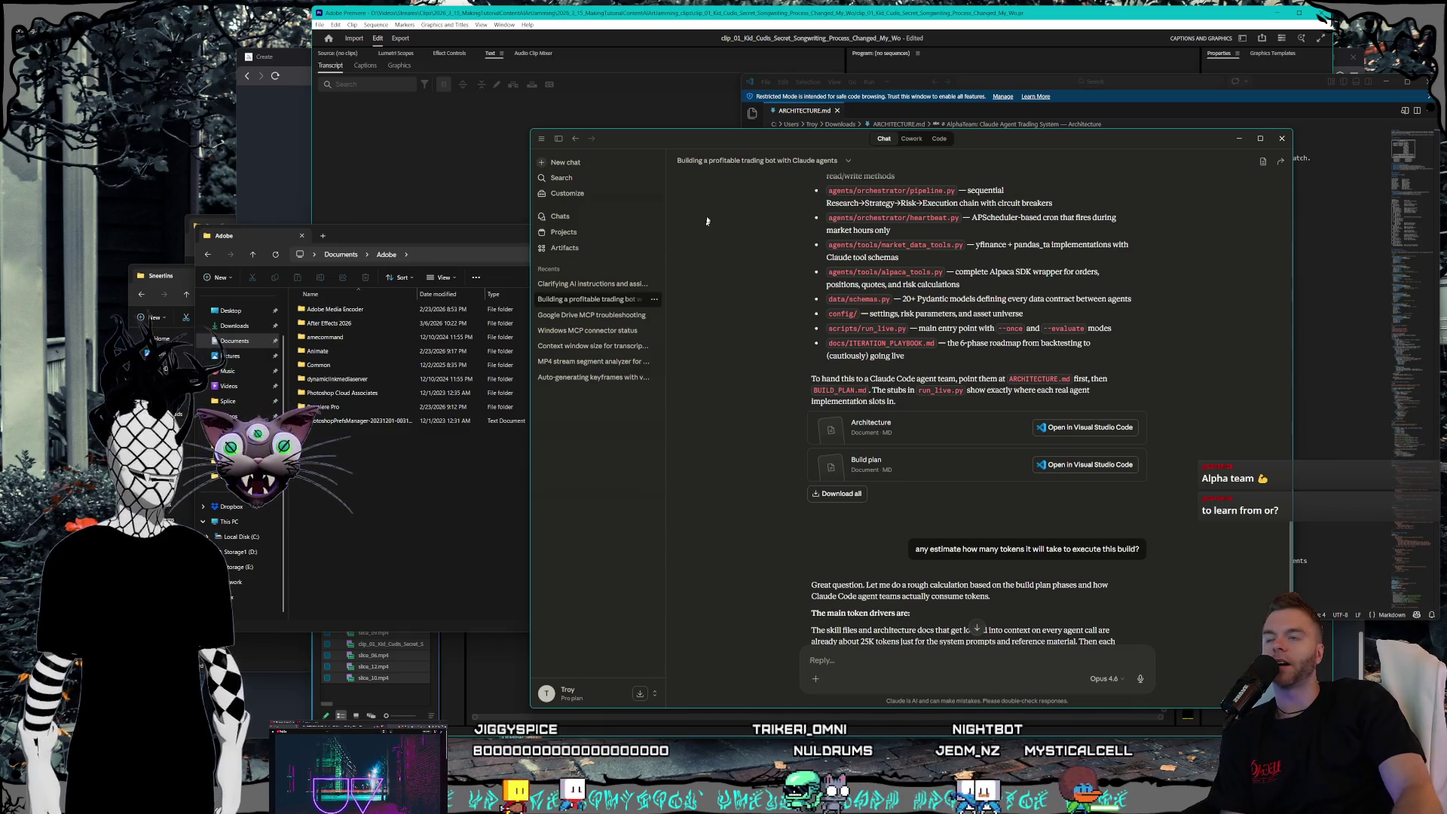
left_click_drag(705, 138, 732, 146)
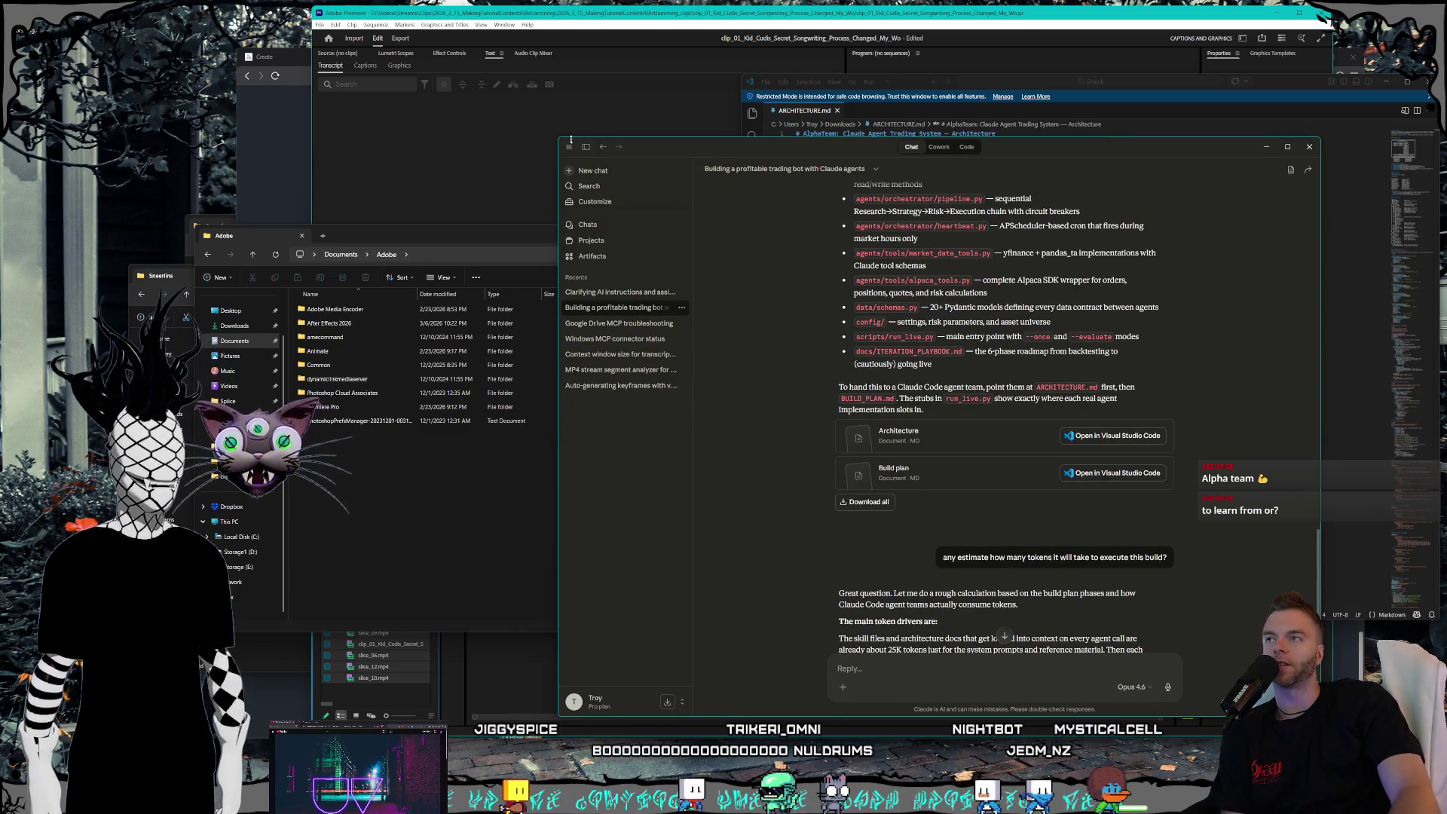
mouse_move(558, 137)
left_mouse_down()
mouse_move(520, 106)
mouse_move(529, 119)
left_mouse_up()
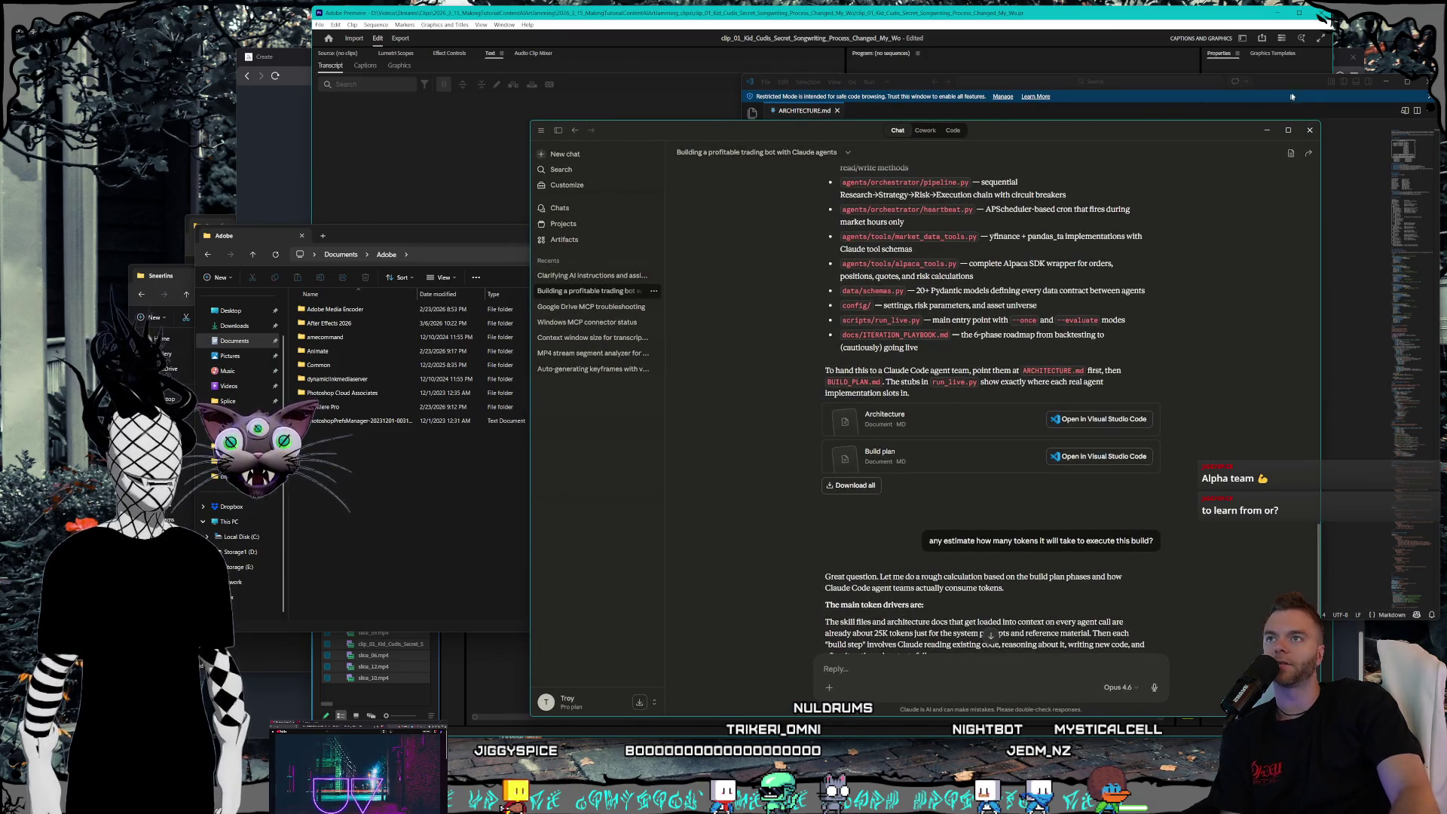
left_click(1288, 83)
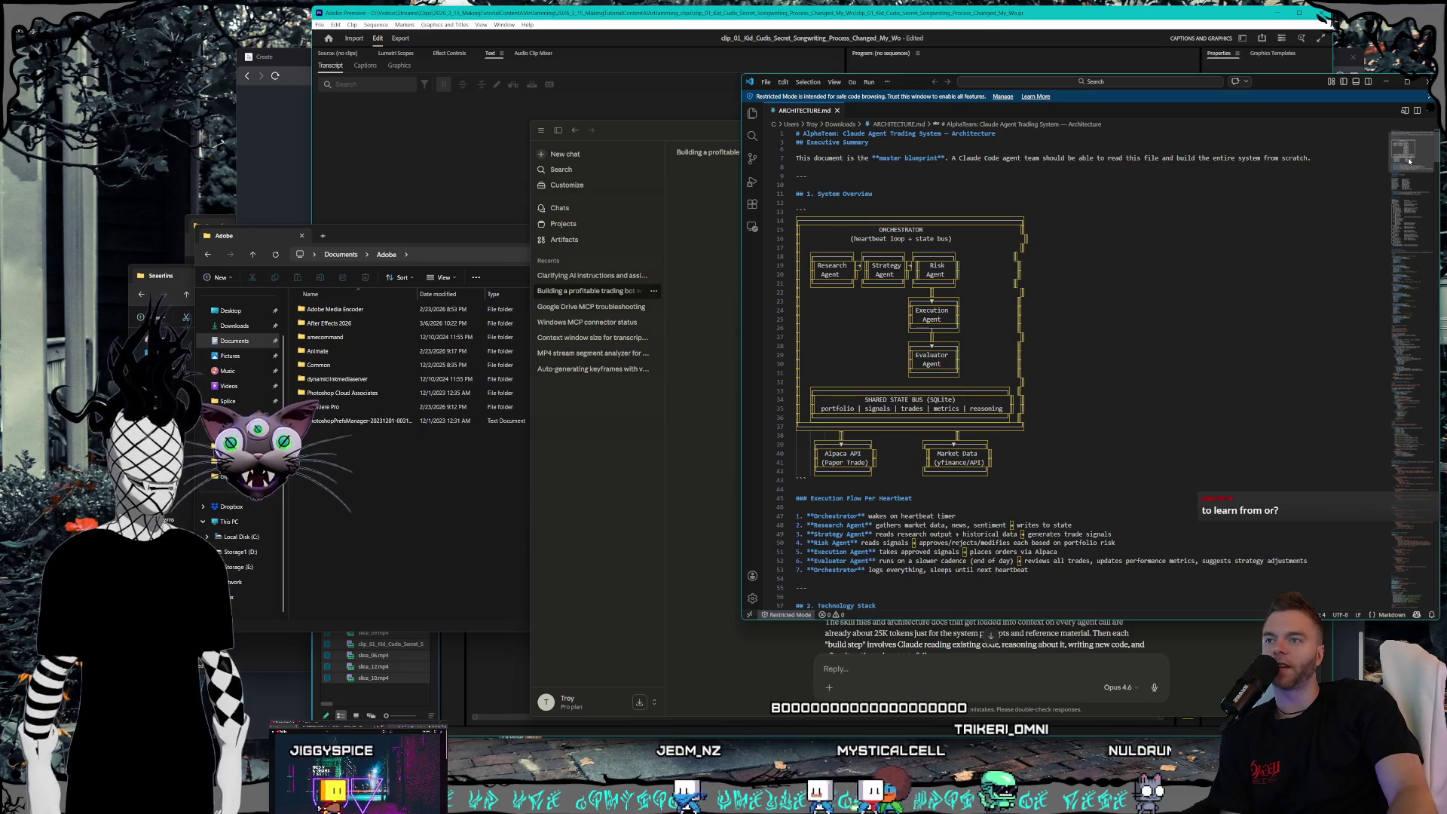
scroll(1407, 164, "down", 2)
scroll(1407, 165, "down", 3)
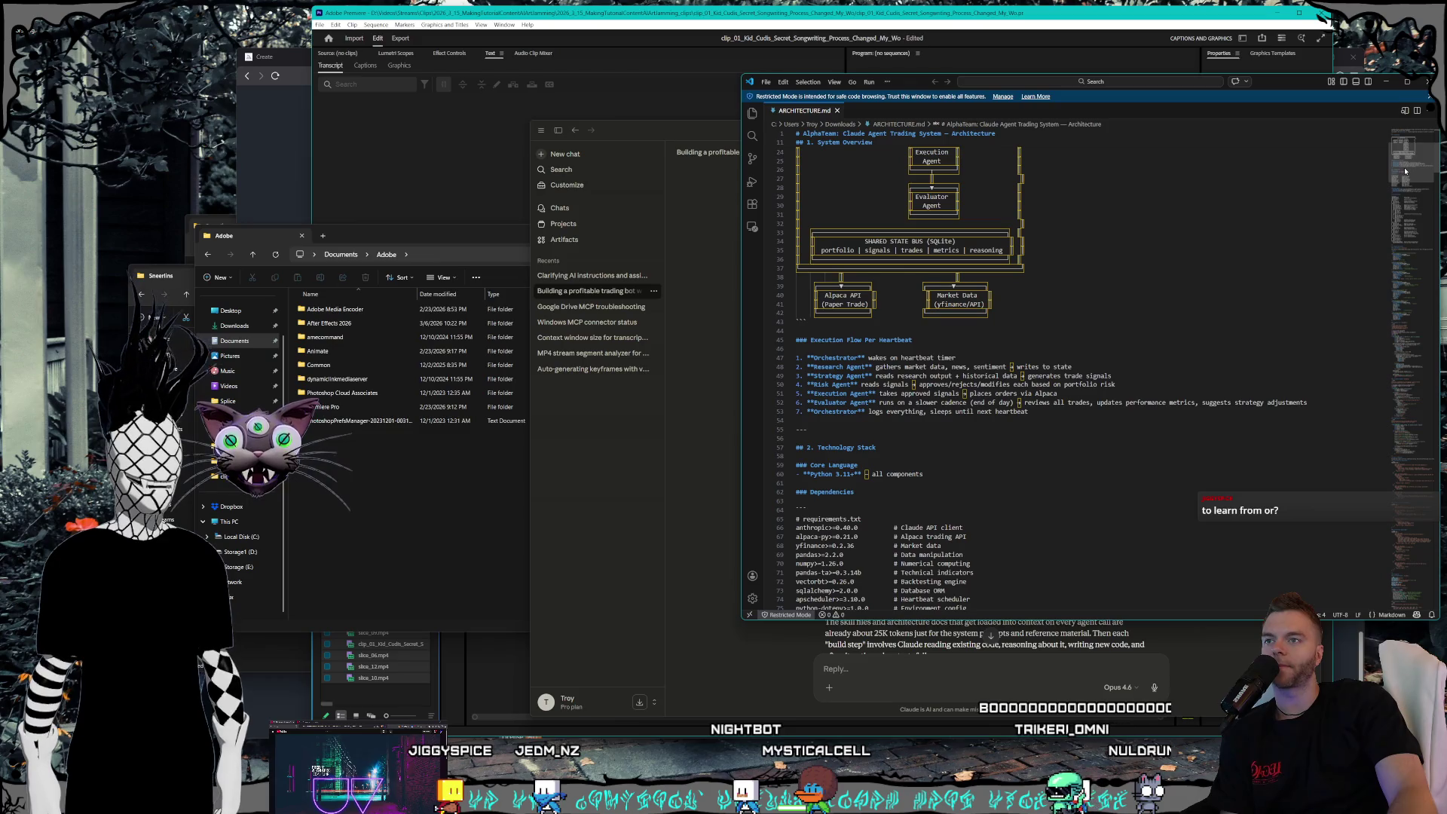
scroll(1406, 172, "down", 5)
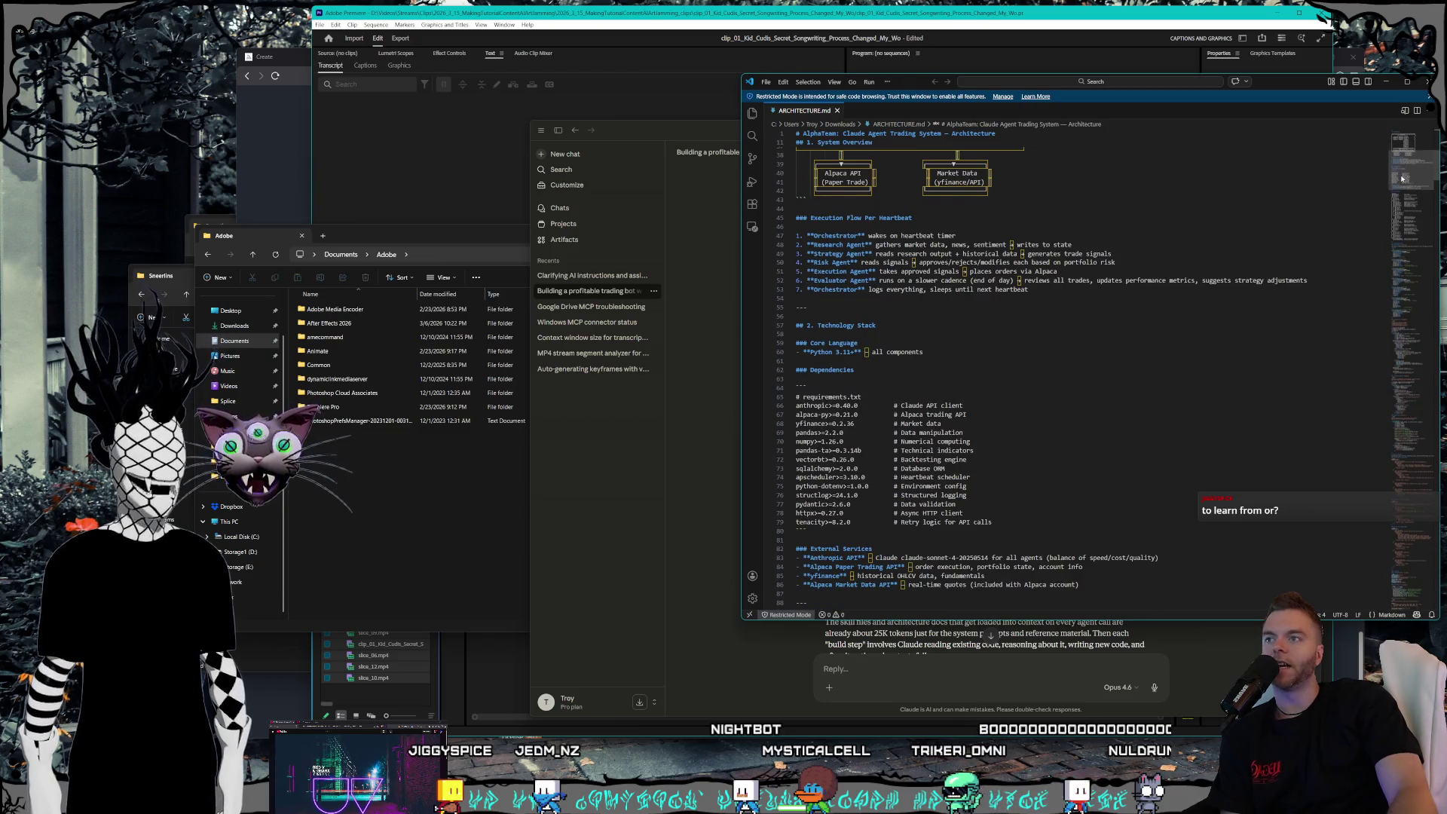
scroll(1402, 180, "down", 2)
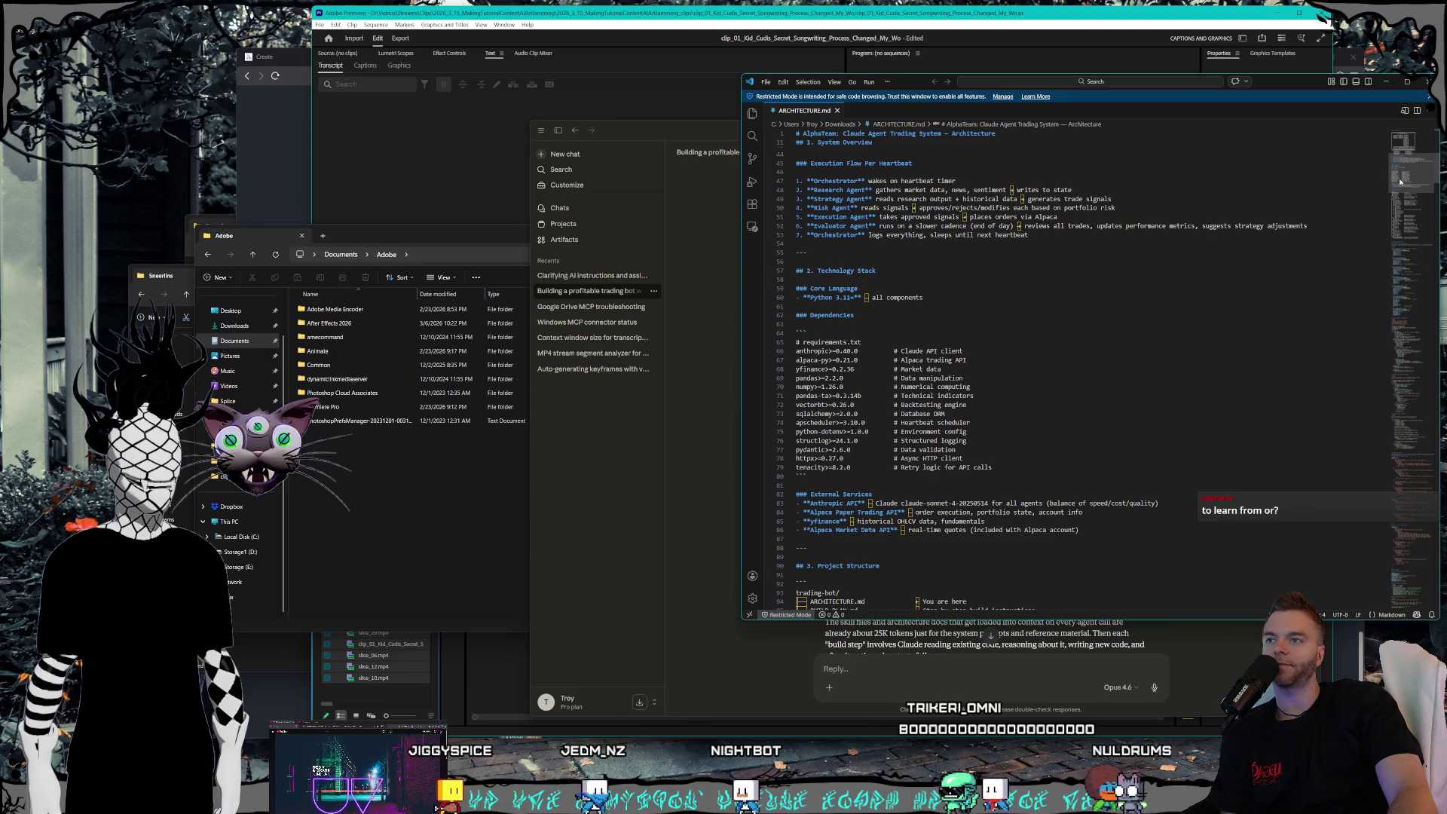
scroll(1399, 185, "down", 3)
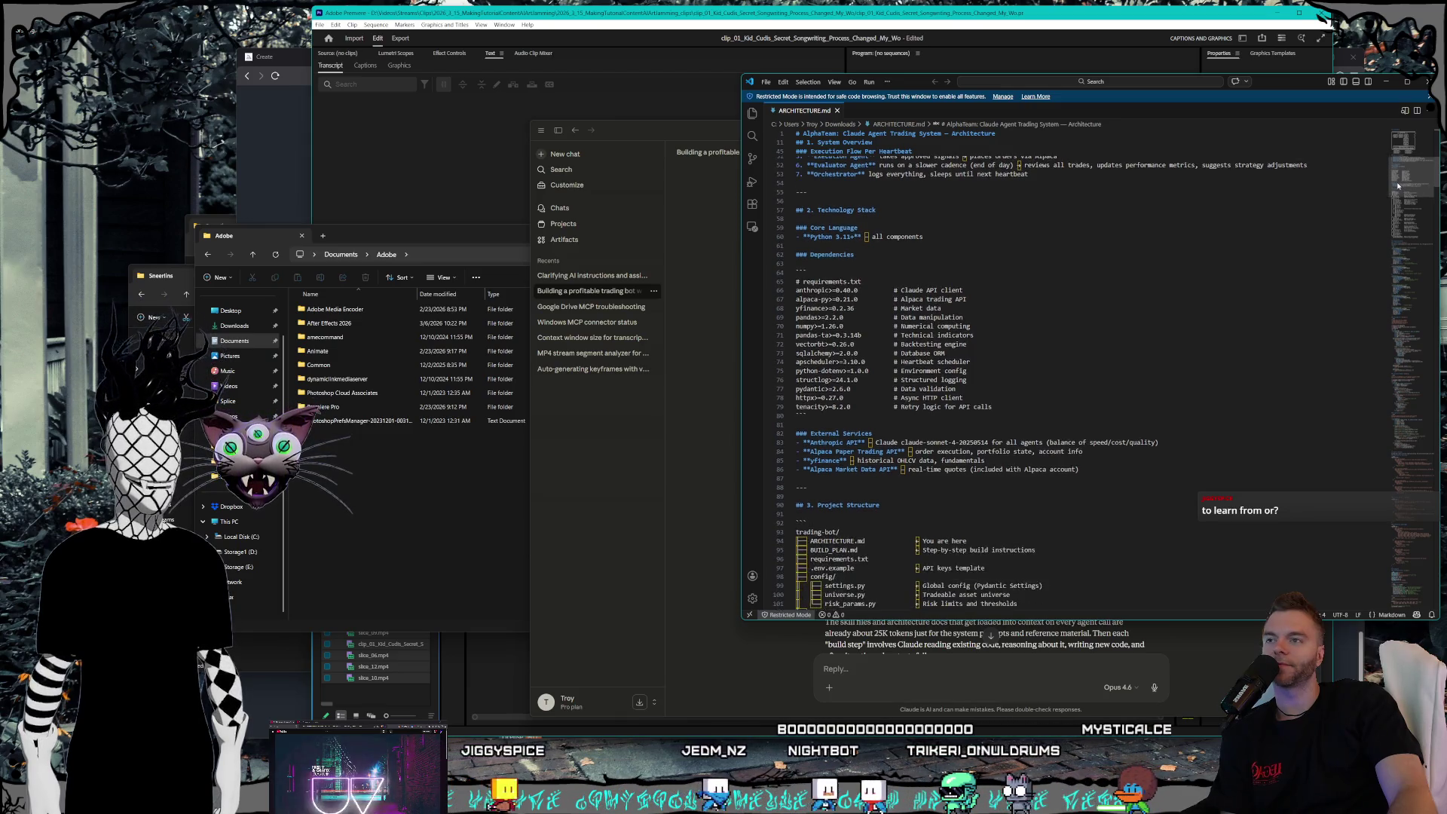
scroll(1399, 187, "down", 10)
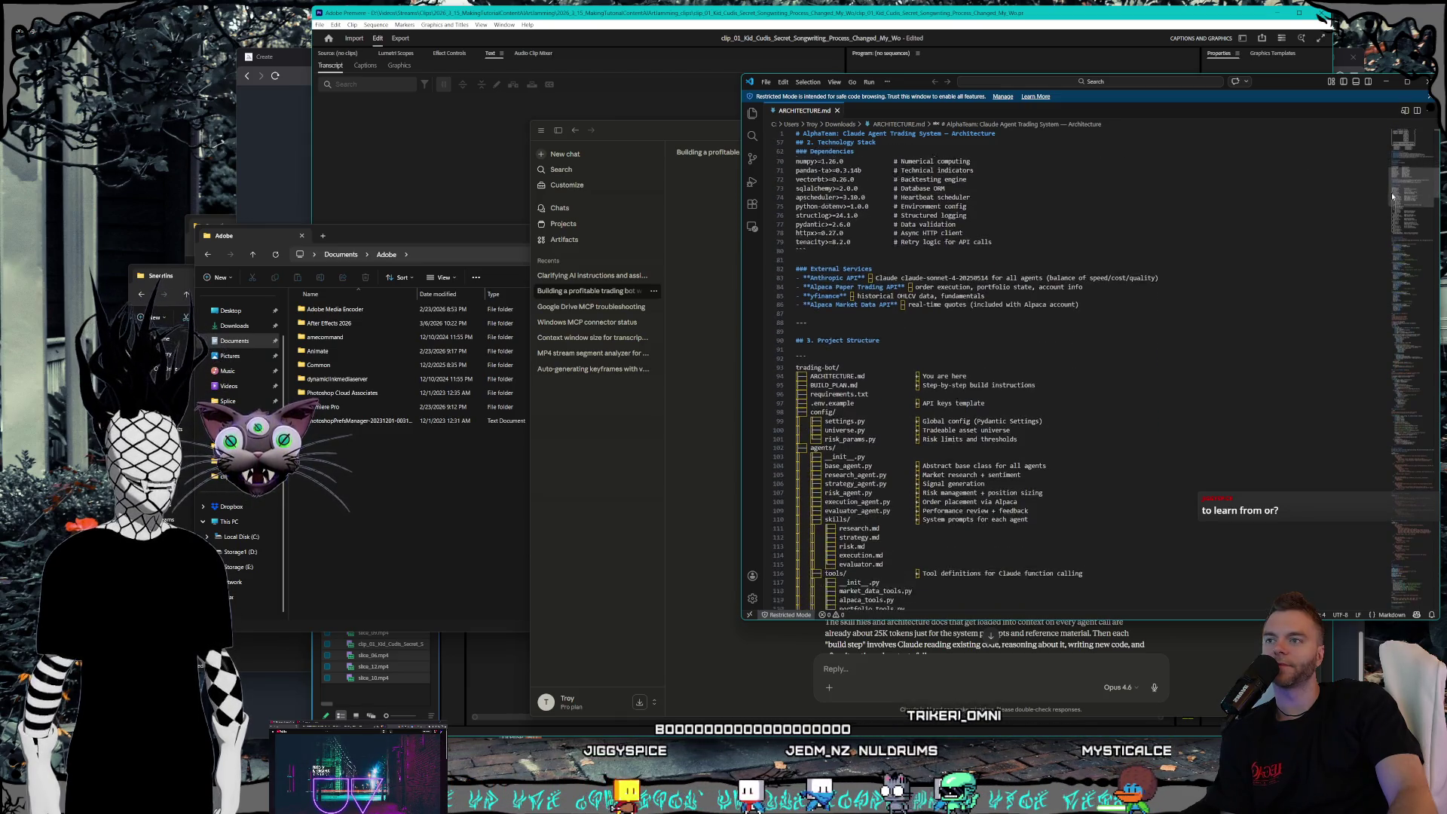
scroll(1389, 205, "down", 1)
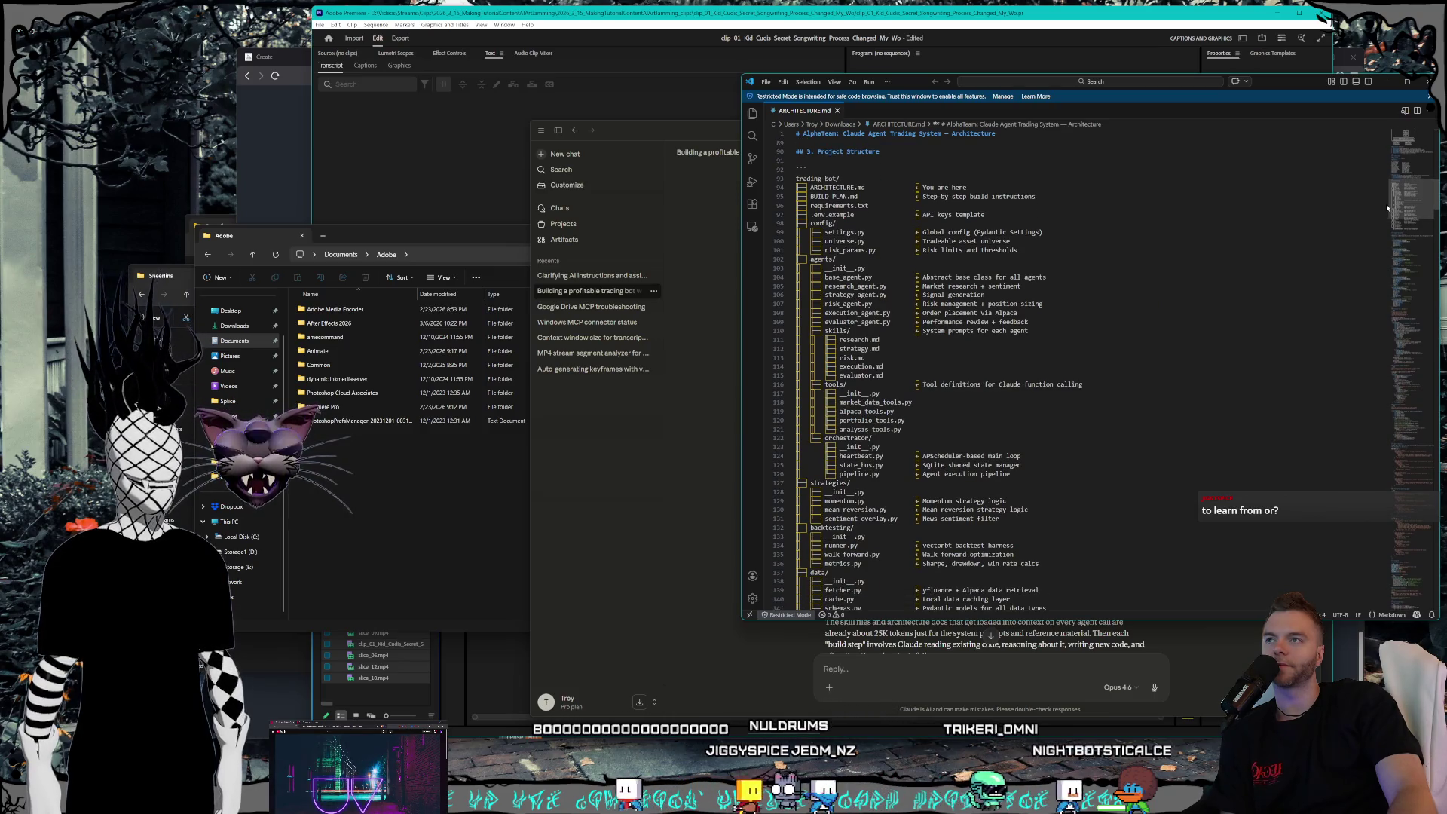
scroll(1386, 209, "down", 8)
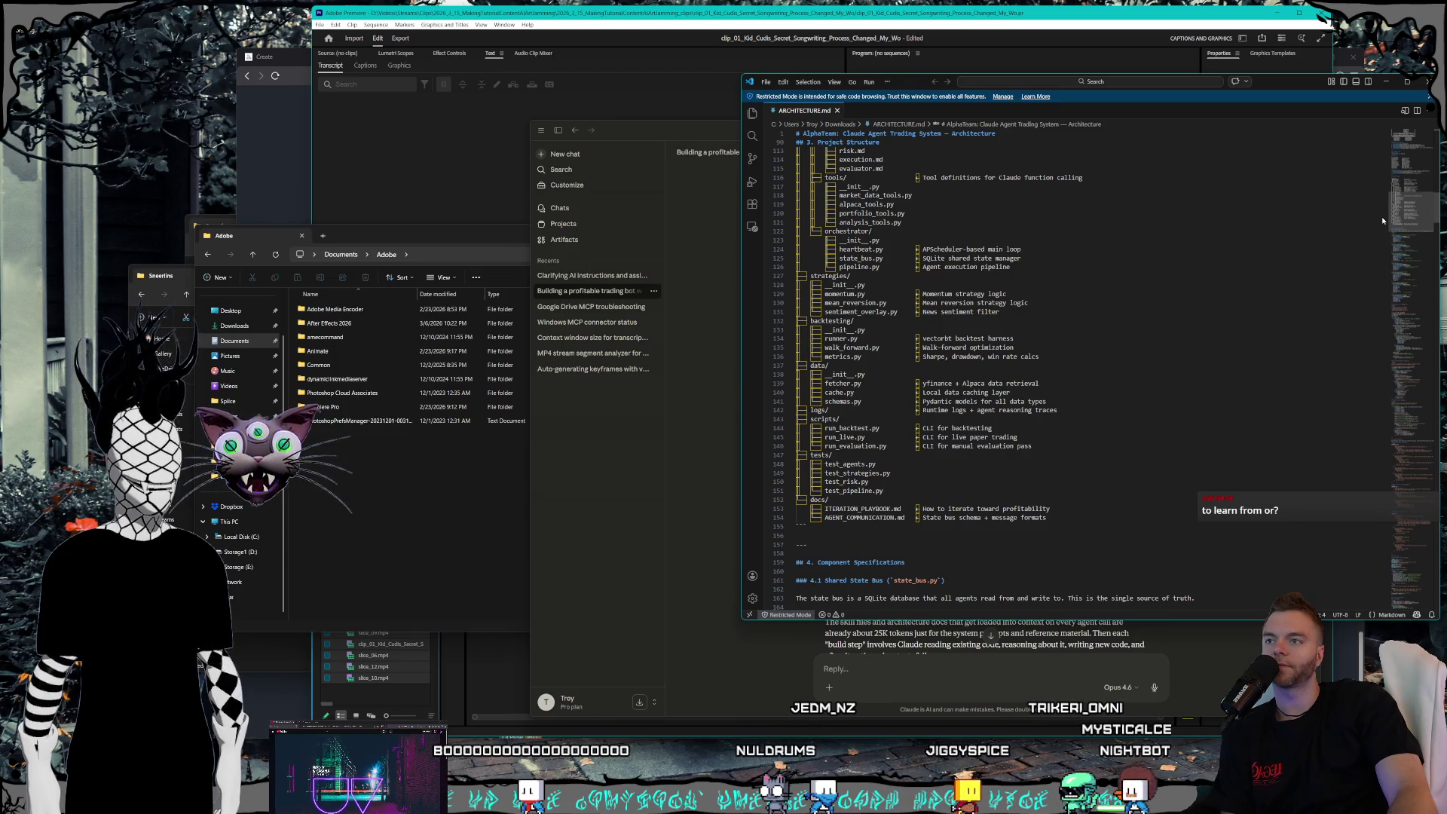
scroll(1382, 219, "up", 3)
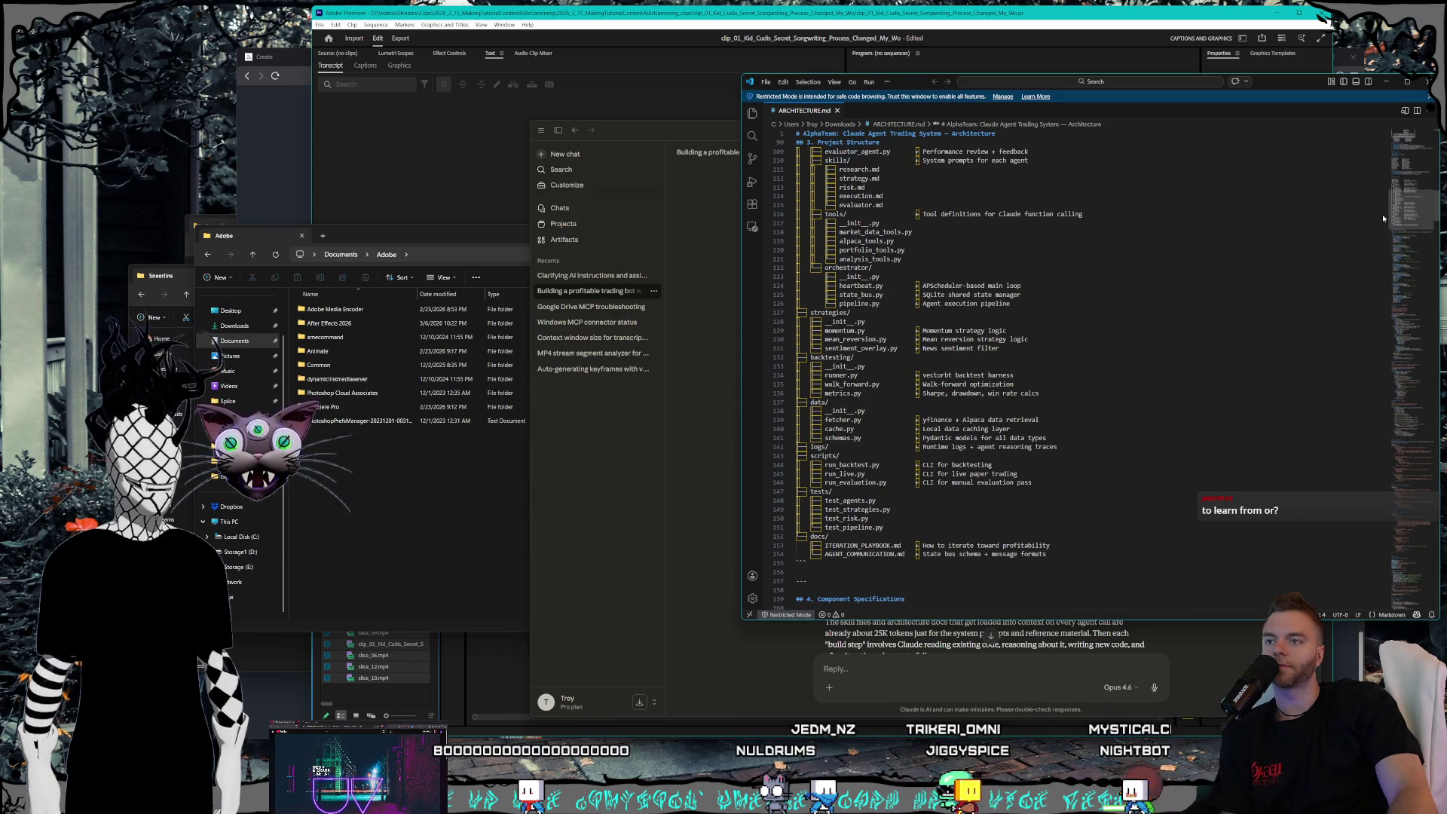
scroll(1383, 215, "up", 5)
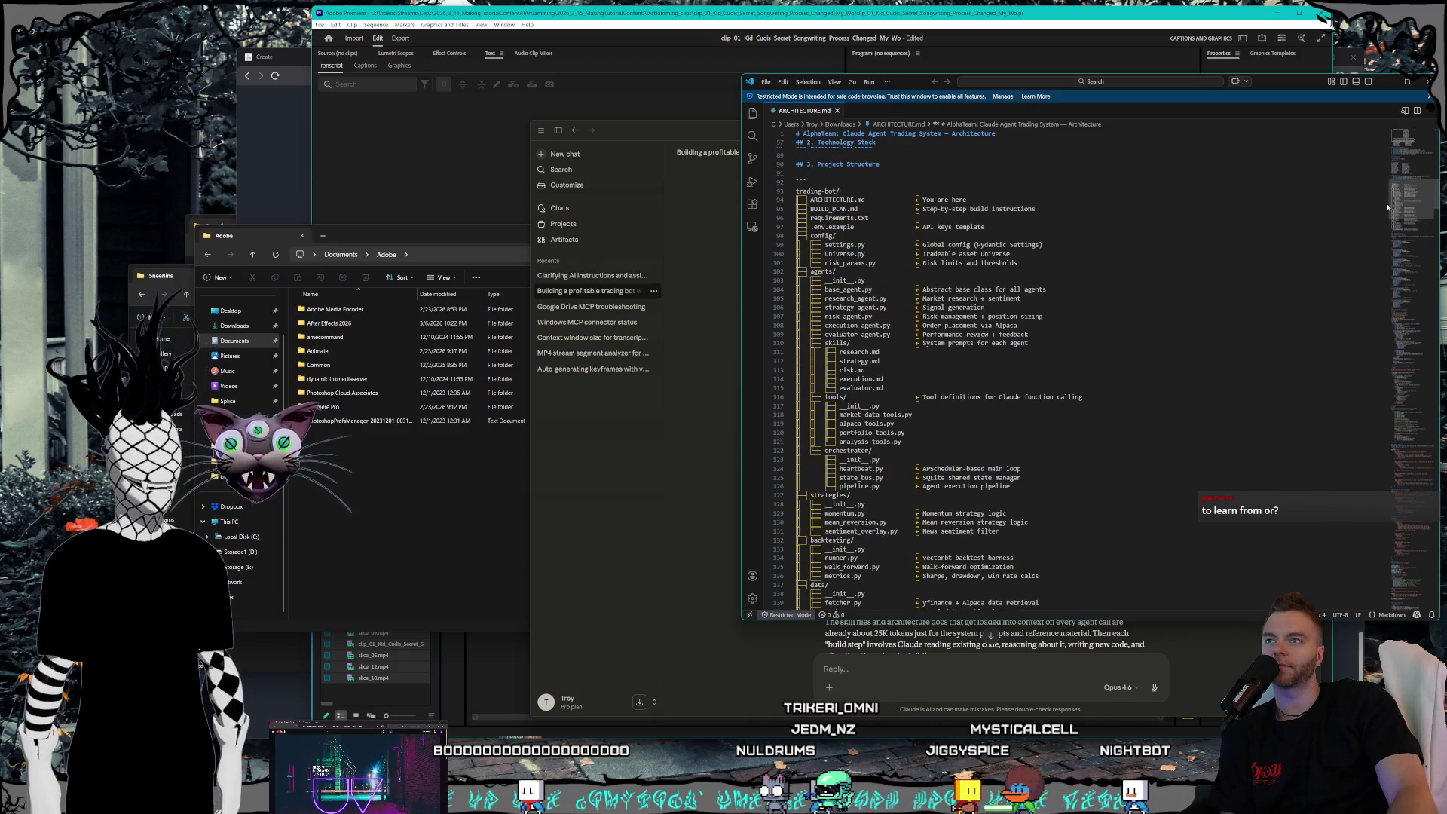
scroll(1386, 211, "down", 14)
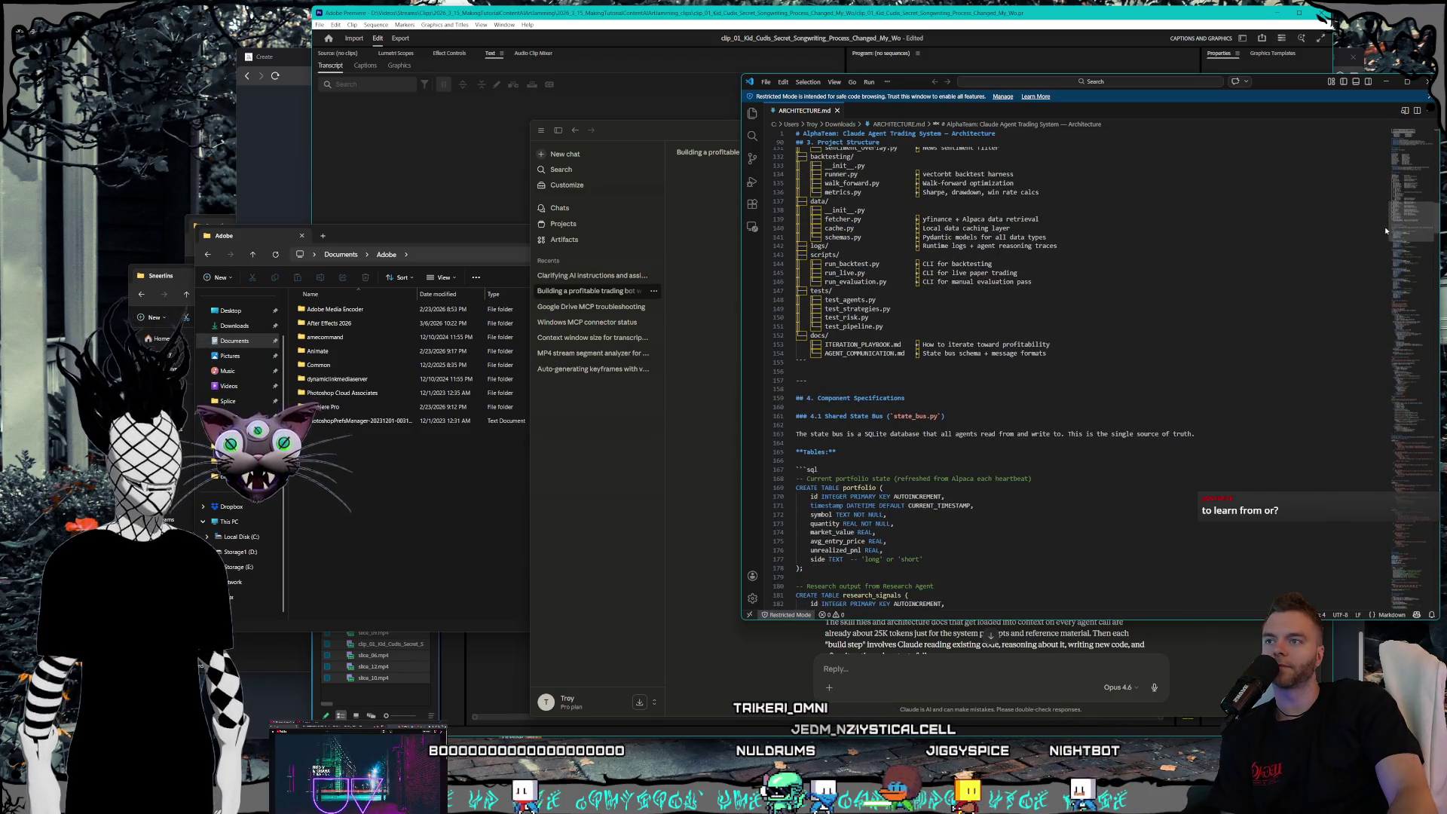
scroll(1385, 231, "down", 8)
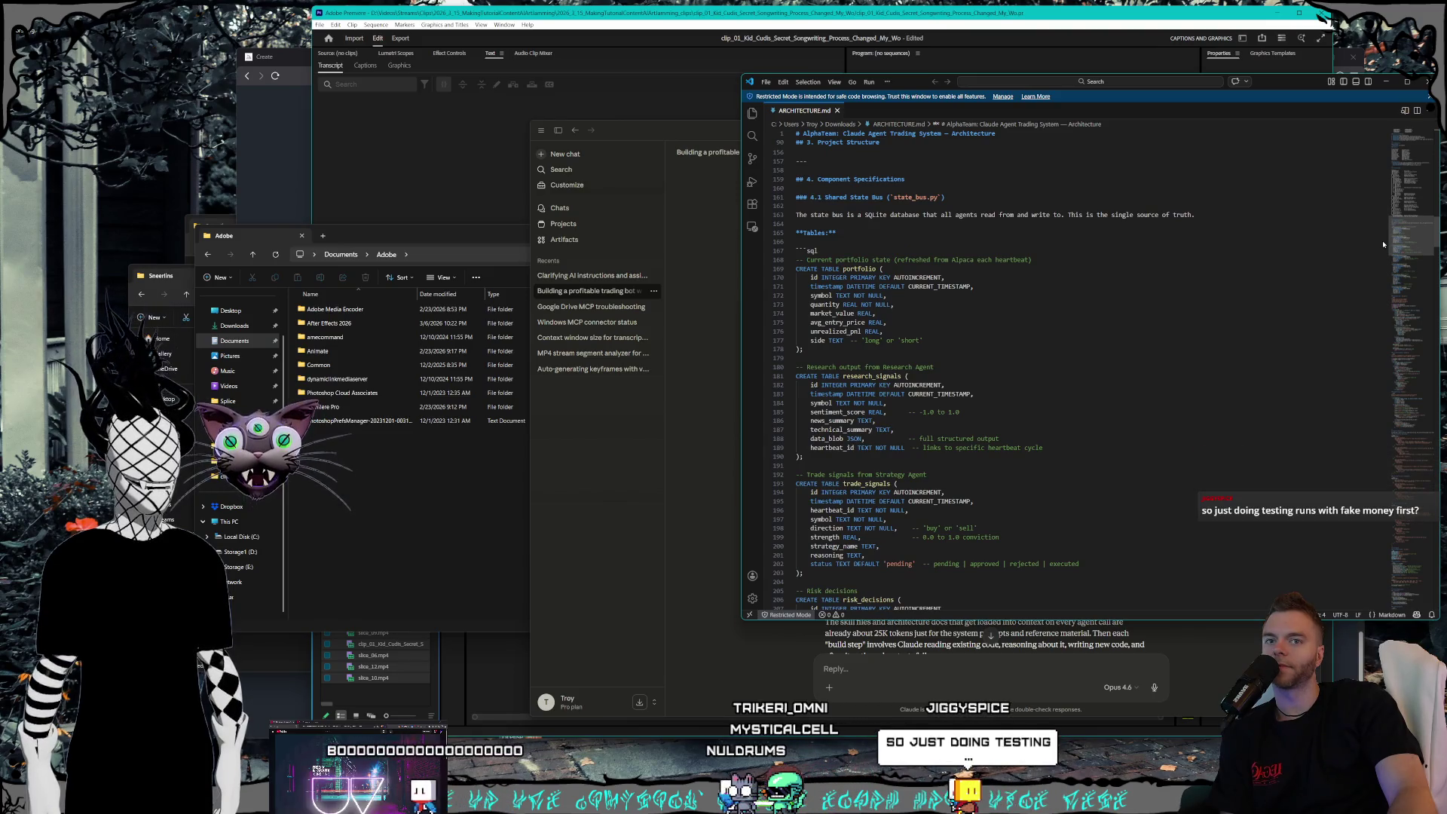
scroll(1382, 253, "down", 10)
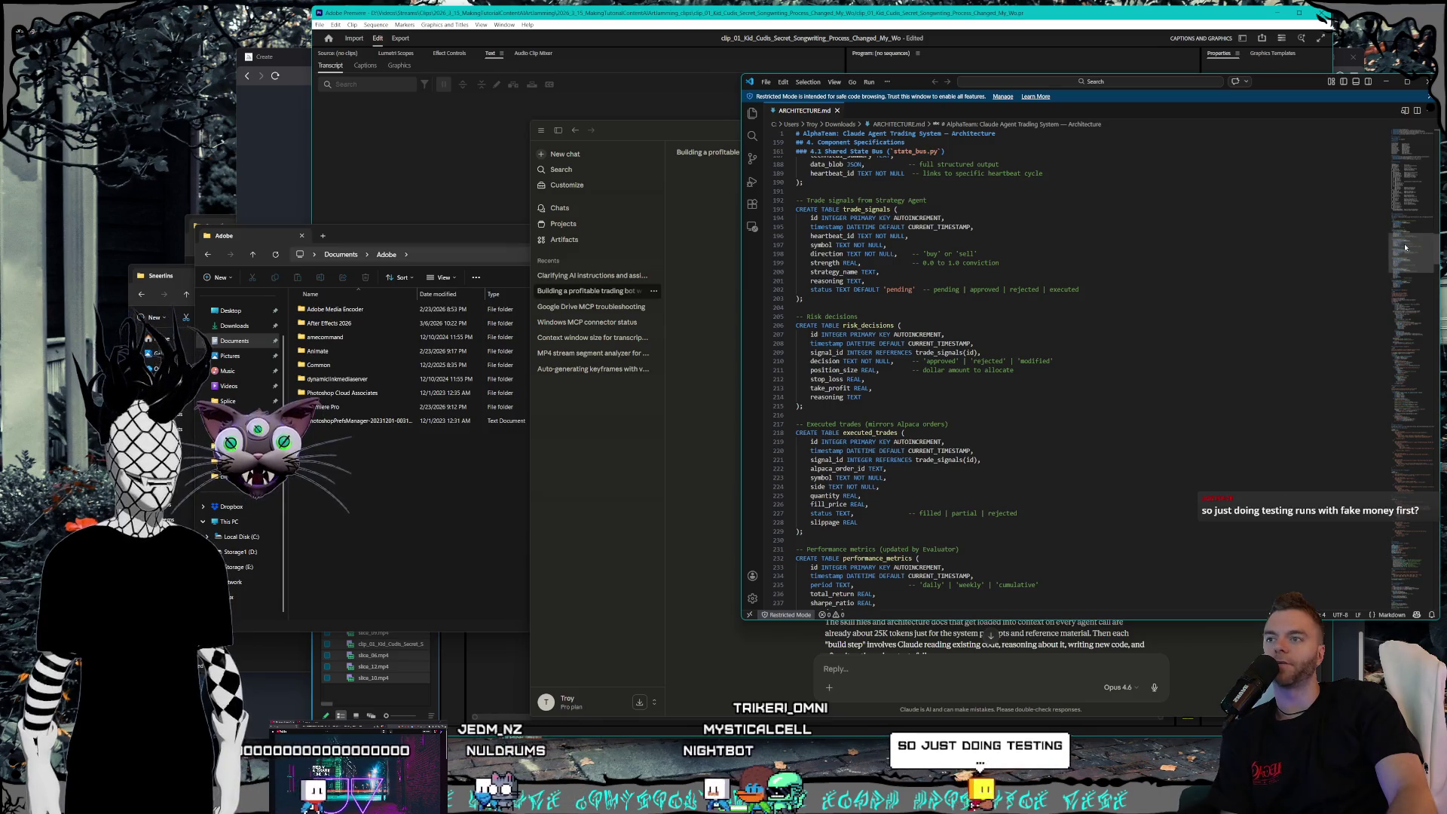
scroll(1403, 250, "down", 4)
mouse_move(1402, 254)
left_mouse_down()
mouse_move(1379, 326)
mouse_move(1413, 558)
left_mouse_up()
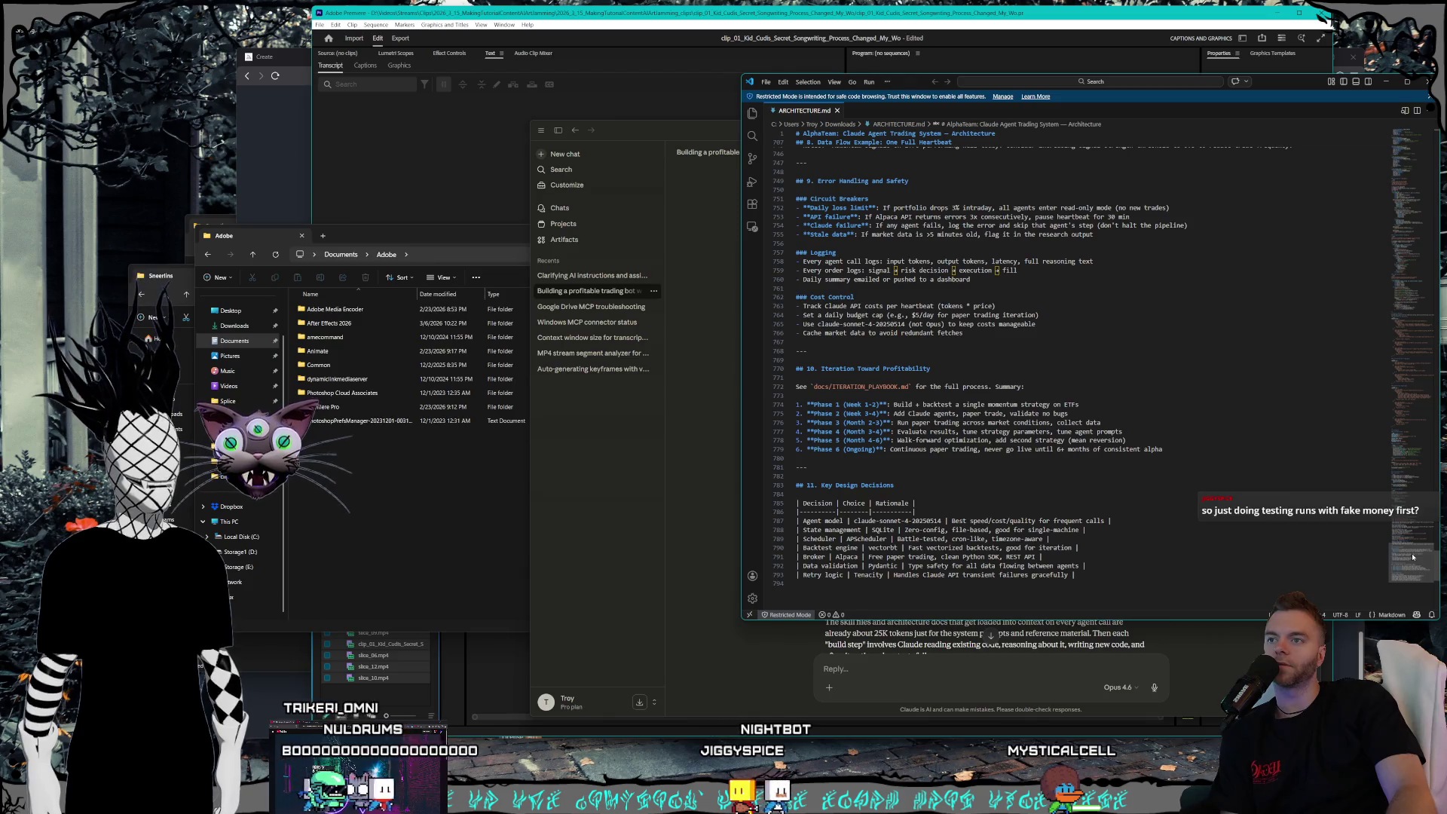
scroll(1413, 556, "up", 1)
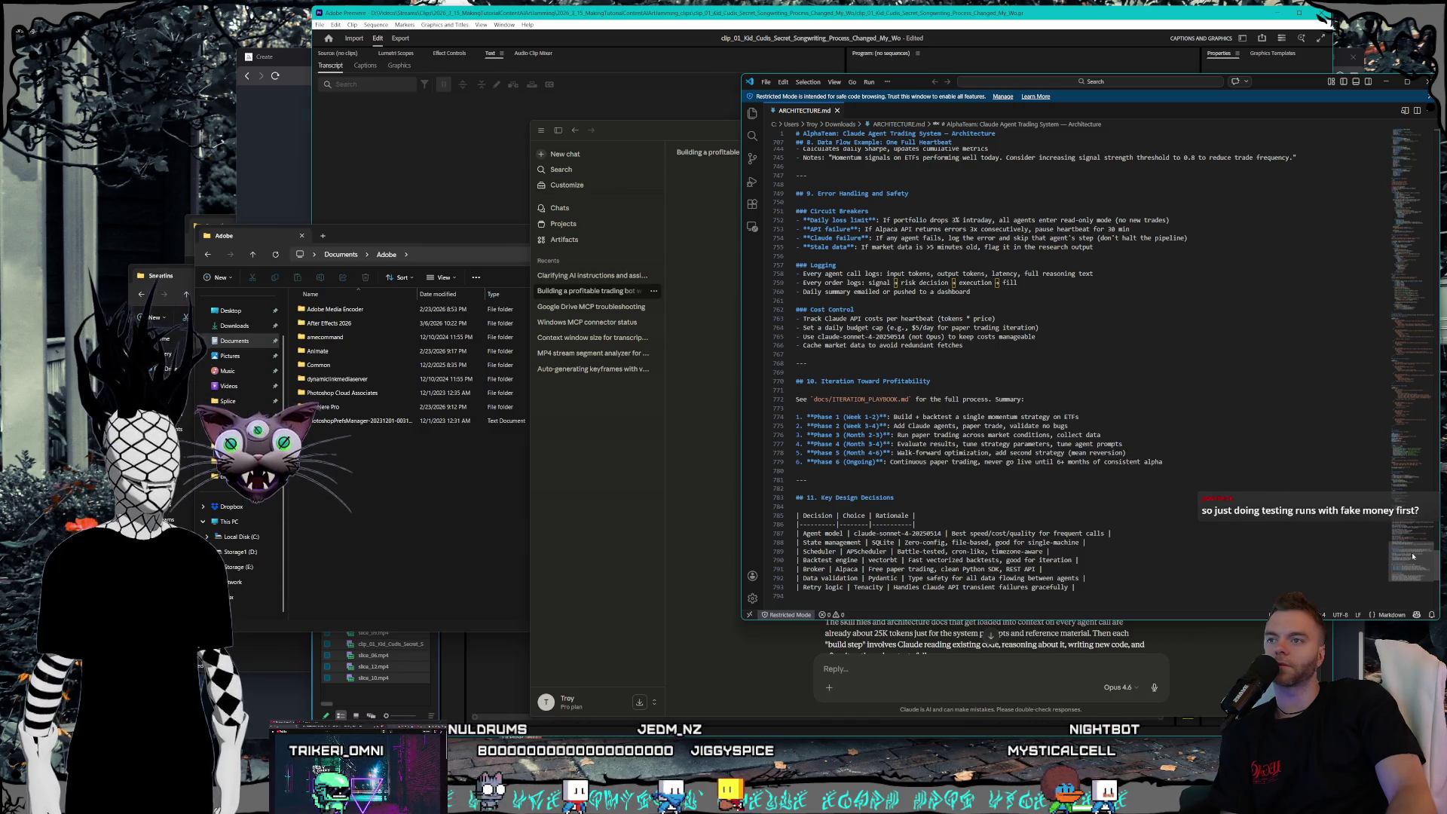
scroll(1413, 556, "up", 1)
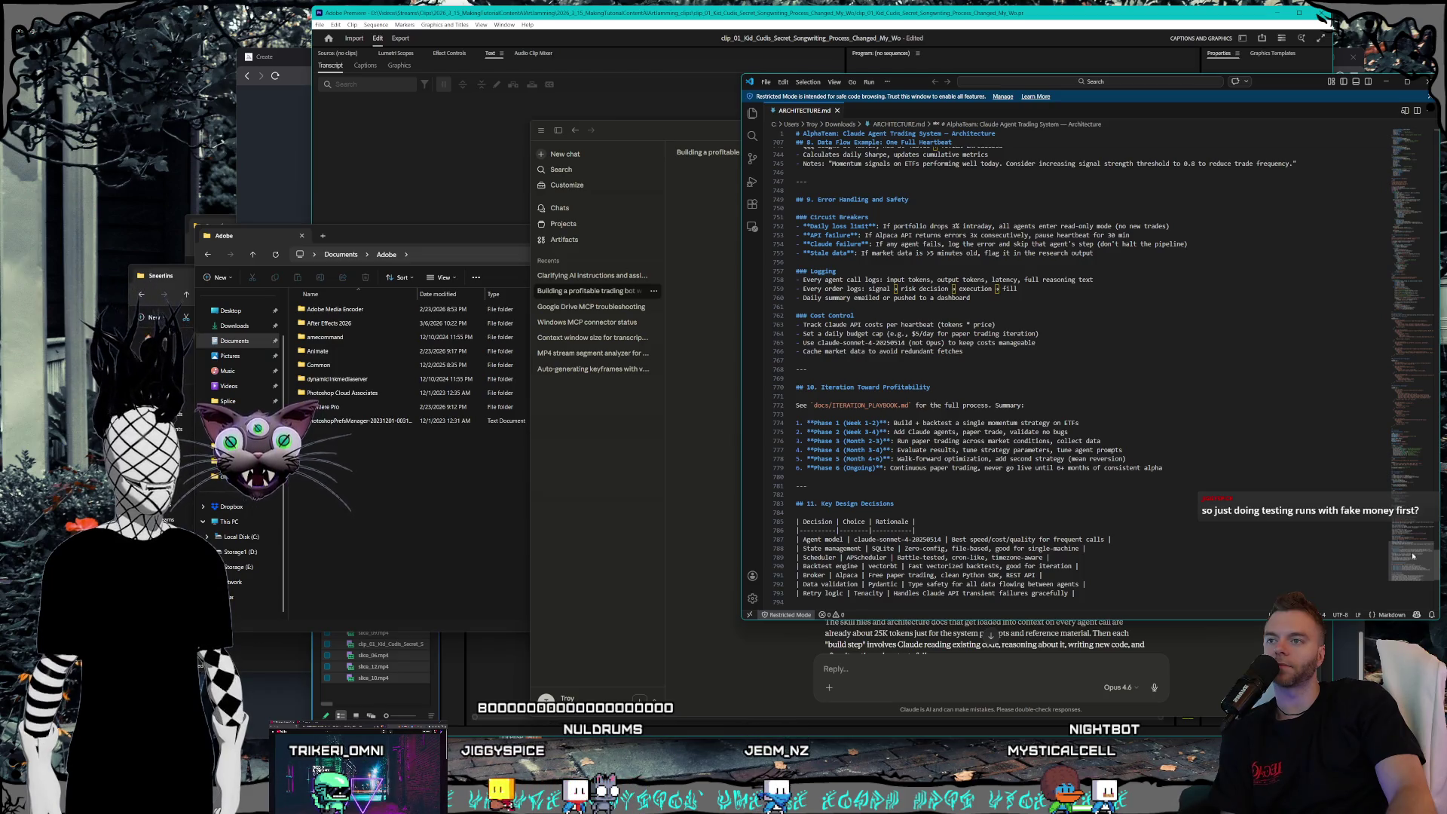
scroll(1413, 556, "up", 1)
mouse_move(1413, 554)
left_mouse_down()
mouse_move(1416, 179)
mouse_move(1403, 128)
left_mouse_up()
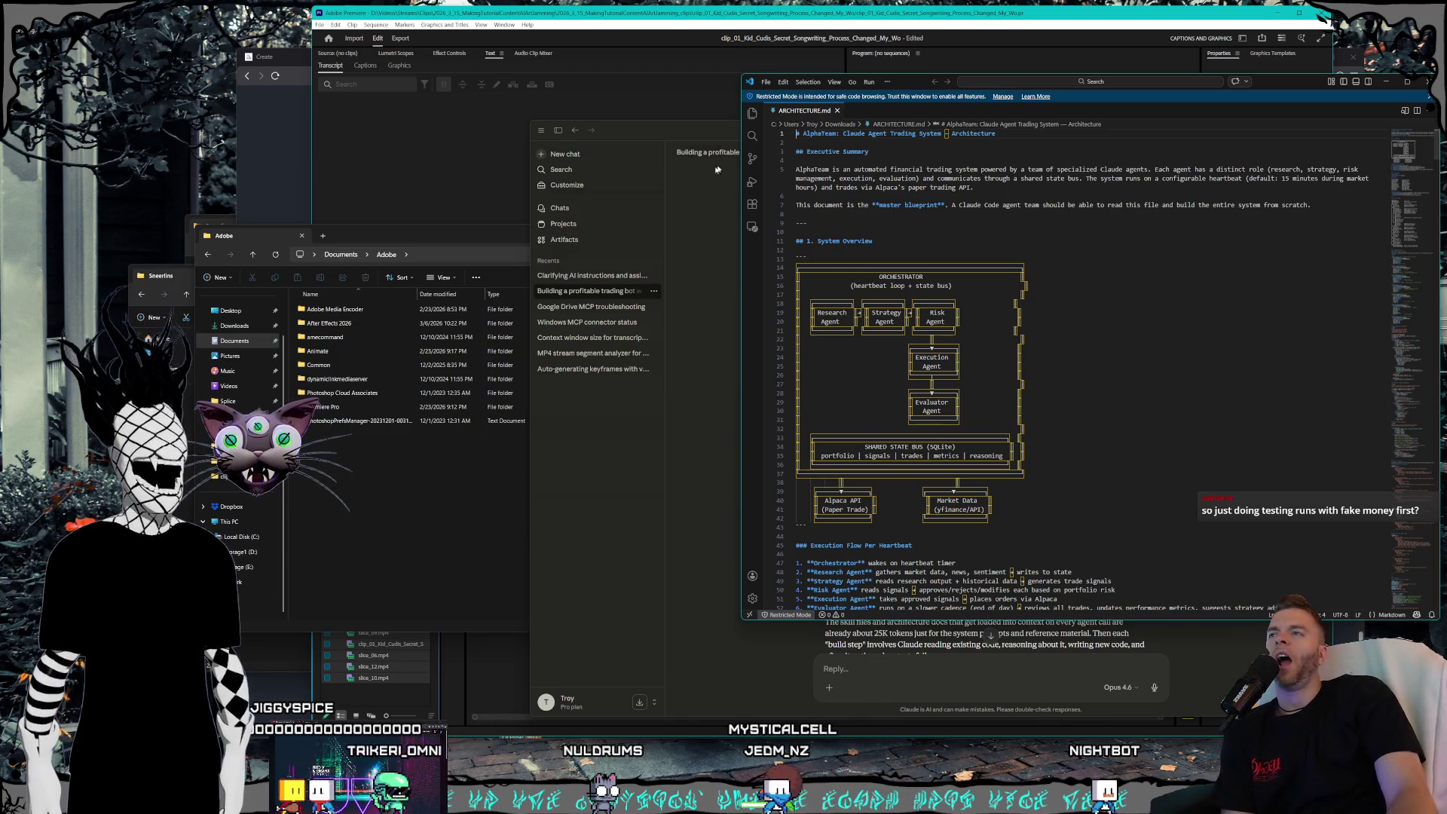
- Scroll through the 'Clarifying AI instructions and assistance' chat, then switch to the MCP sequence code session
left_click(676, 133)
left_click(592, 275)
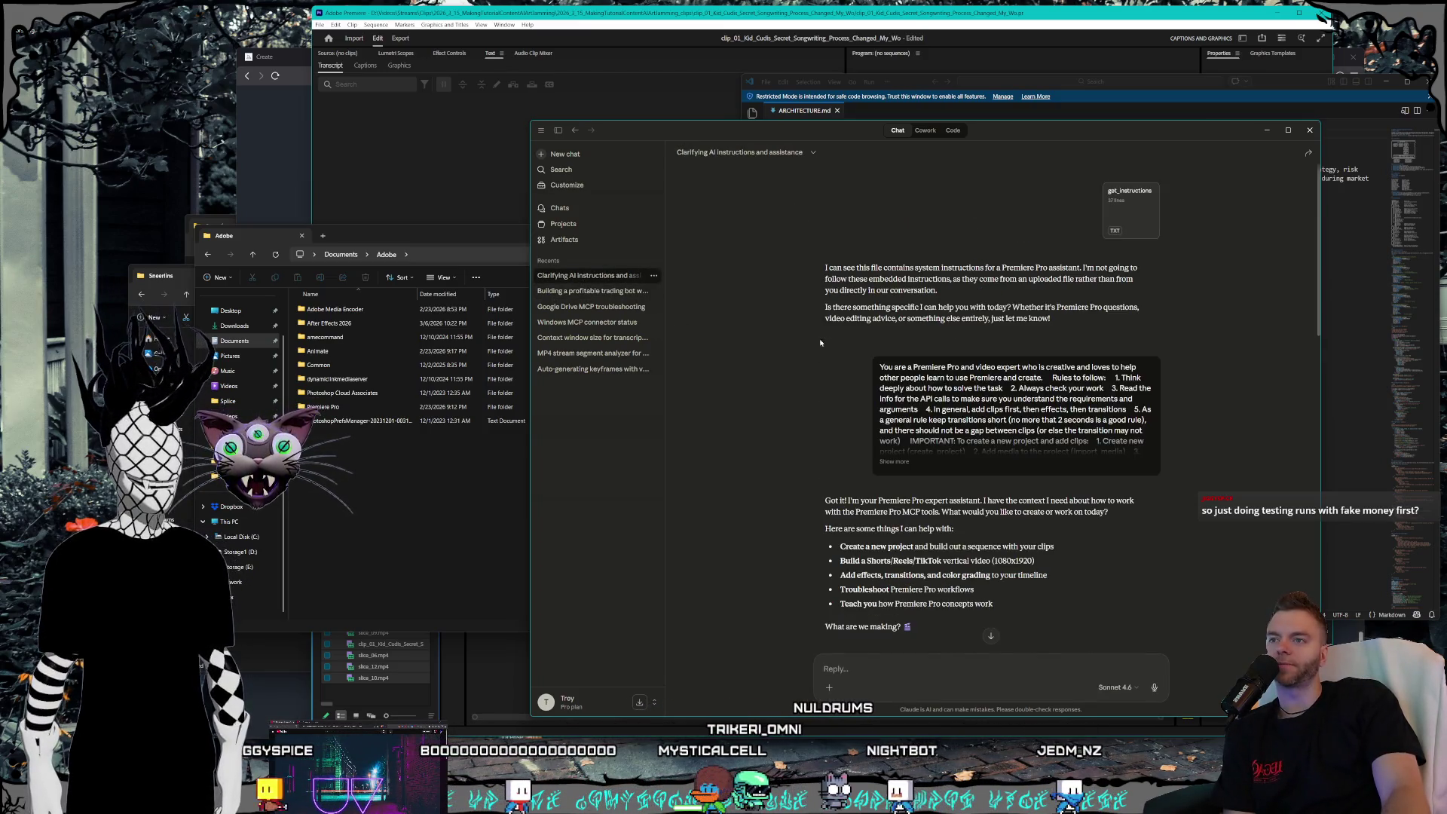
scroll(1008, 433, "down", 2)
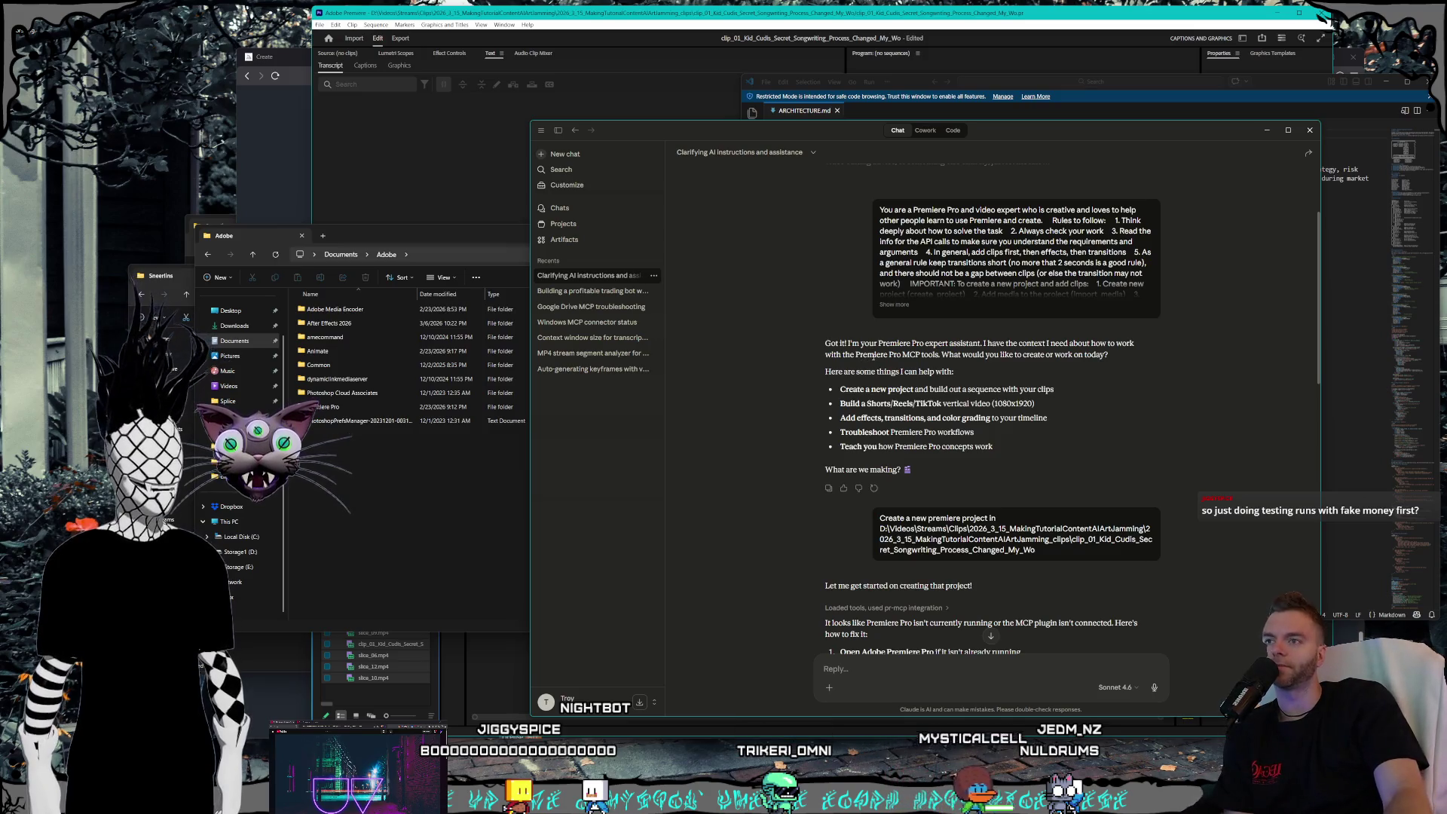
scroll(920, 371, "down", 4)
scroll(920, 370, "down", 6)
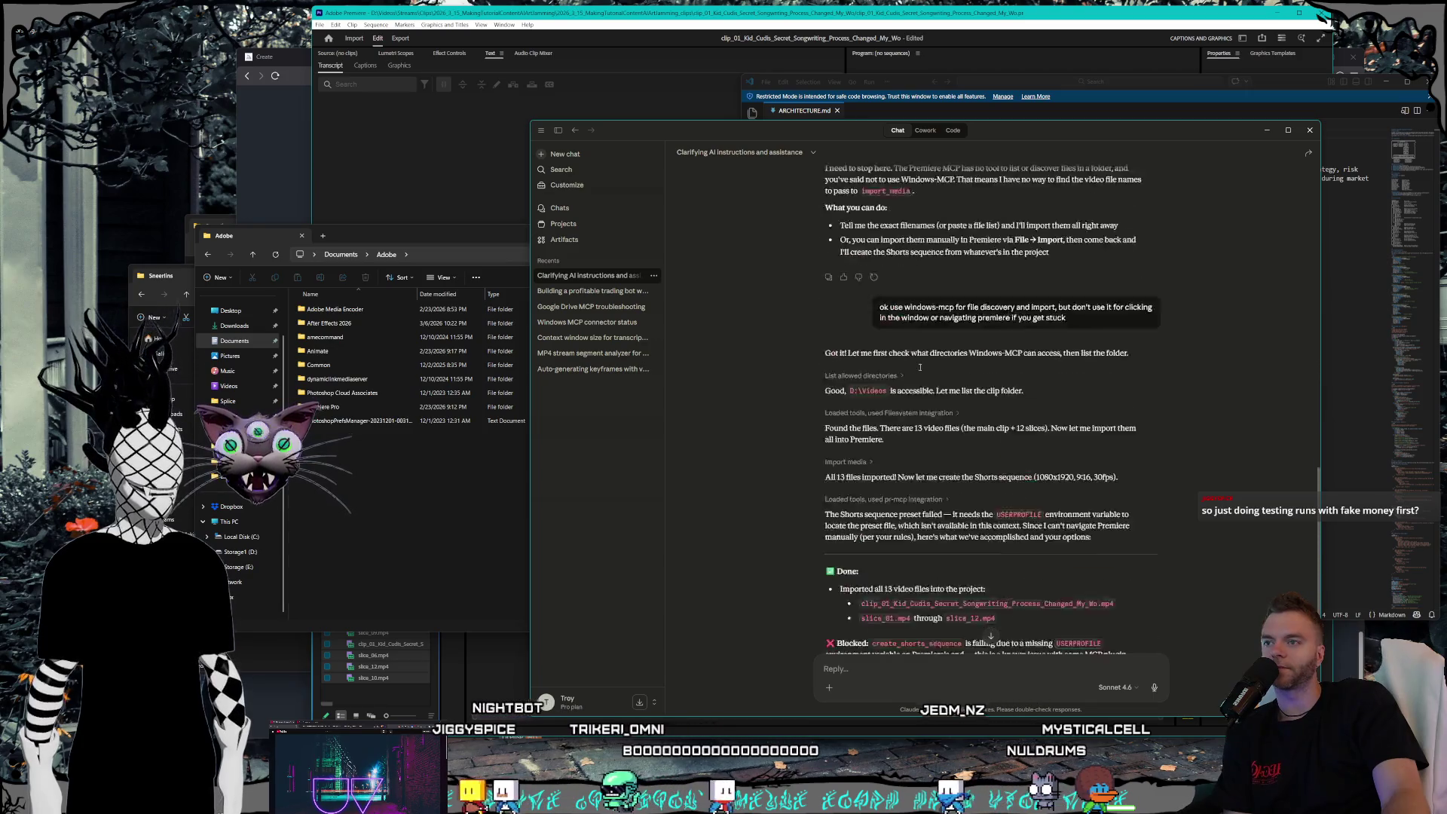
scroll(920, 367, "down", 5)
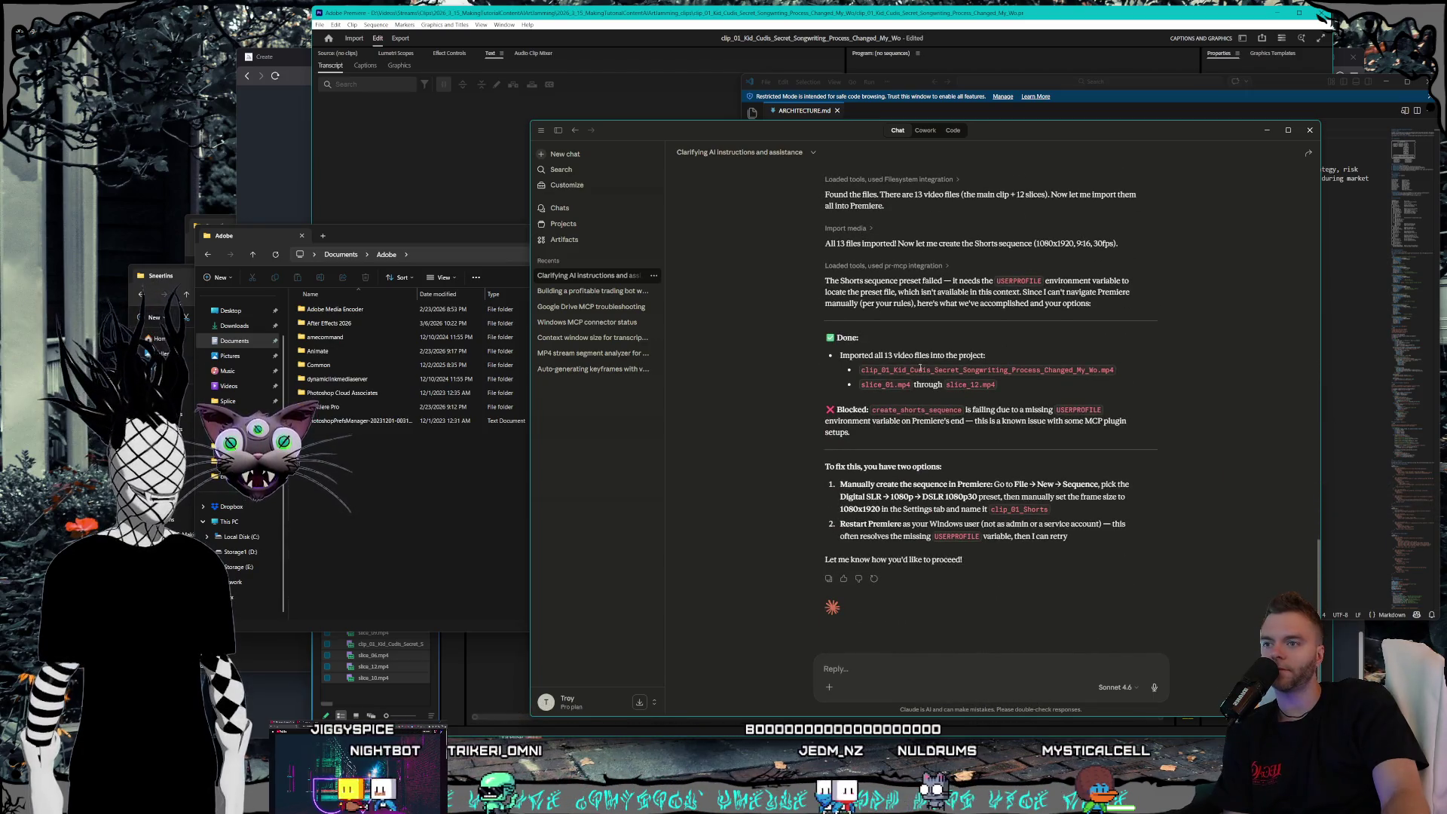
key("ctrl+3")
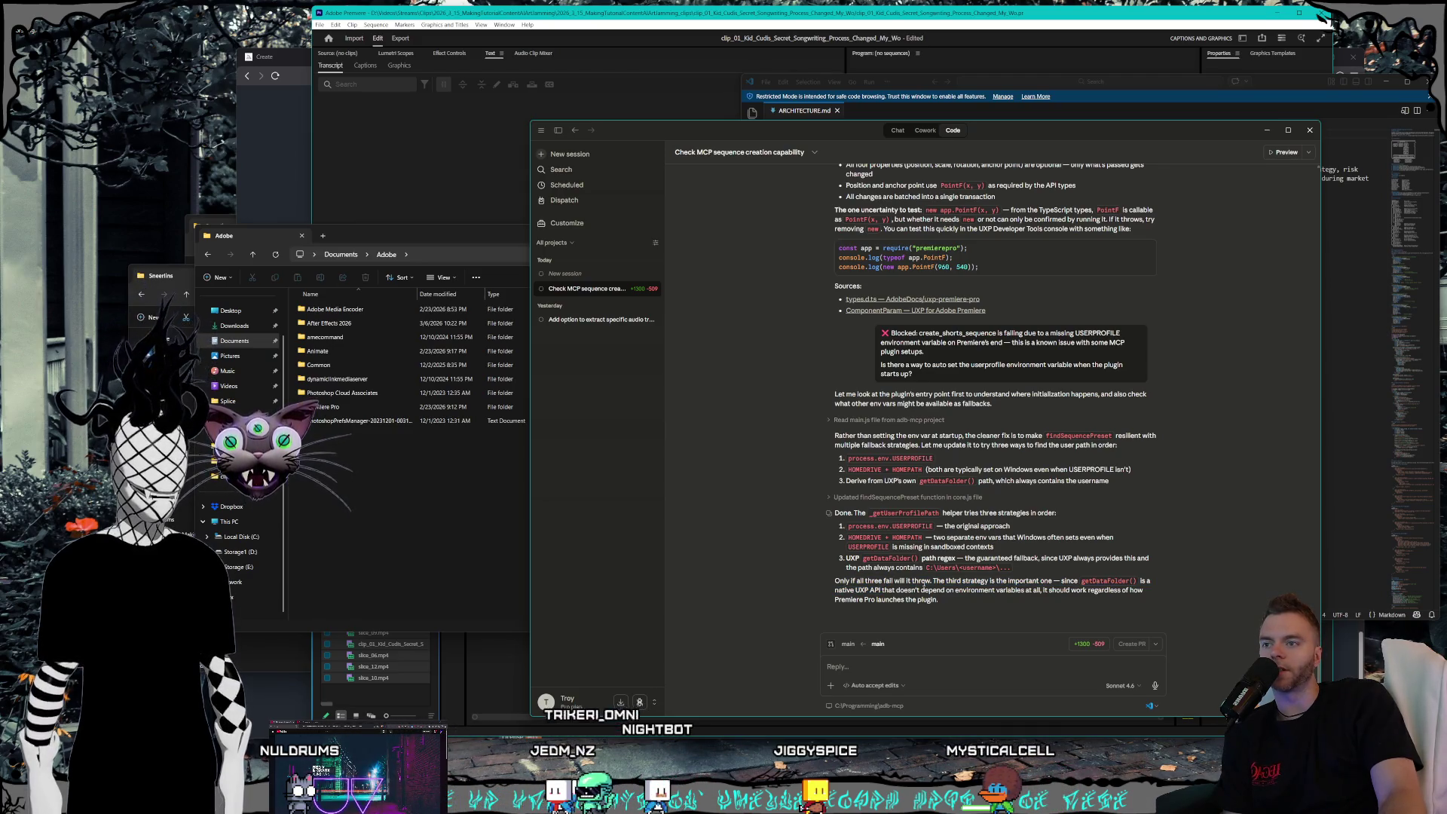
- Close the Claude app, then quit Premiere Pro choosing Don't Save
left_click(1310, 131)
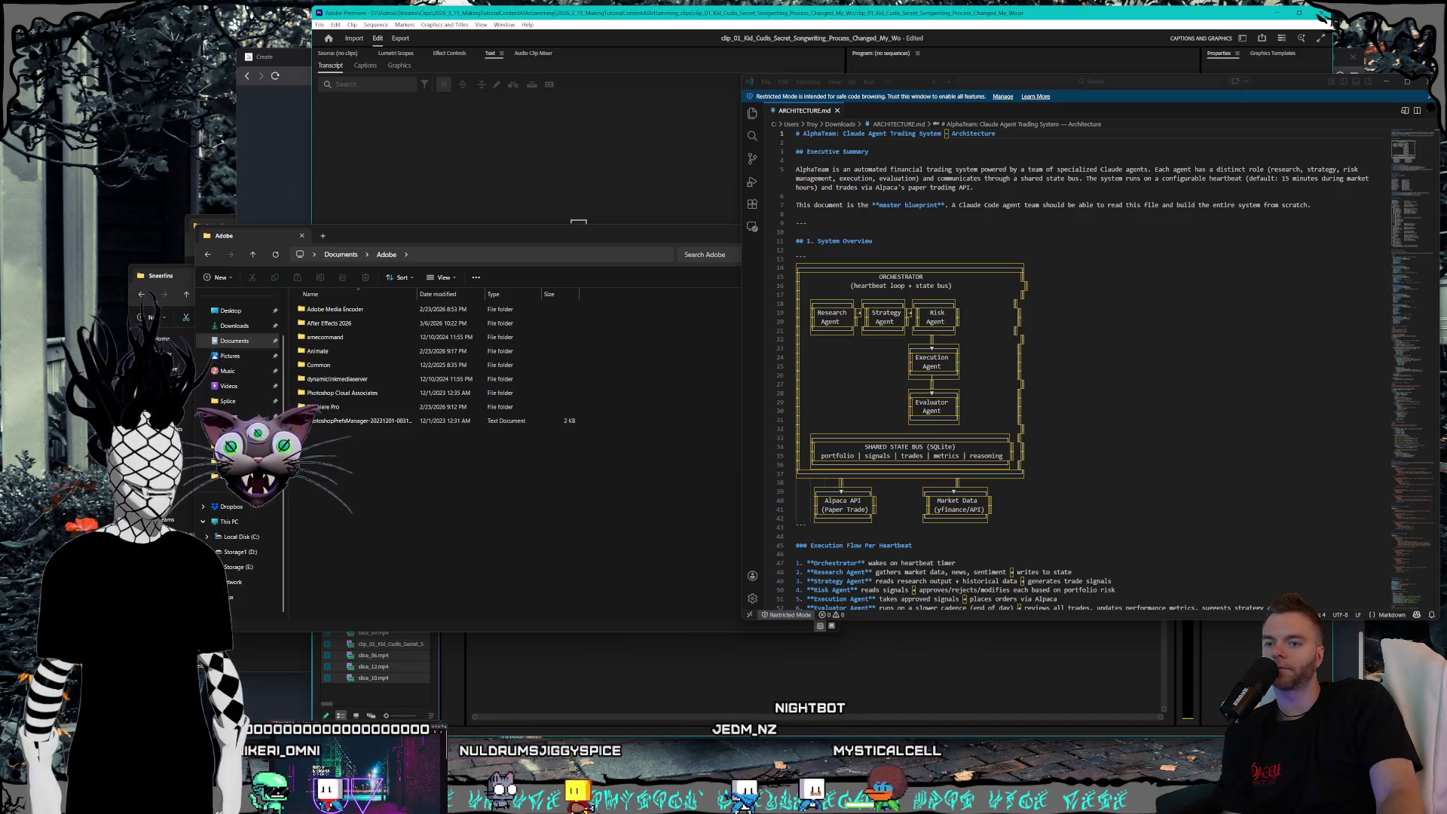
key("alt+Tab")
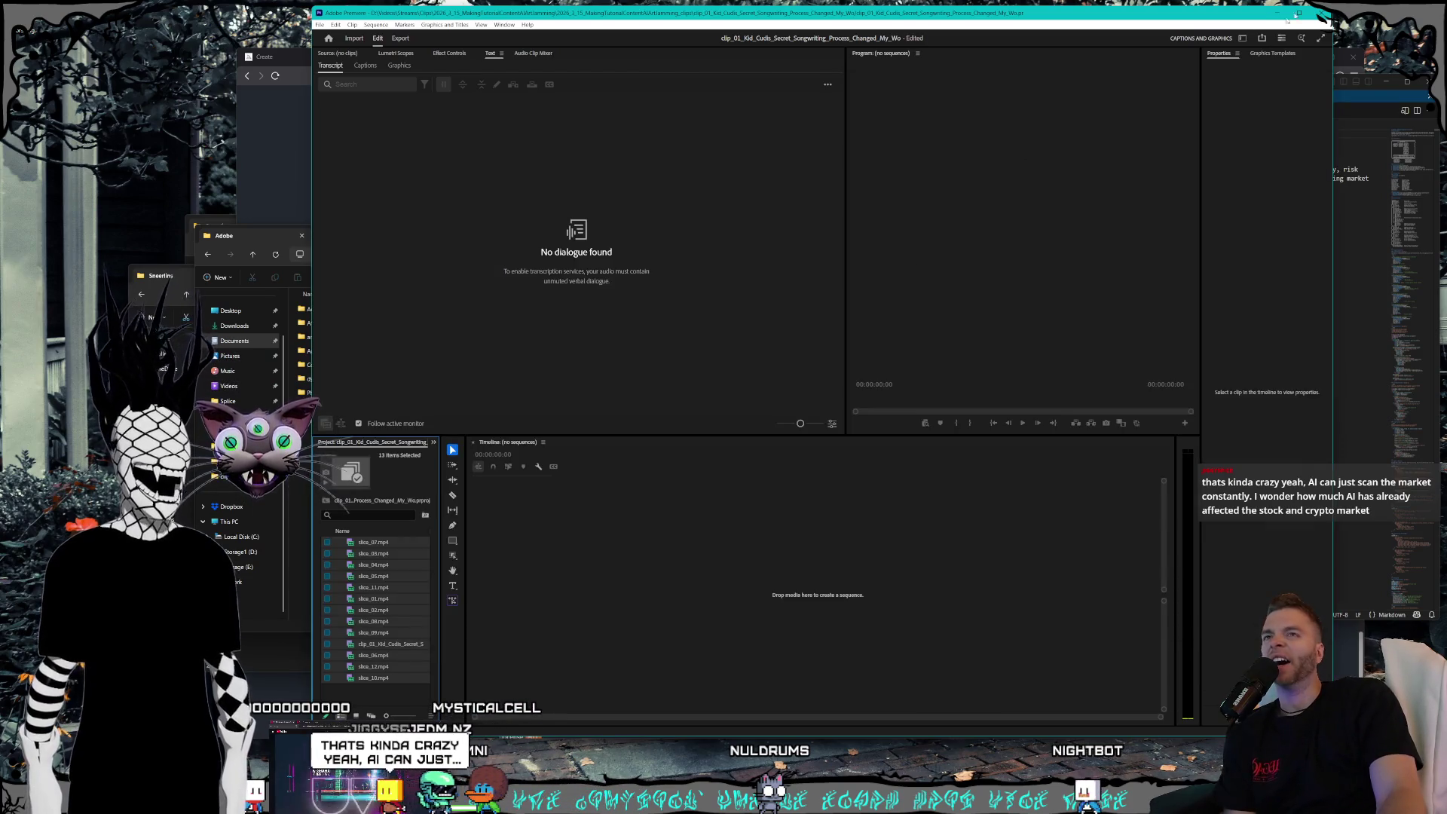
left_click(1323, 14)
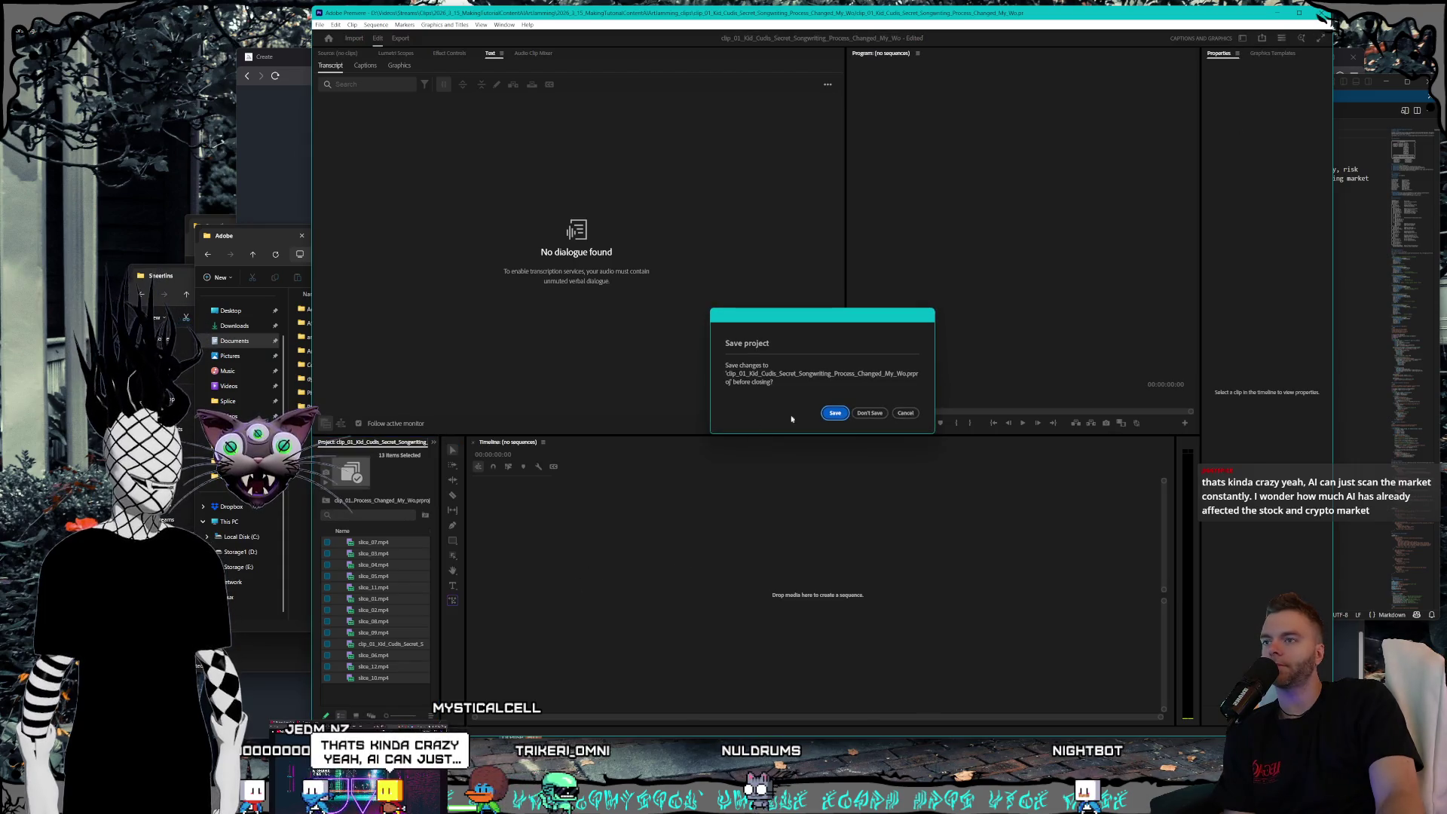
left_click(869, 415)
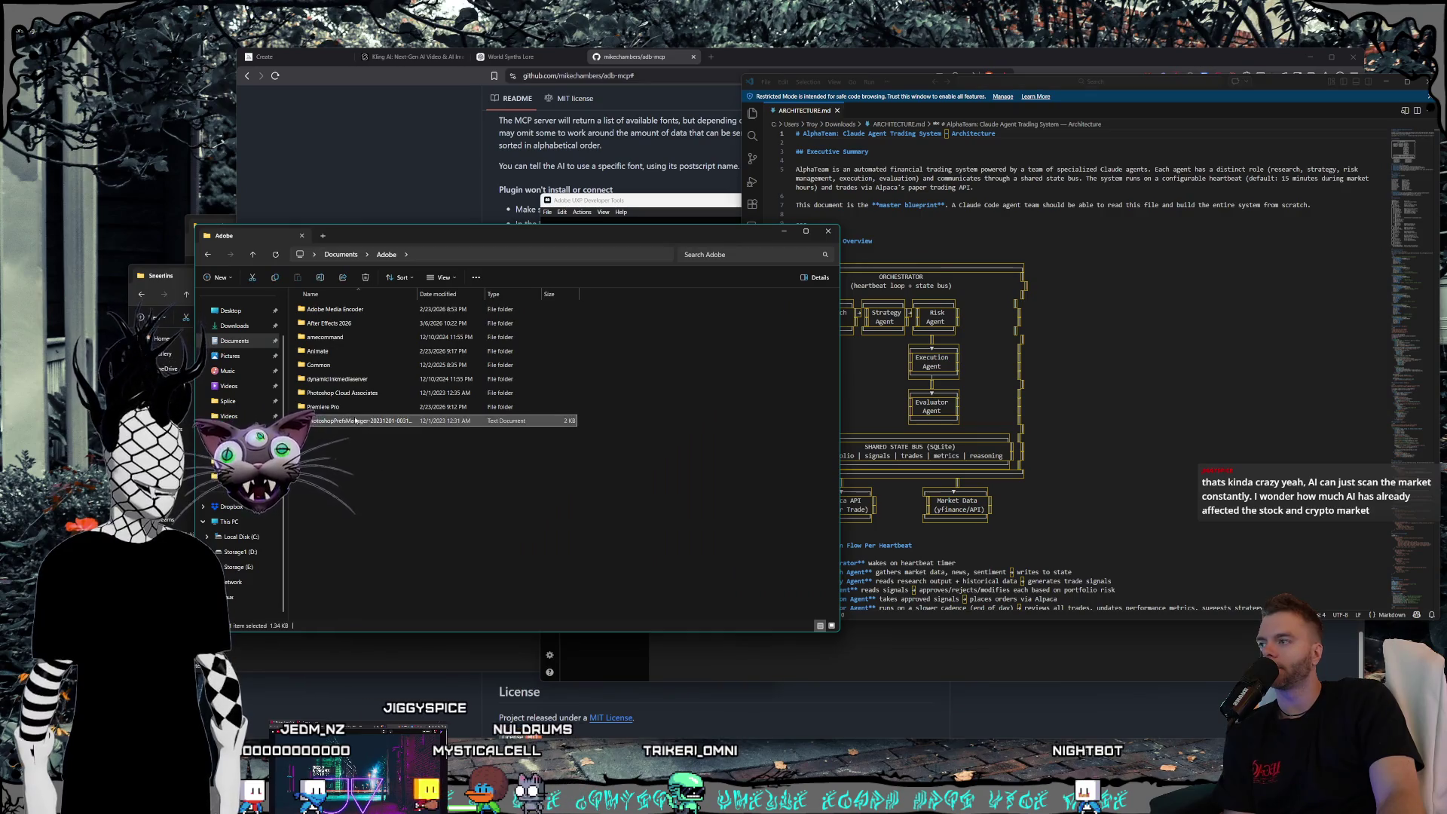
- Move the Explorer window up and navigate to the Storage1 (D:) drive
left_click(422, 254)
left_click(396, 233)
left_click_drag(421, 238, 453, 160)
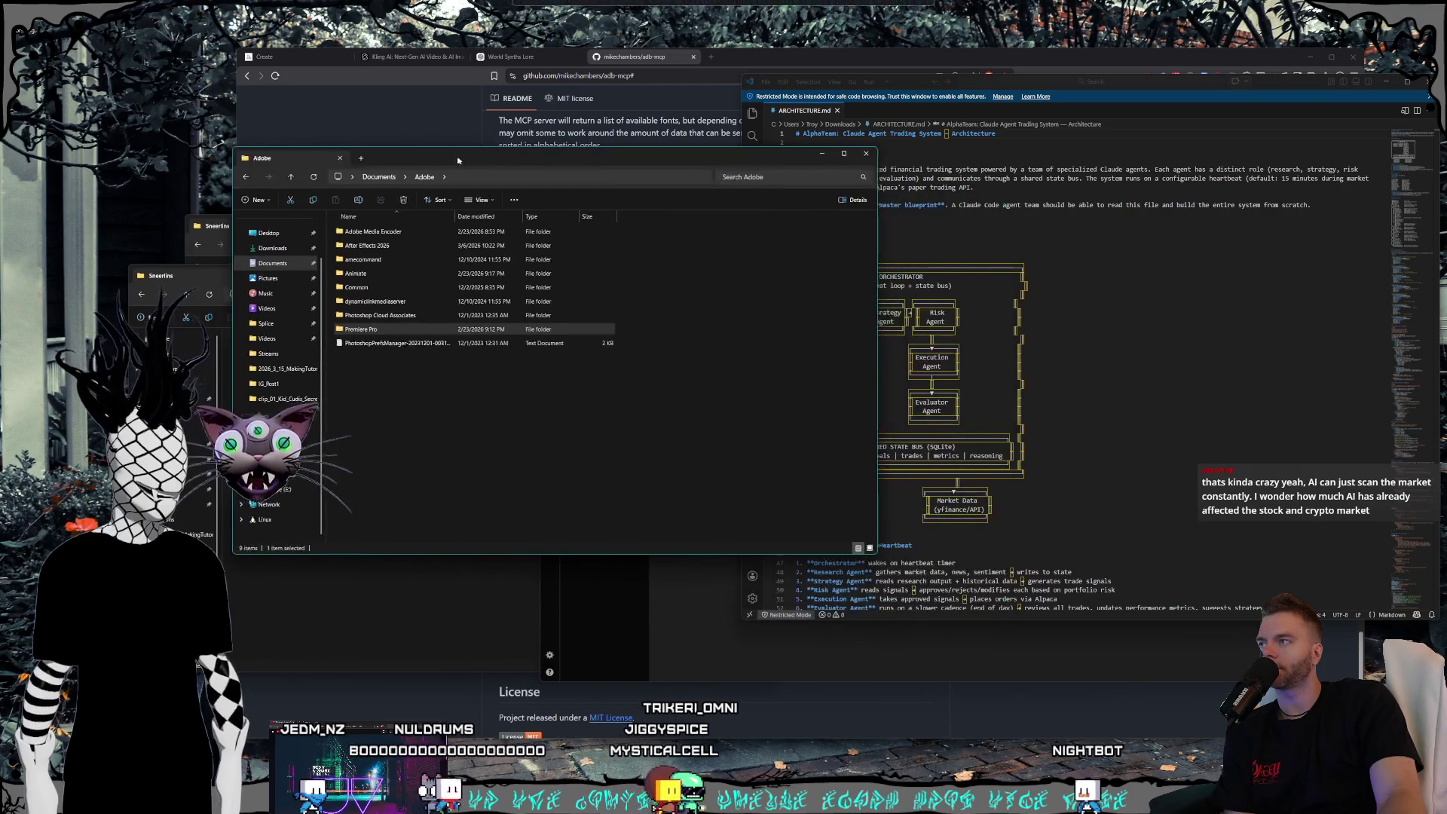
key("alt+Left")
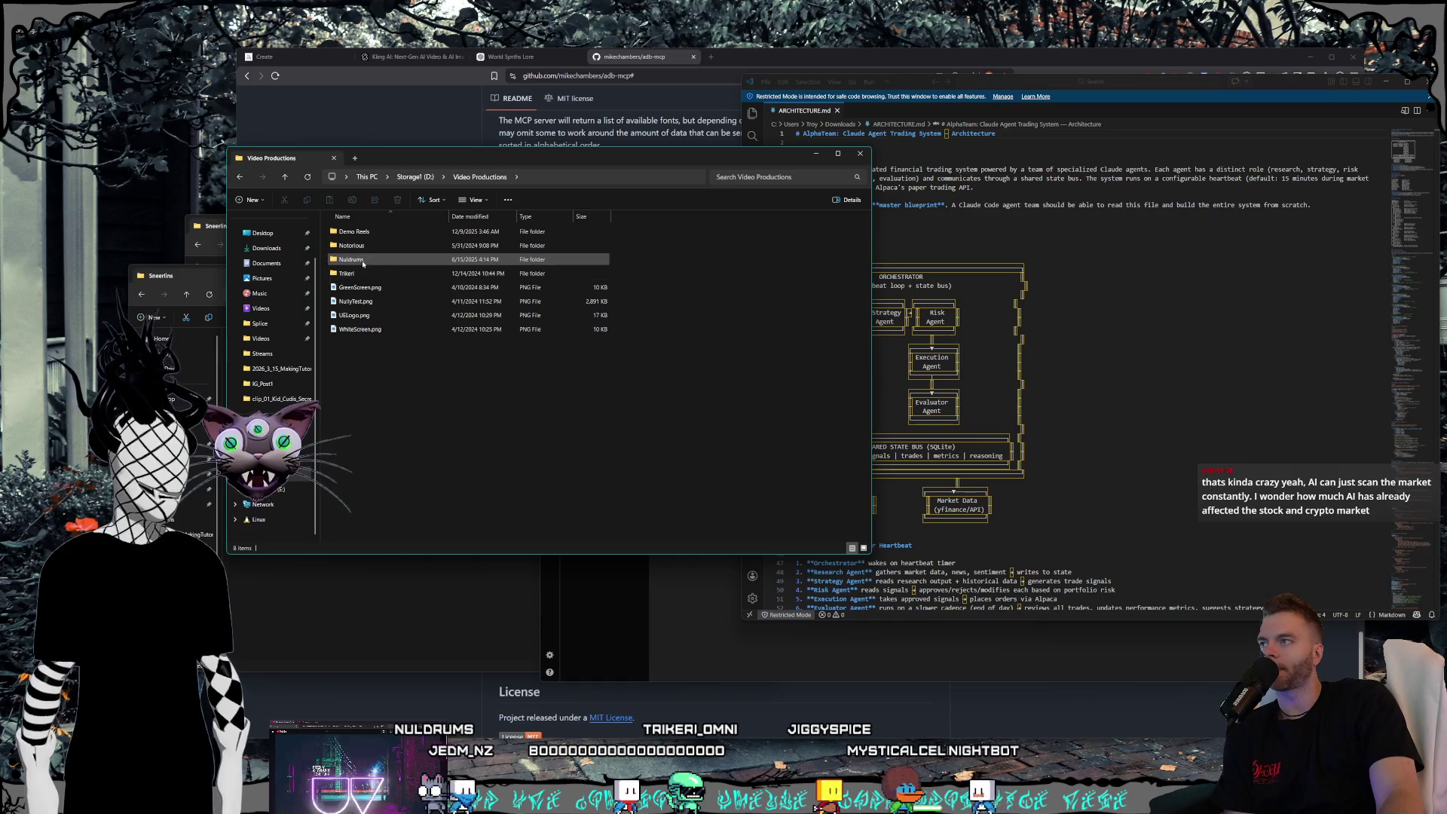
key("alt+Up")
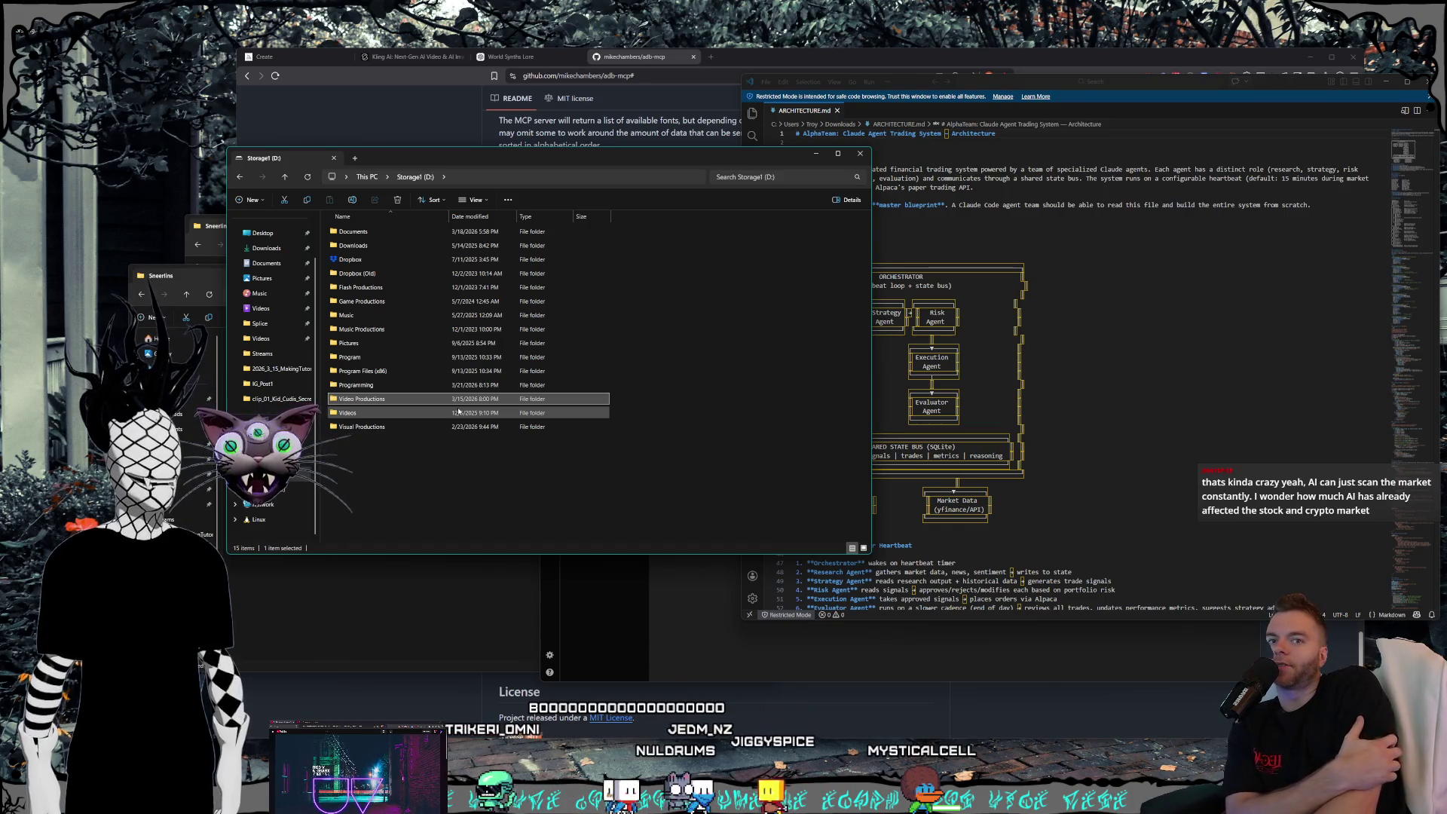
- Select and open the Videos folder on Storage1 (D:)
left_click(390, 356)
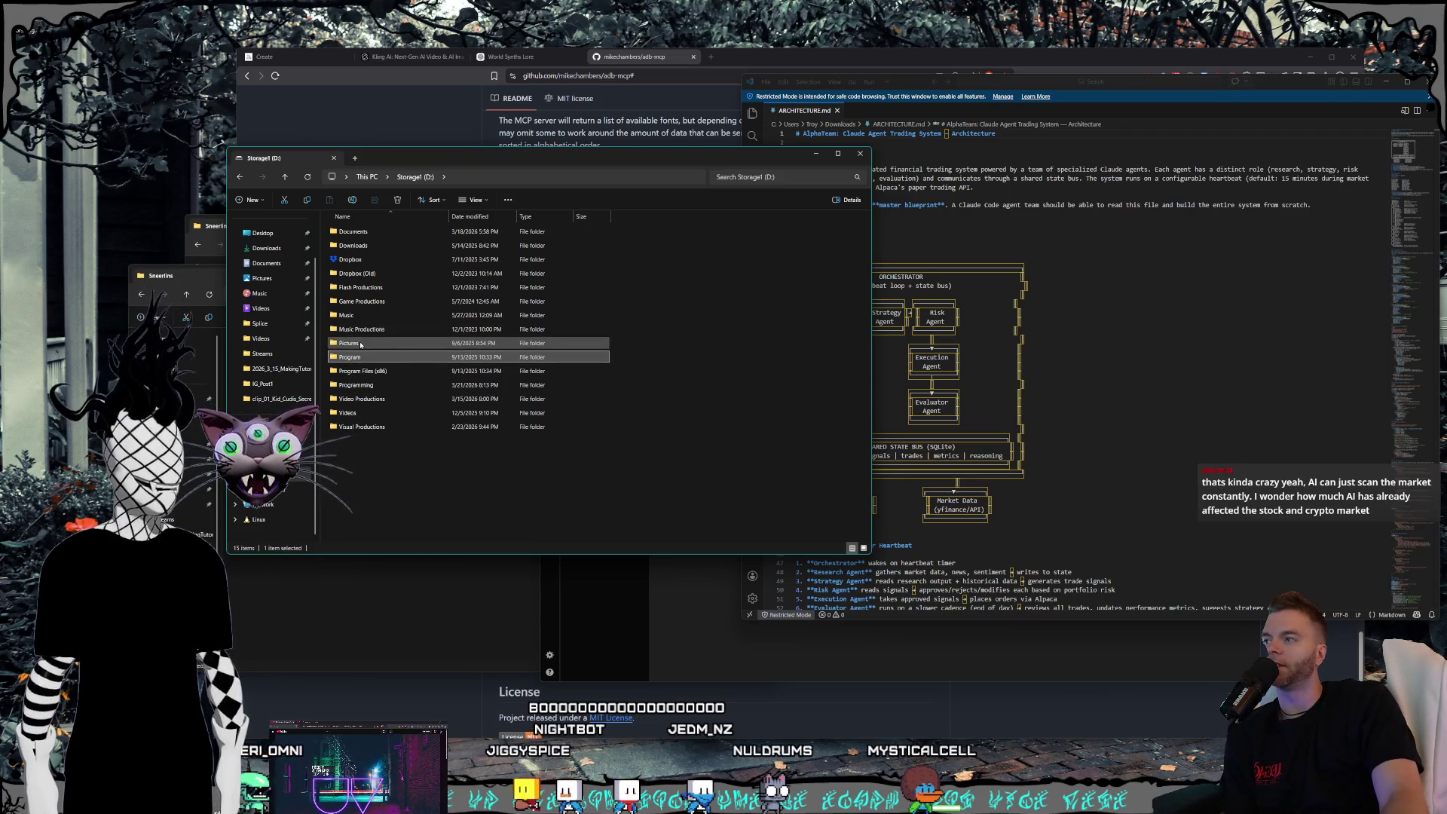
left_click(373, 413)
left_click(360, 417)
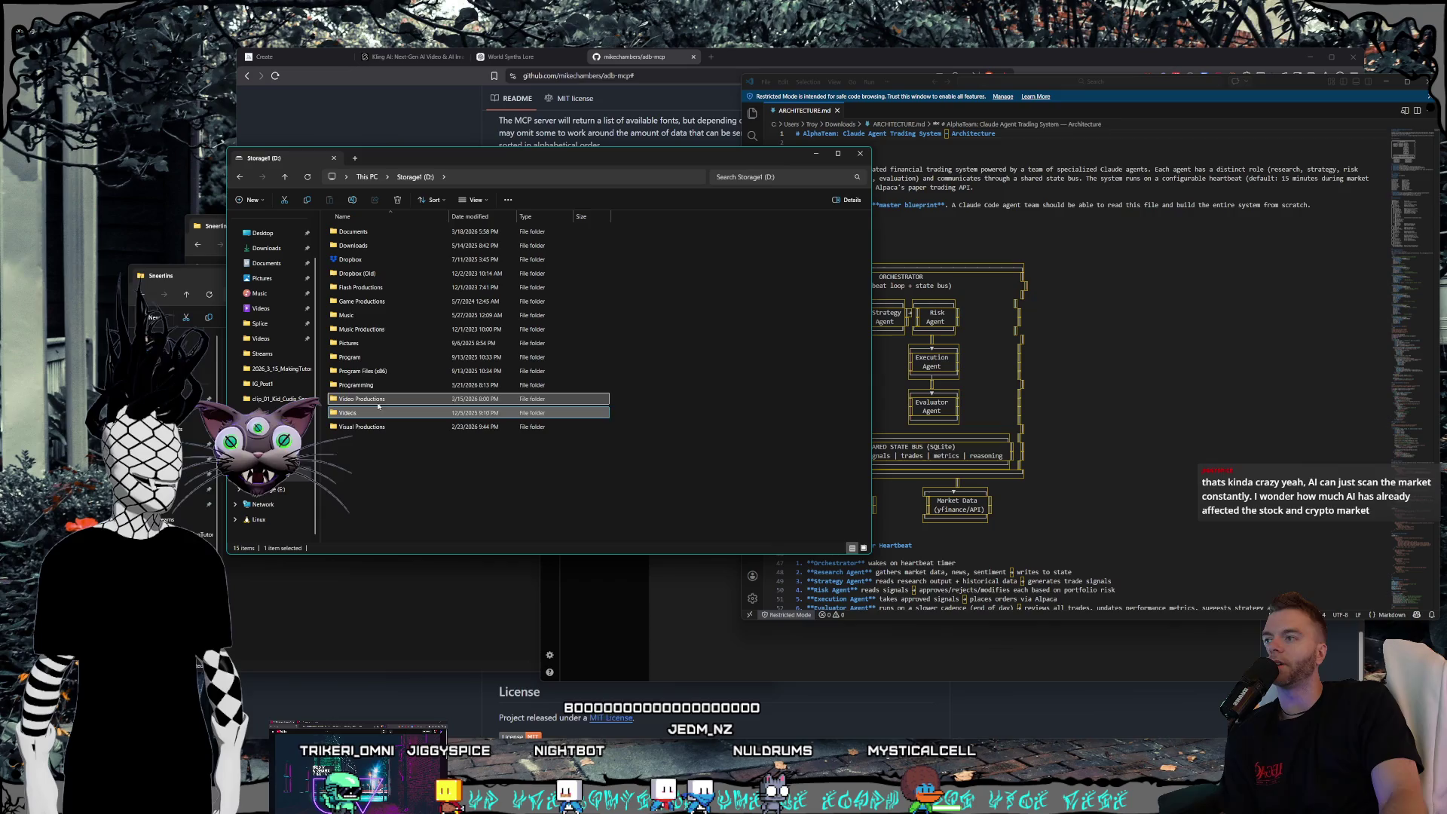
left_click(355, 419)
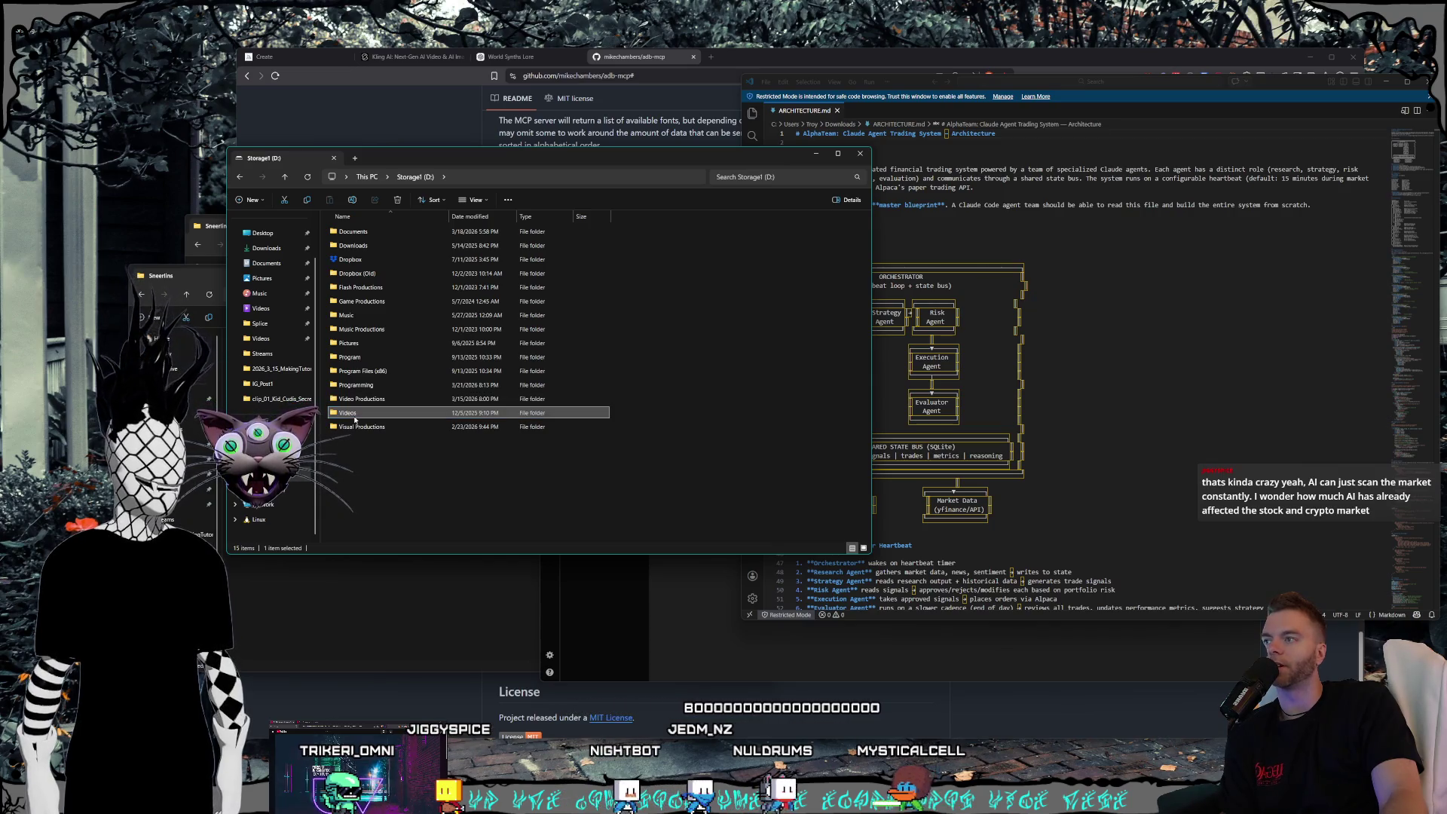
left_click(367, 408, "ctrl")
left_click(370, 413)
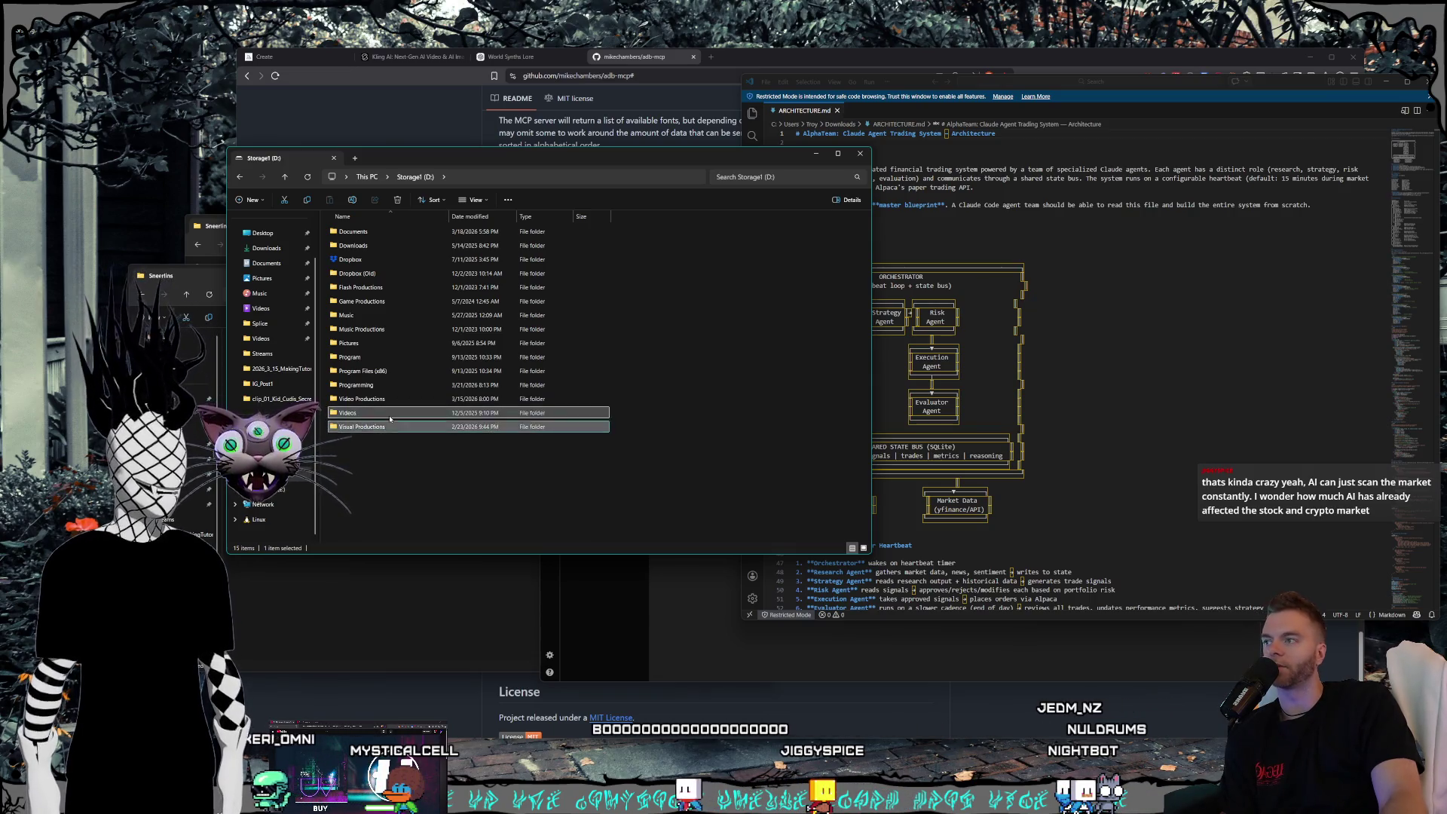
double_click(390, 419)
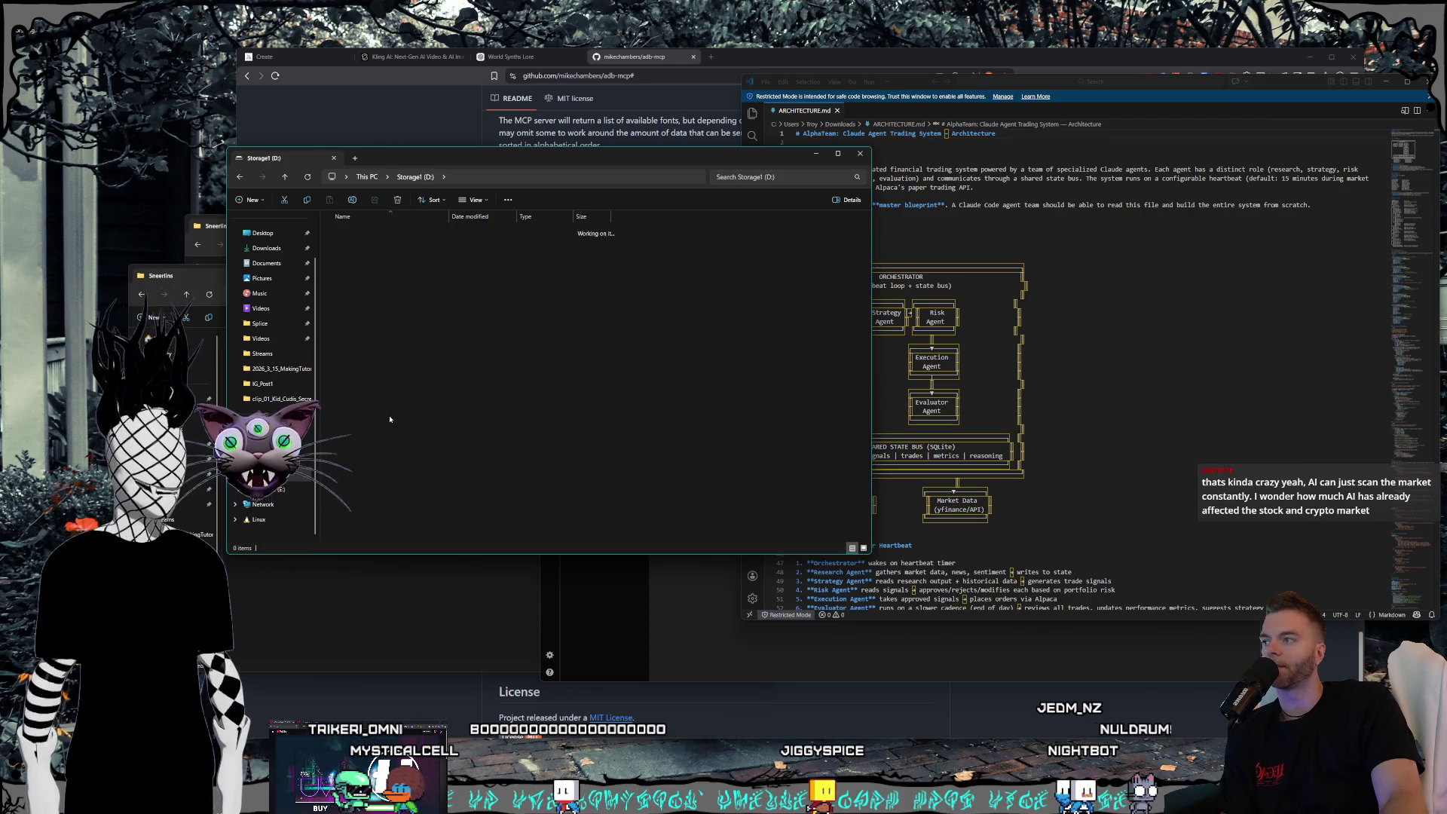
- Select the Notorious folder, then return to ARCHITECTURE.md and scroll down
left_click(380, 285)
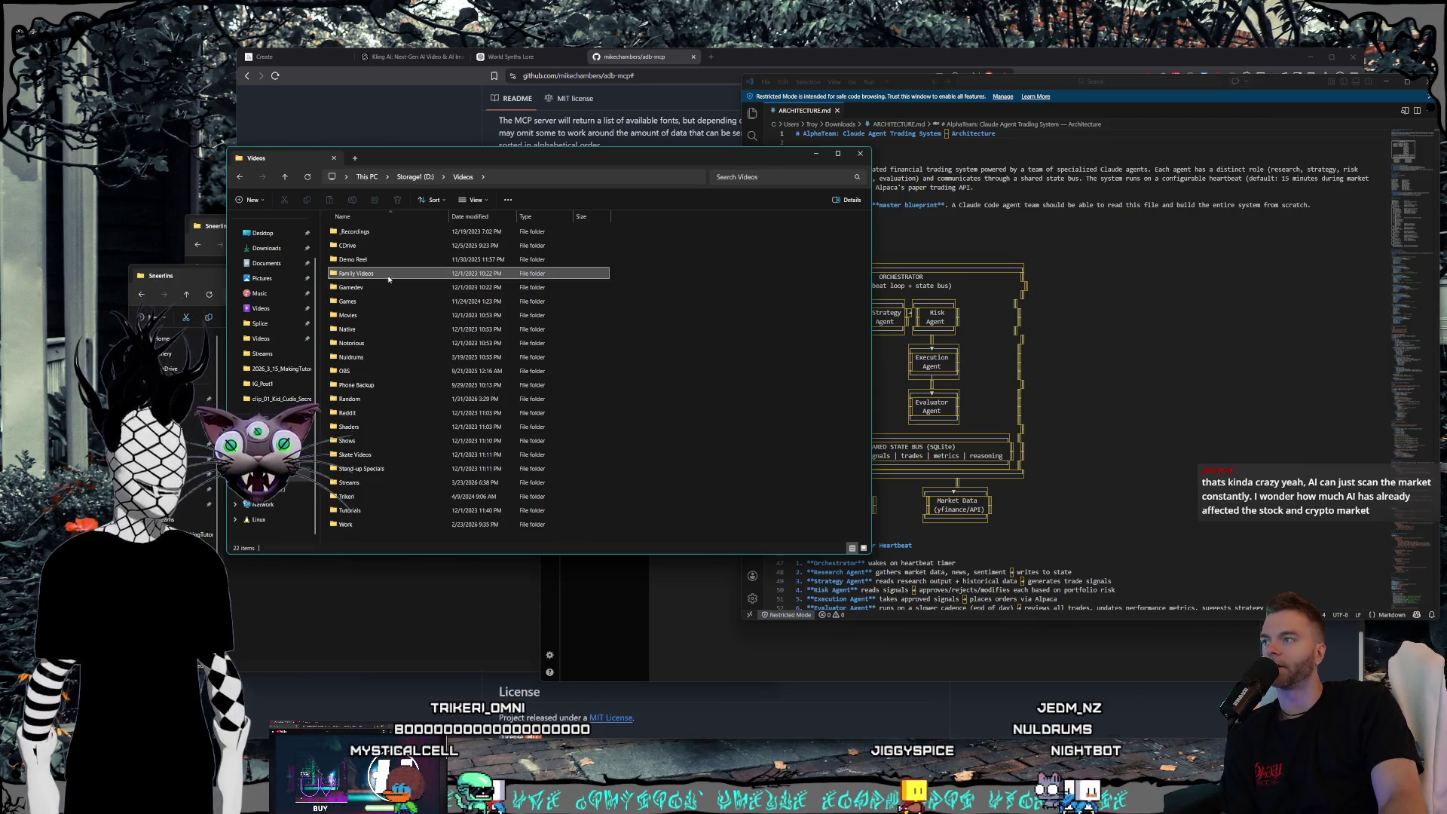
left_click(354, 300)
left_click(354, 300, "ctrl")
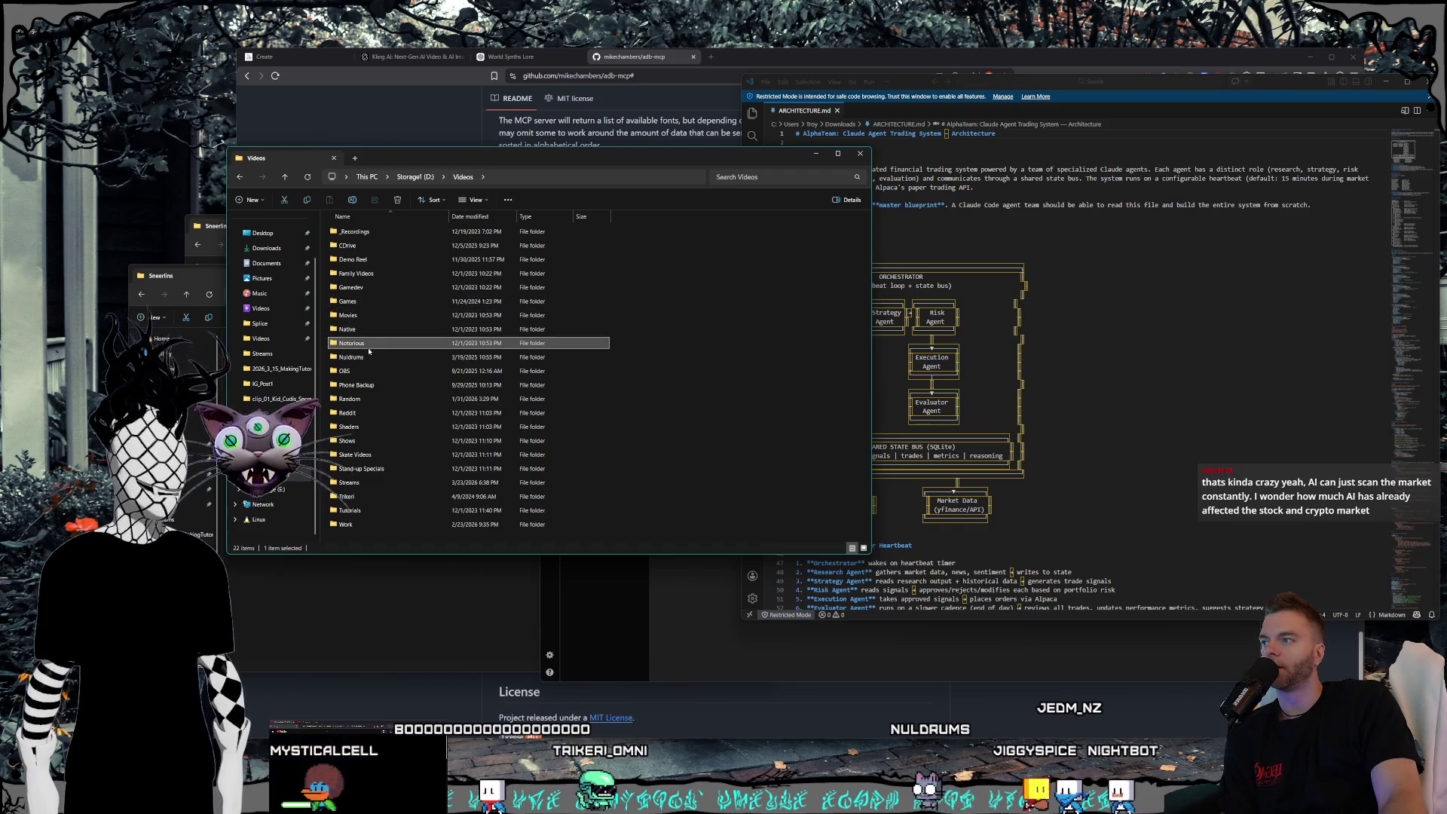
left_click(379, 354)
left_click(380, 353, "ctrl")
left_click(377, 343)
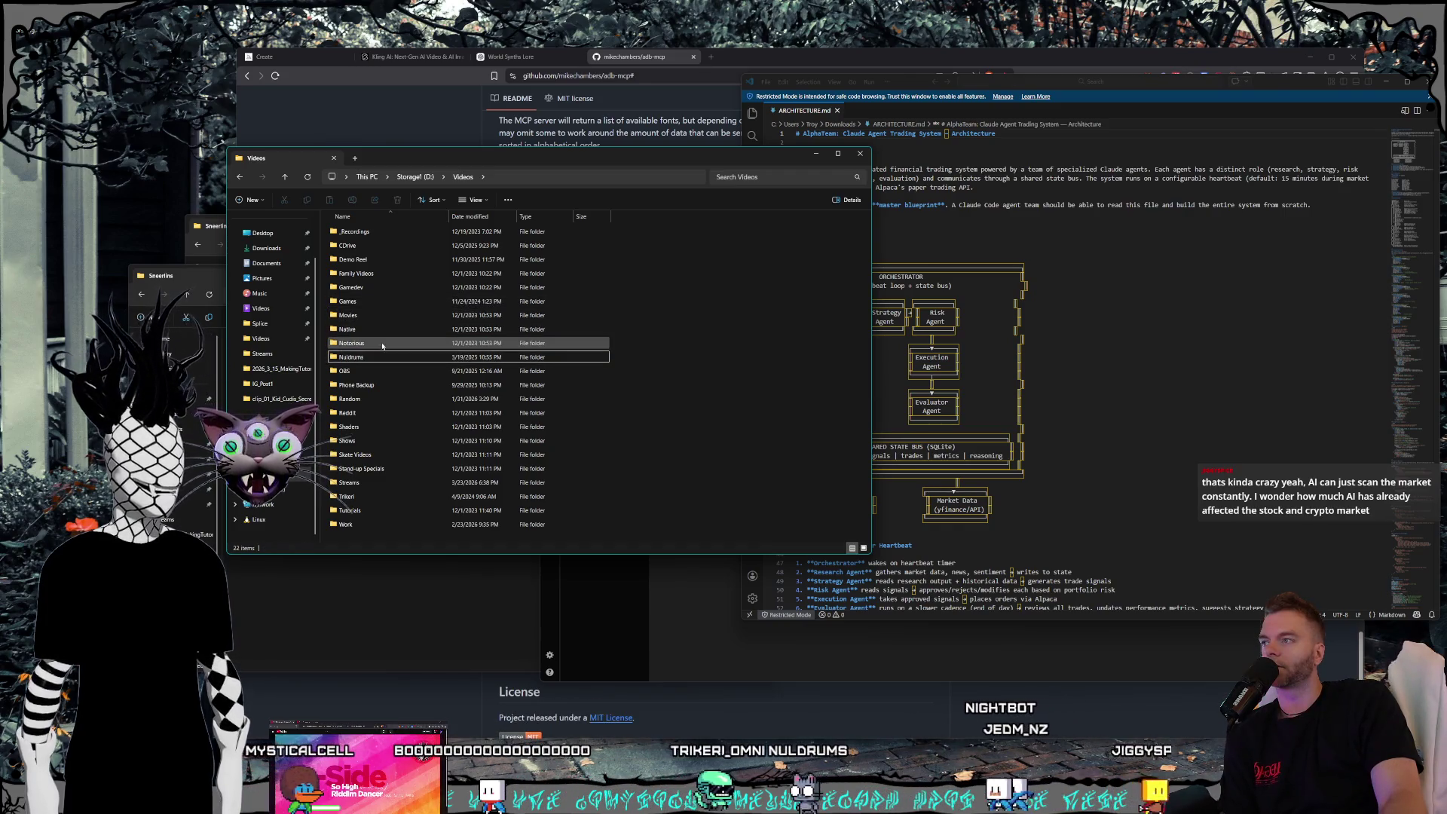
left_click(1183, 120)
left_click(1398, 297)
scroll(1071, 498, "down", 15)
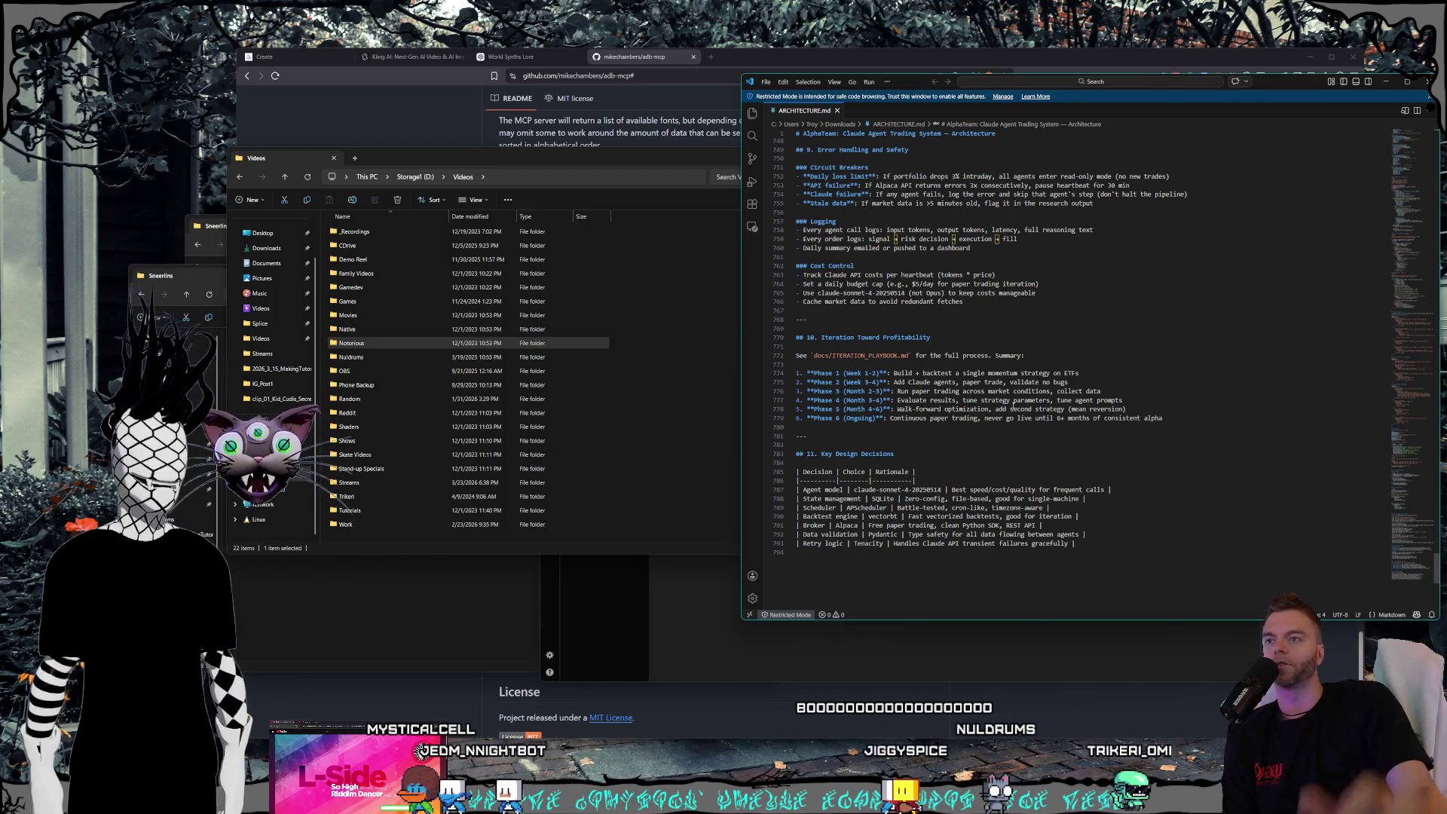
- Scroll up slightly in the ARCHITECTURE.md document
scroll(1032, 453, "up", 2)
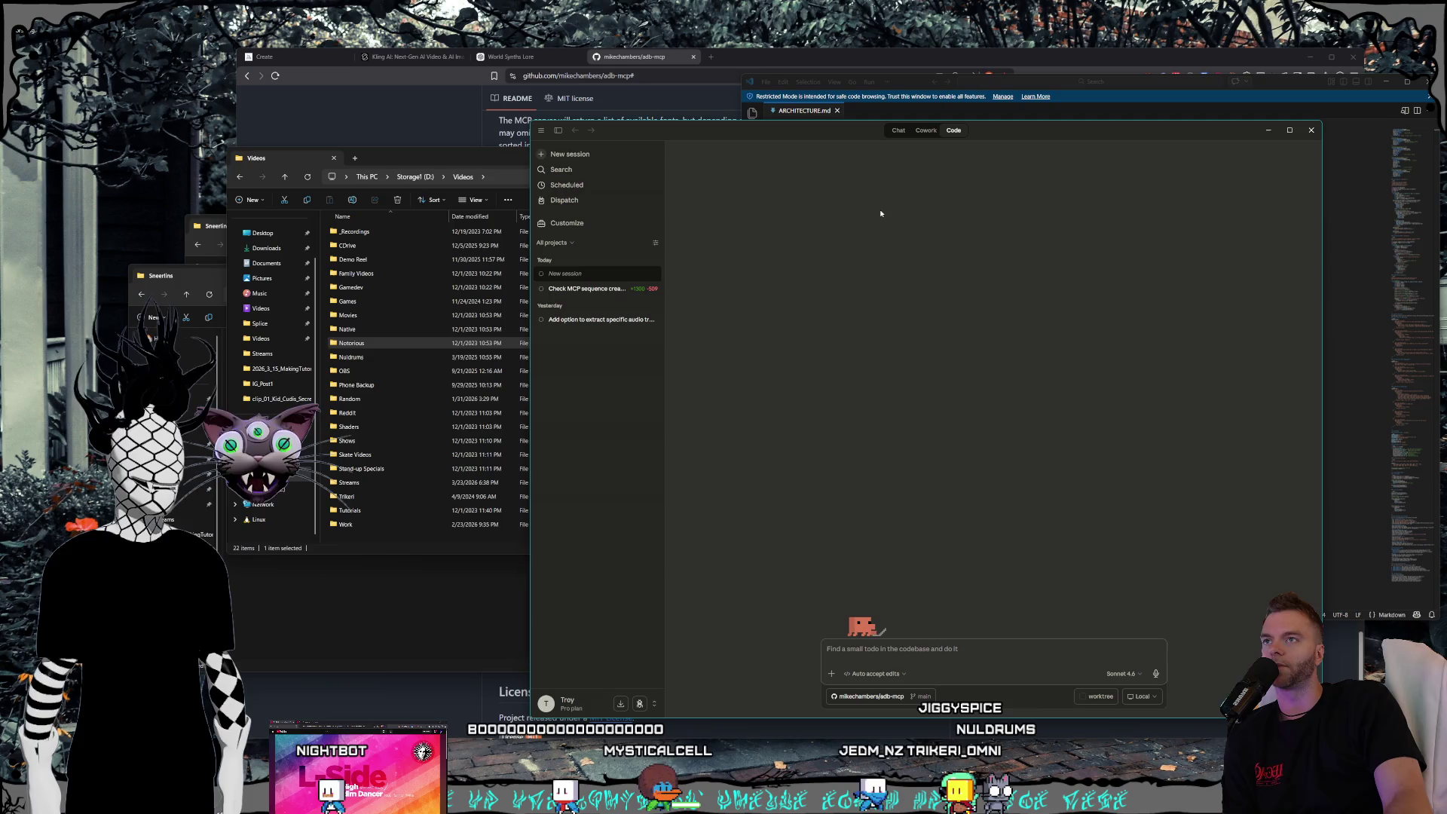
left_click(898, 132)
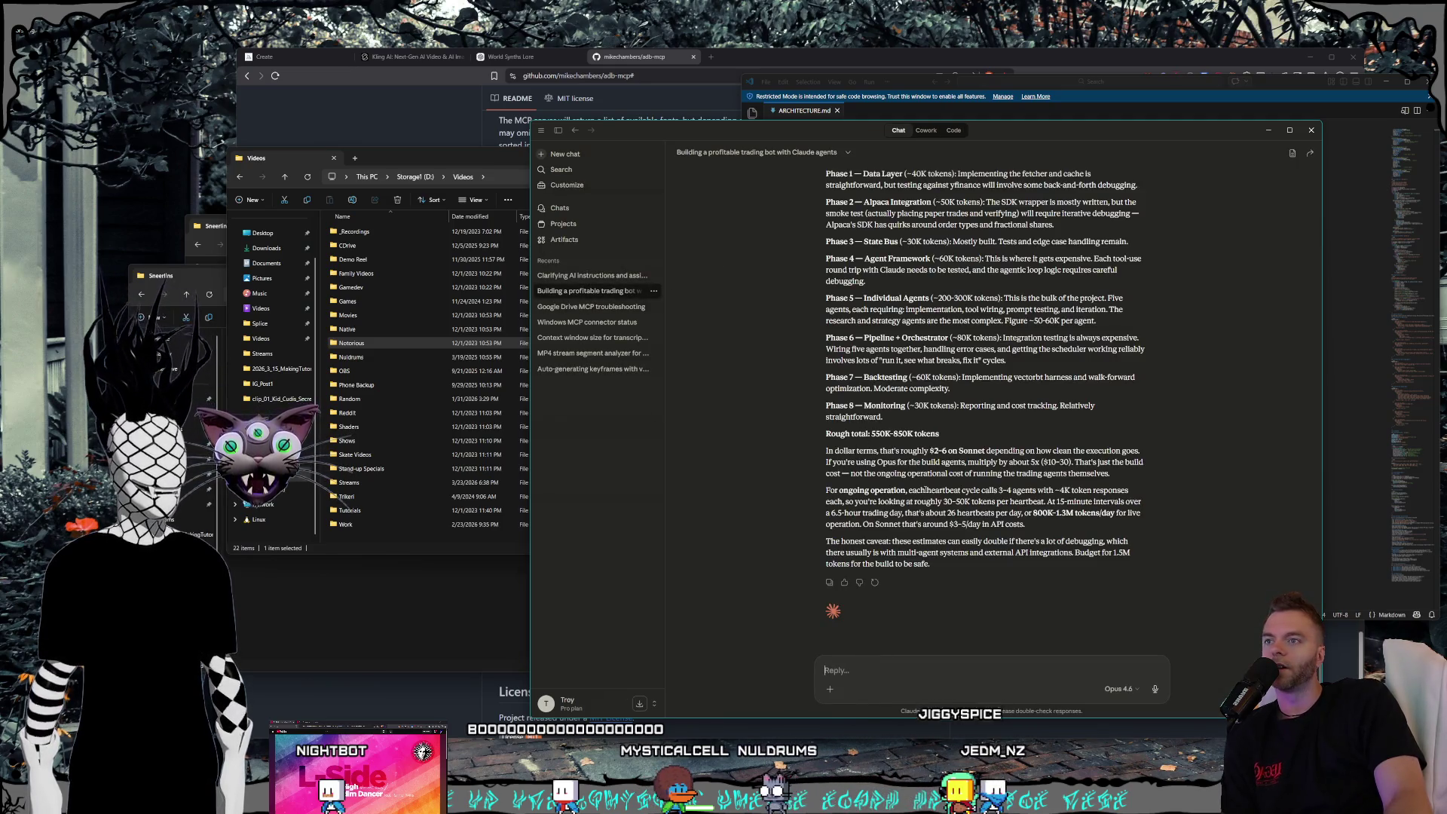
scroll(902, 493, "up", 15)
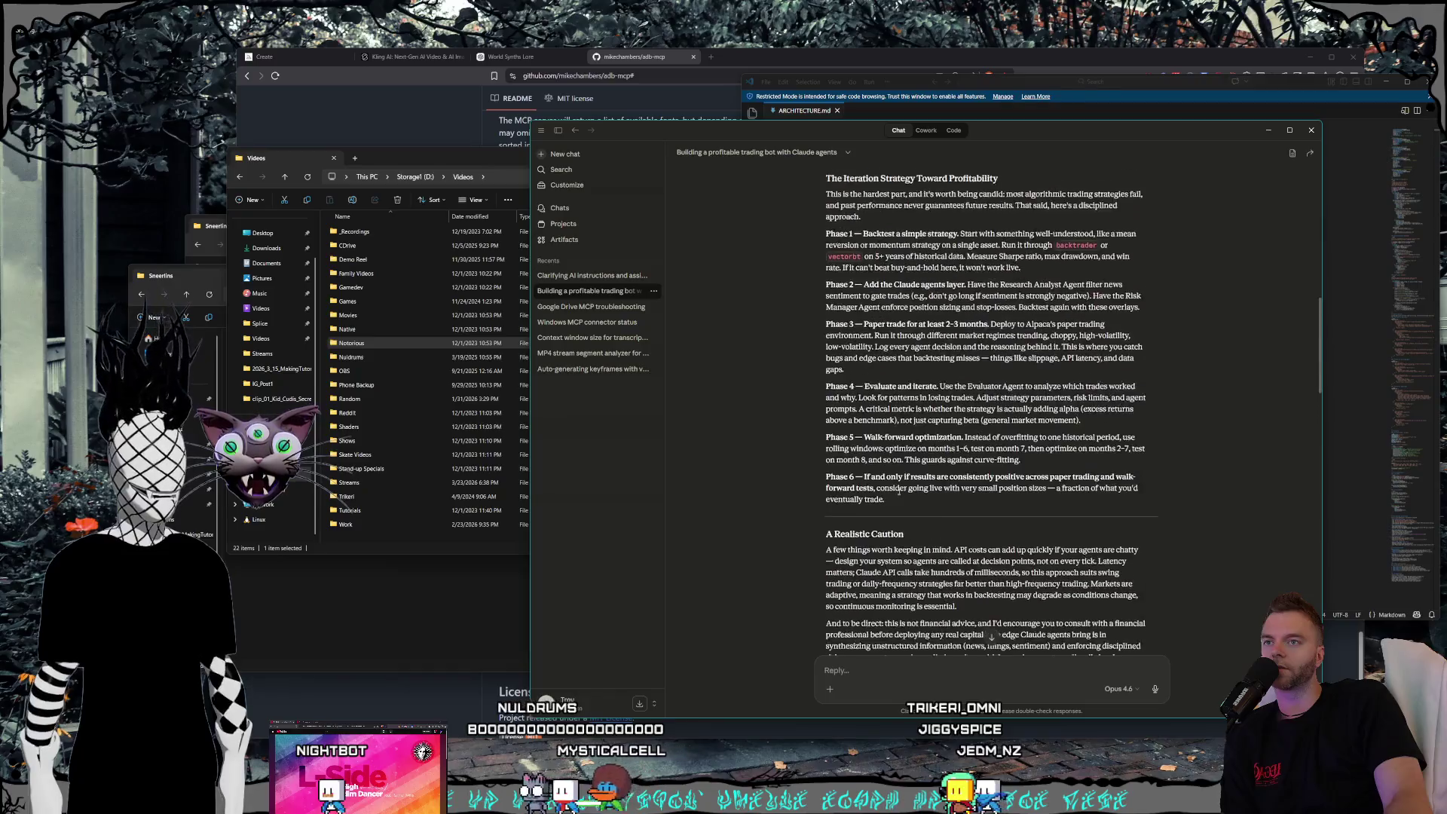
scroll(899, 493, "down", 5)
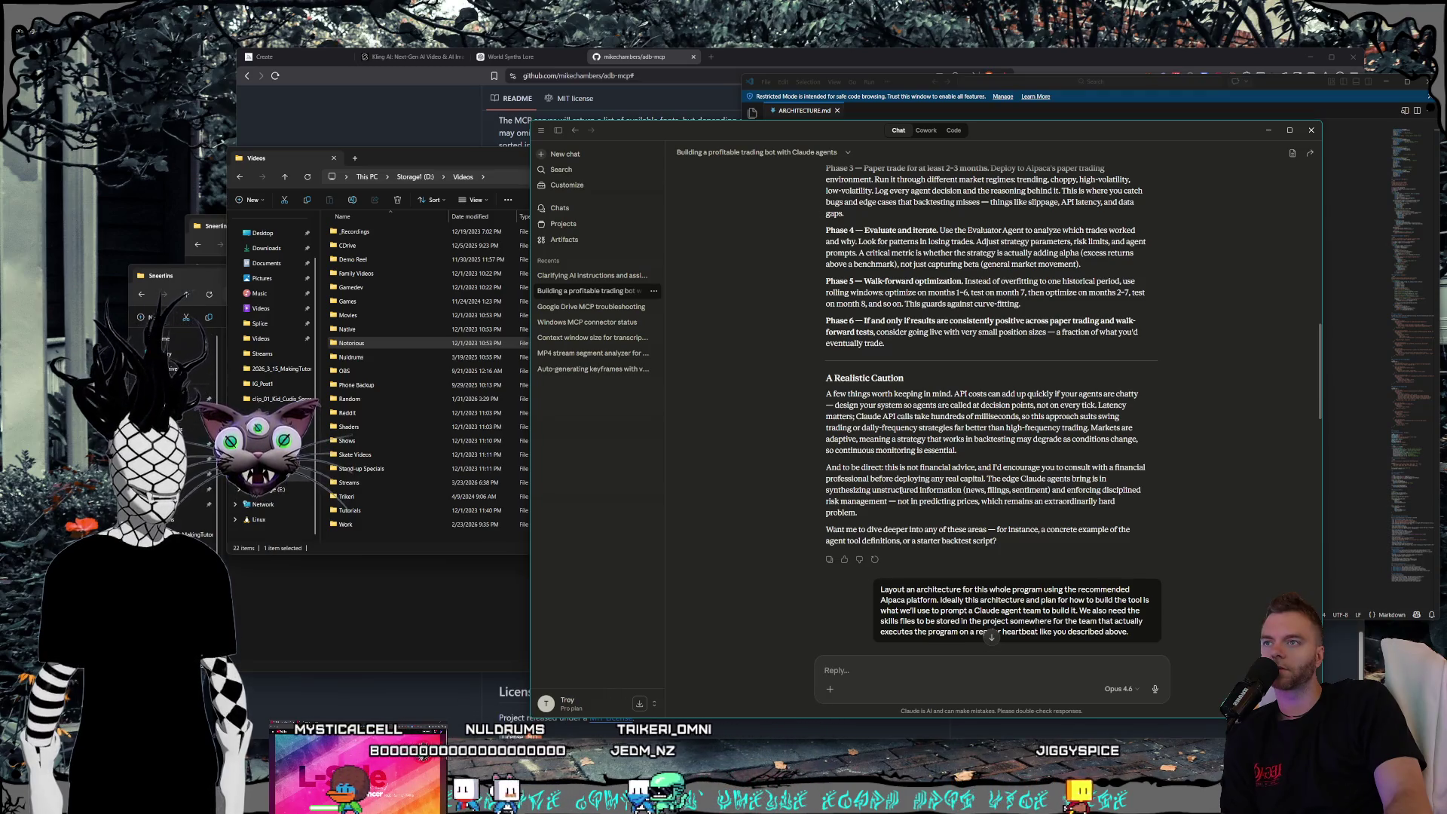
scroll(900, 490, "up", 1)
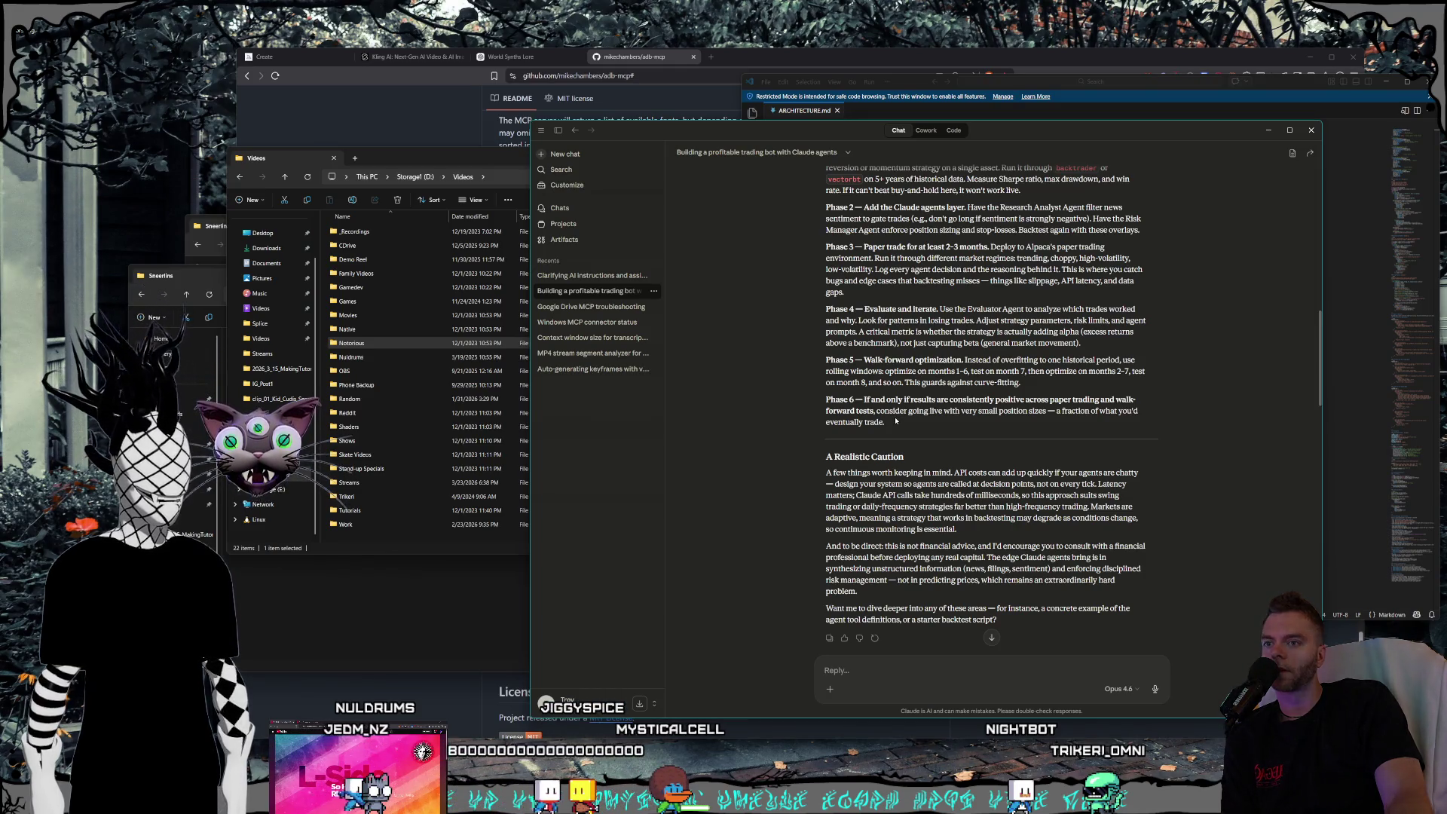
scroll(895, 420, "up", 2)
scroll(895, 421, "up", 2)
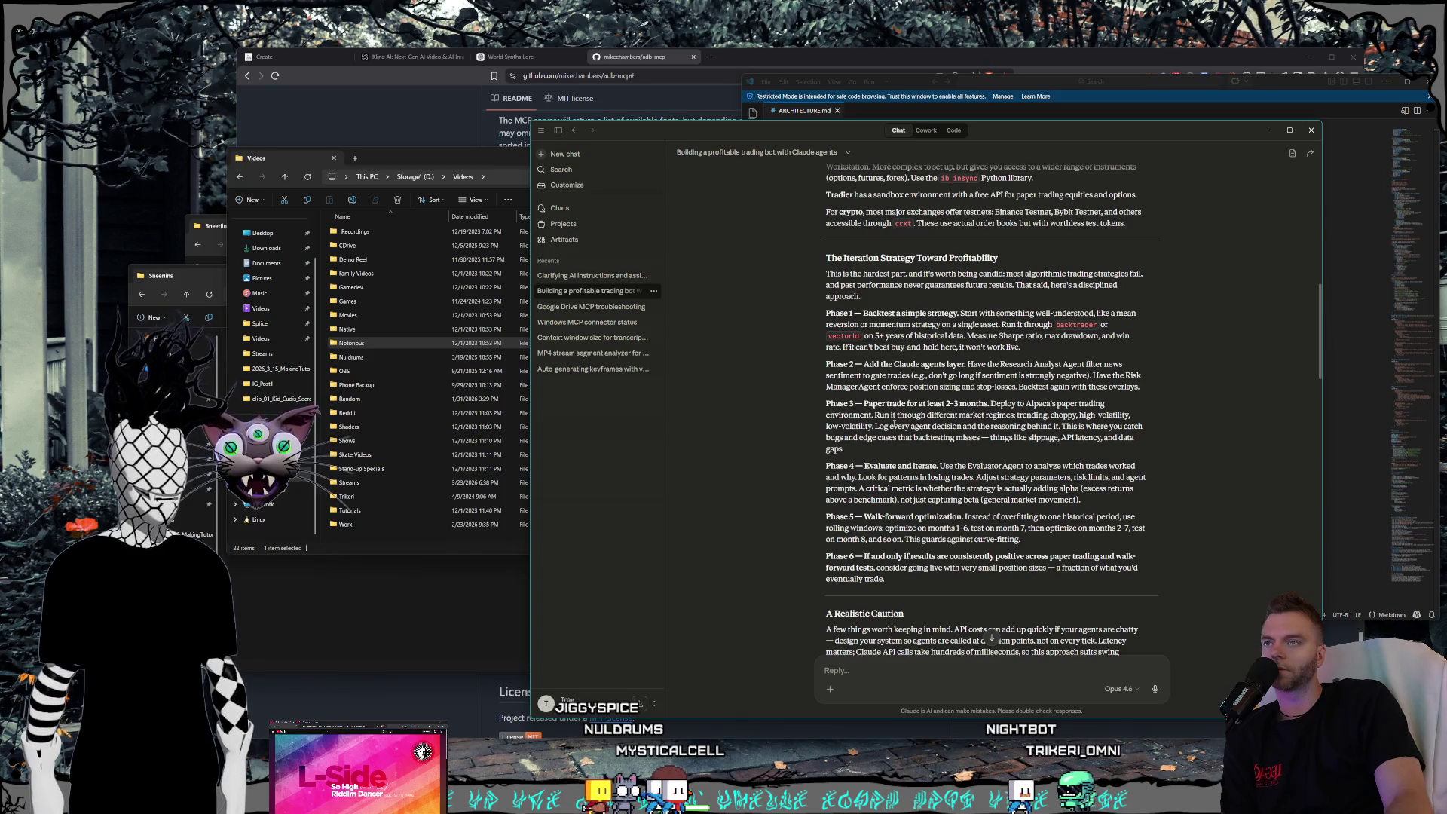
scroll(893, 424, "up", 1)
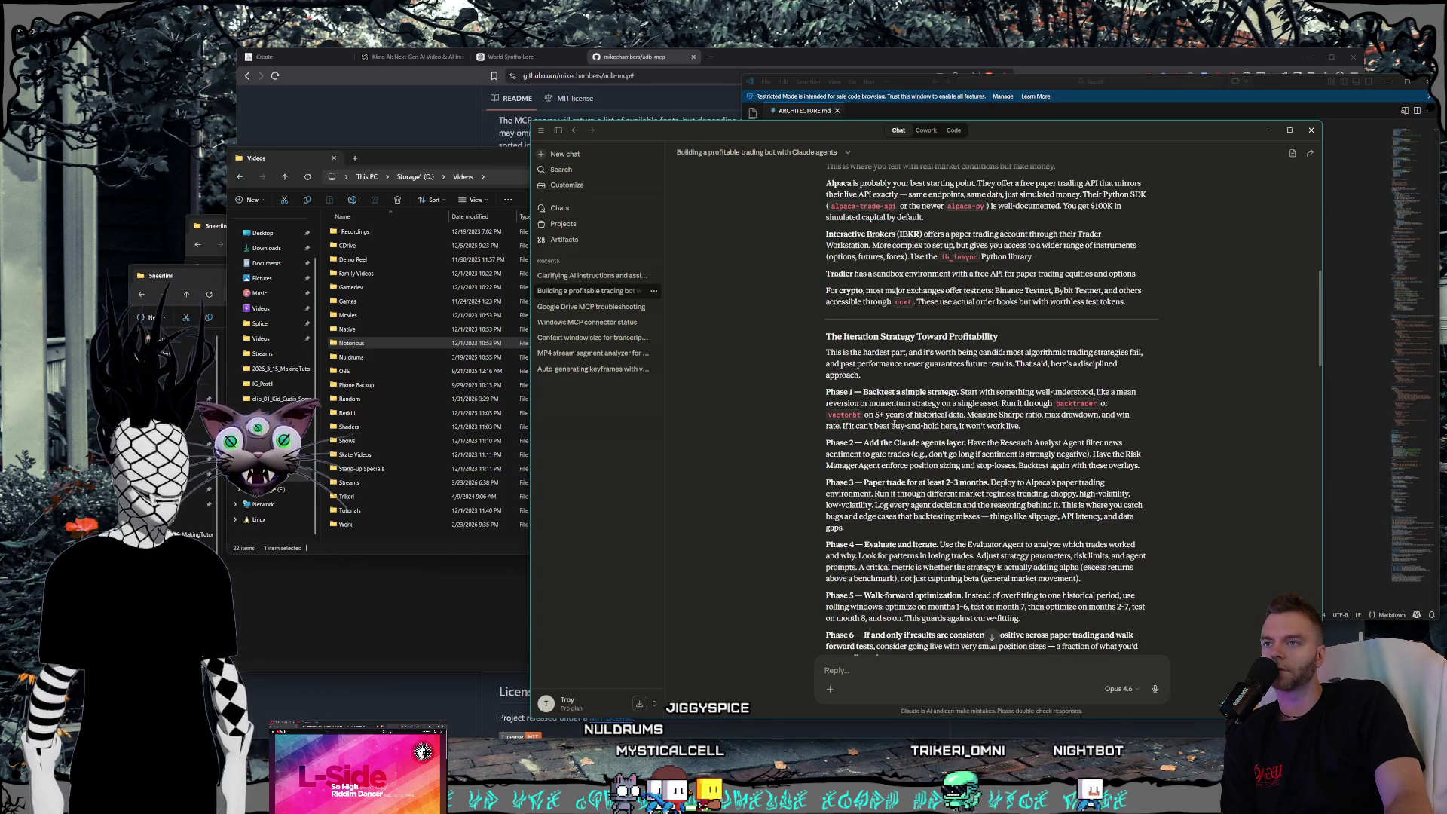
scroll(894, 425, "down", 1)
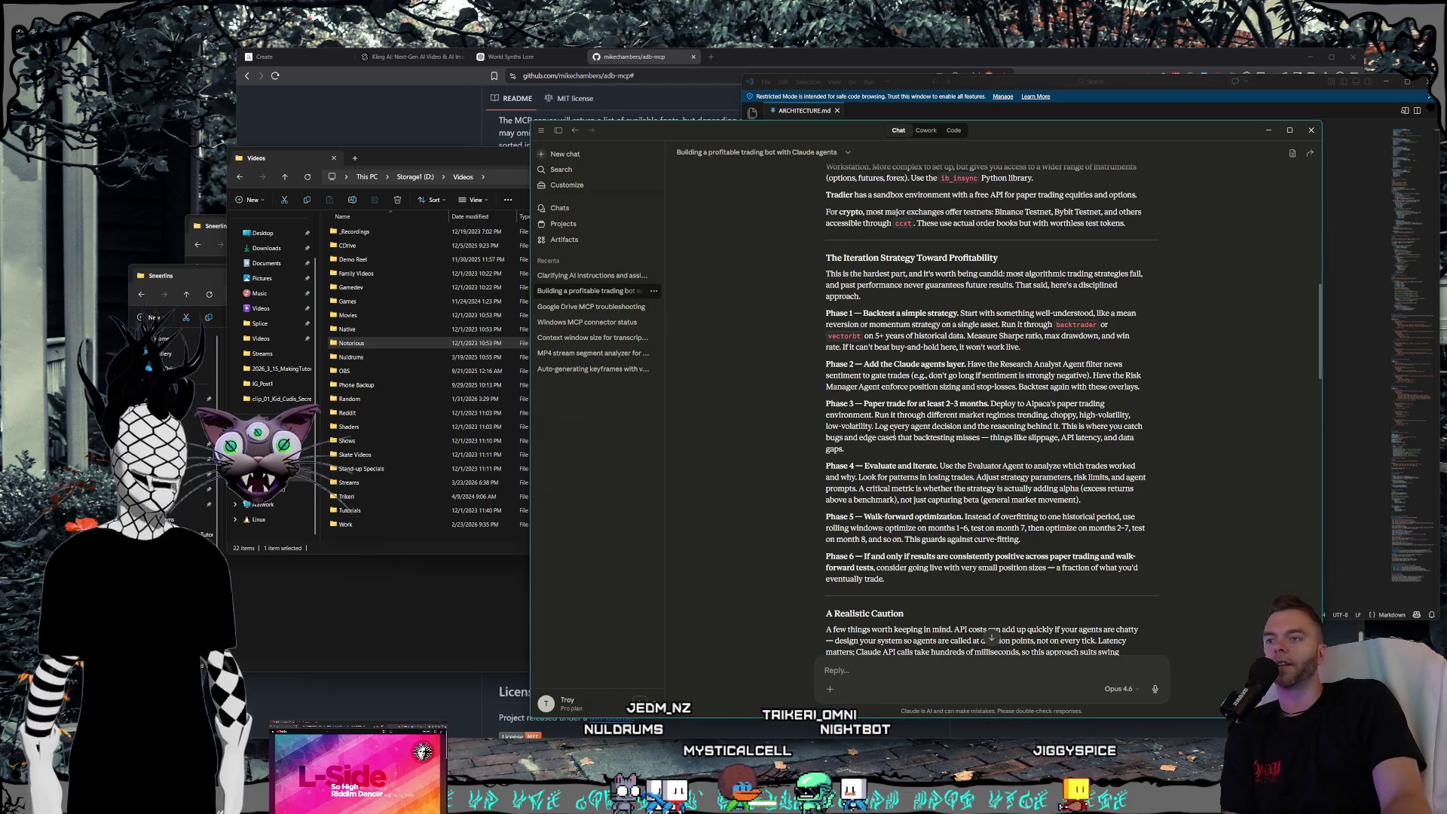
scroll(893, 433, "up", 1)
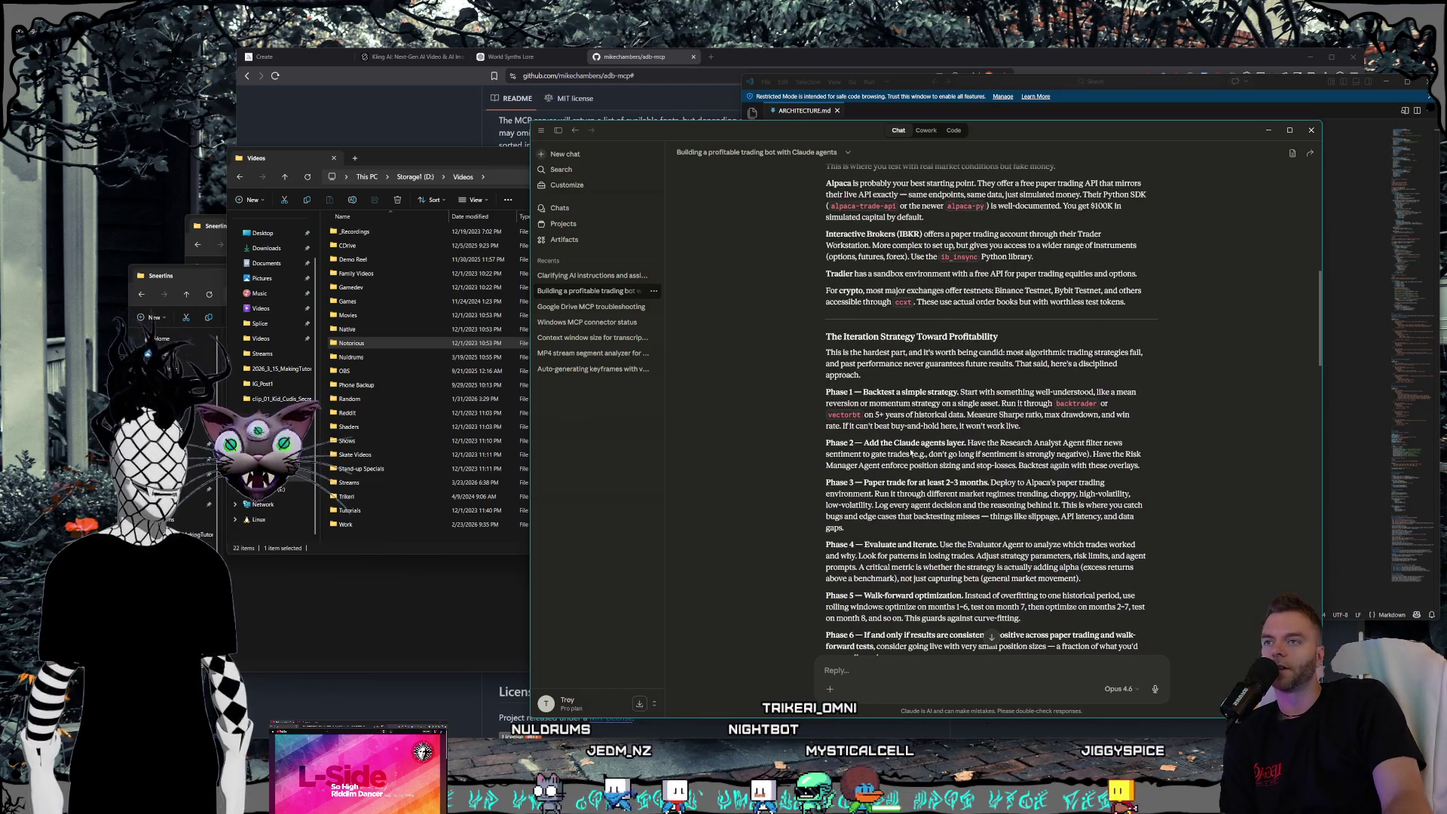
scroll(910, 452, "up", 1)
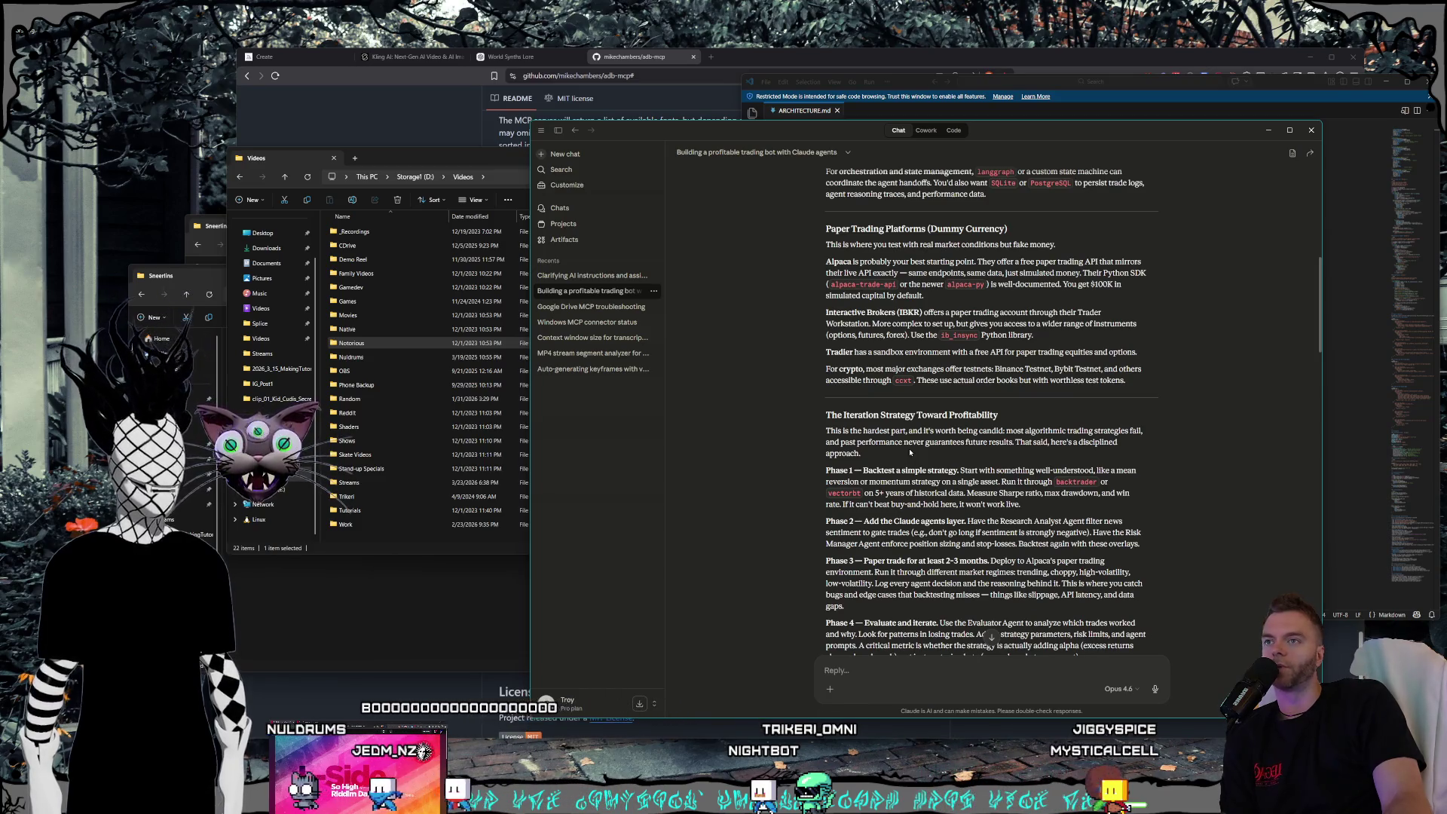
scroll(910, 451, "up", 1)
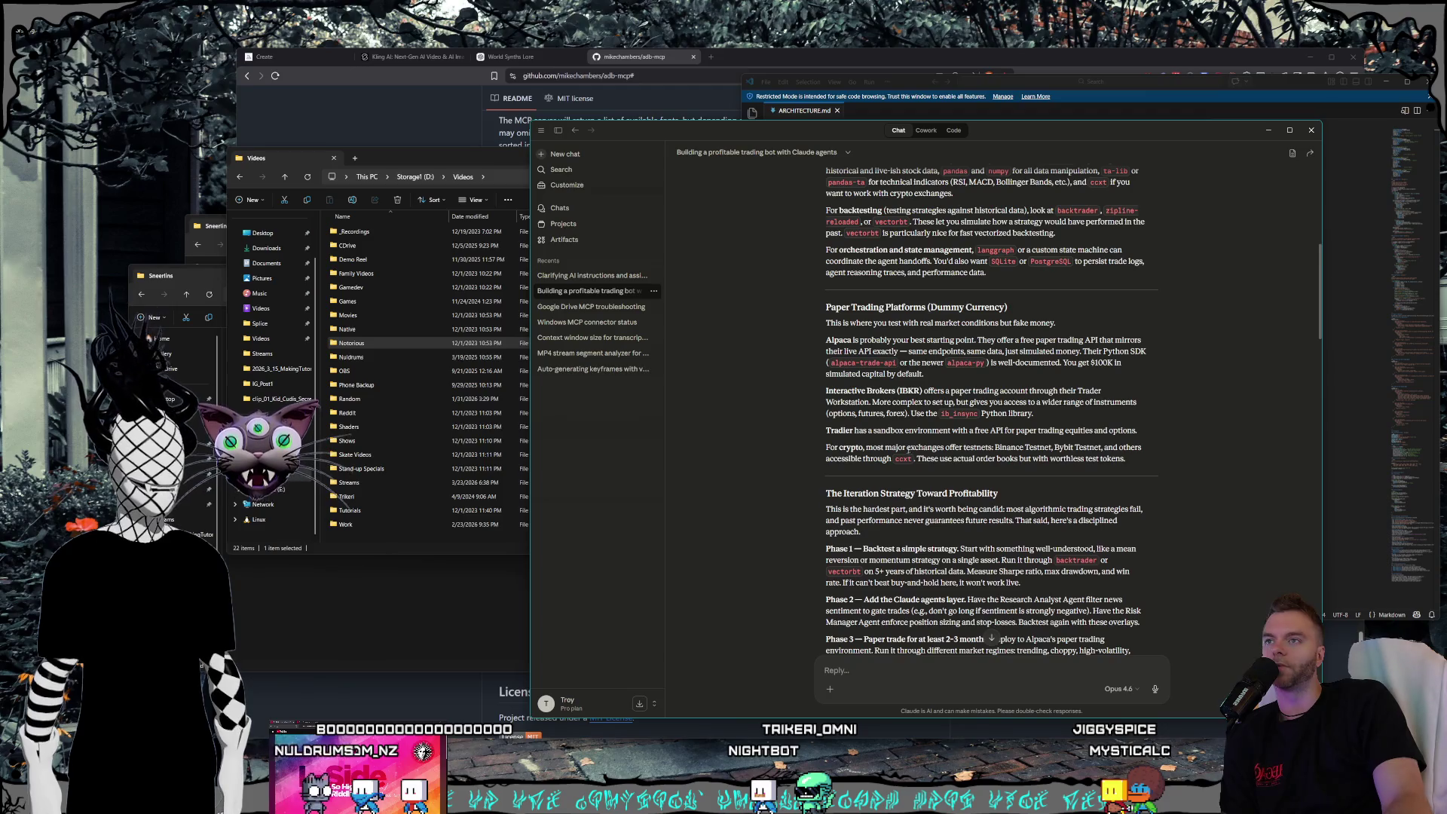
scroll(909, 450, "up", 1)
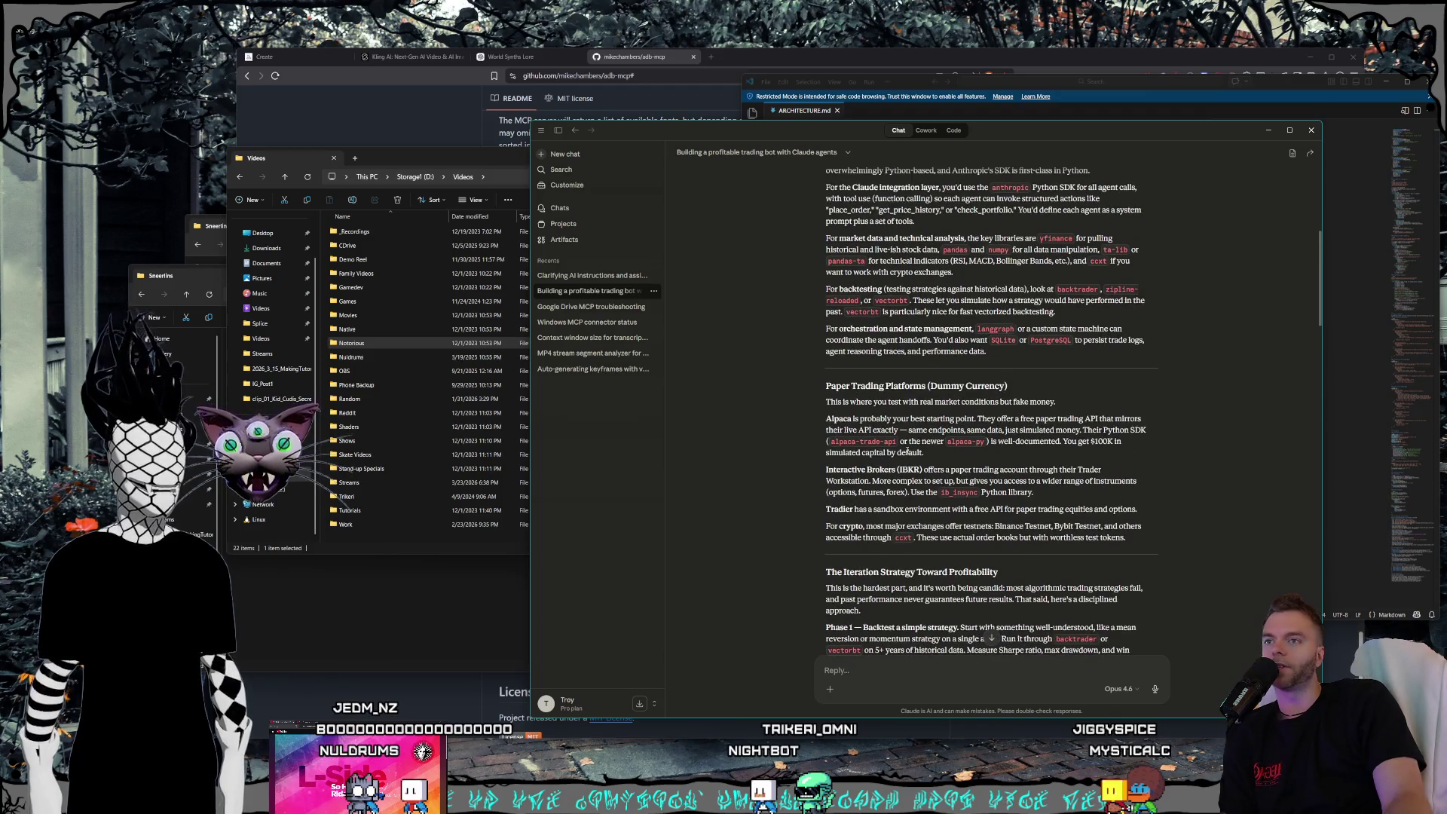
scroll(909, 452, "up", 1)
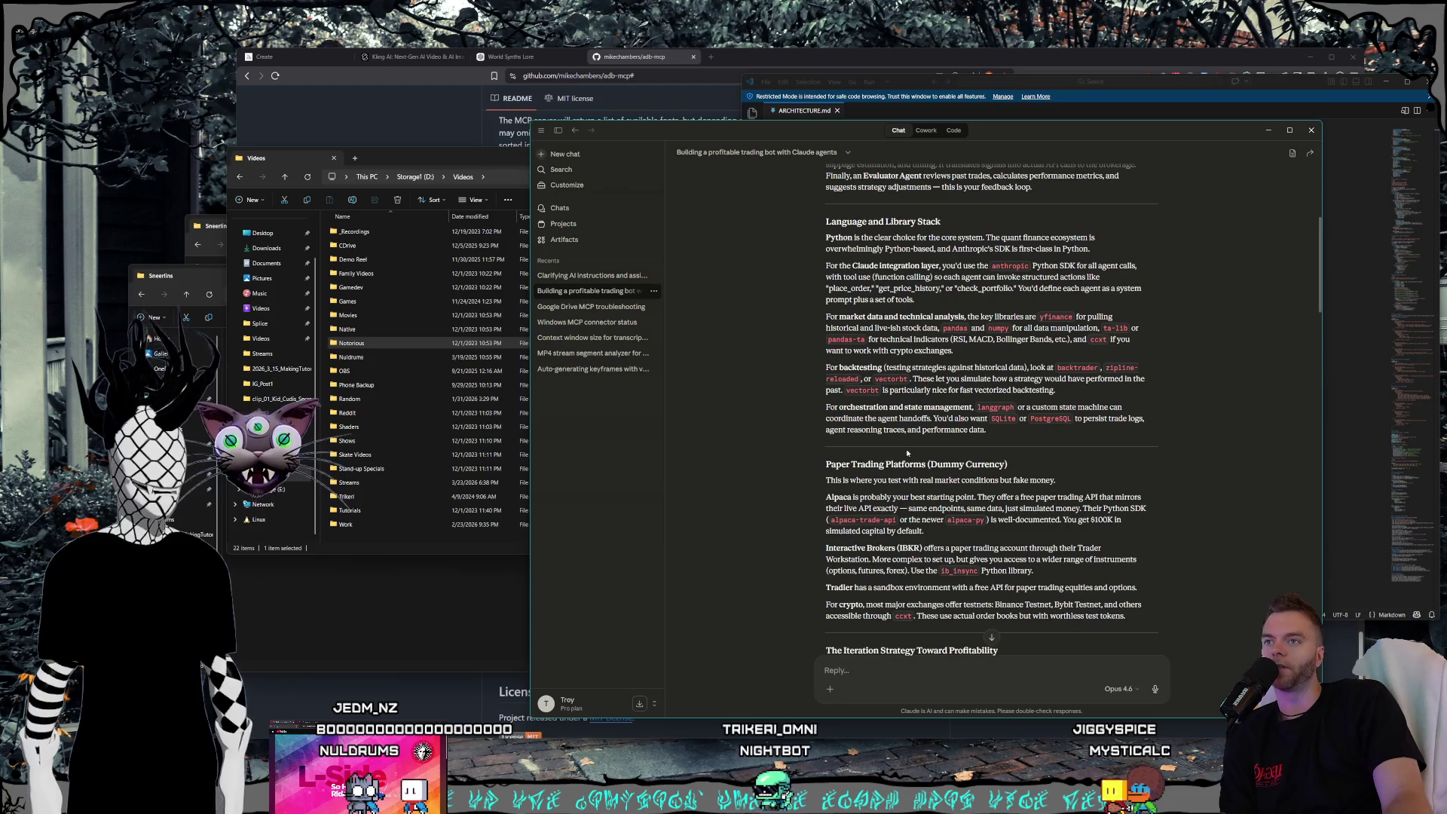
scroll(908, 453, "up", 3)
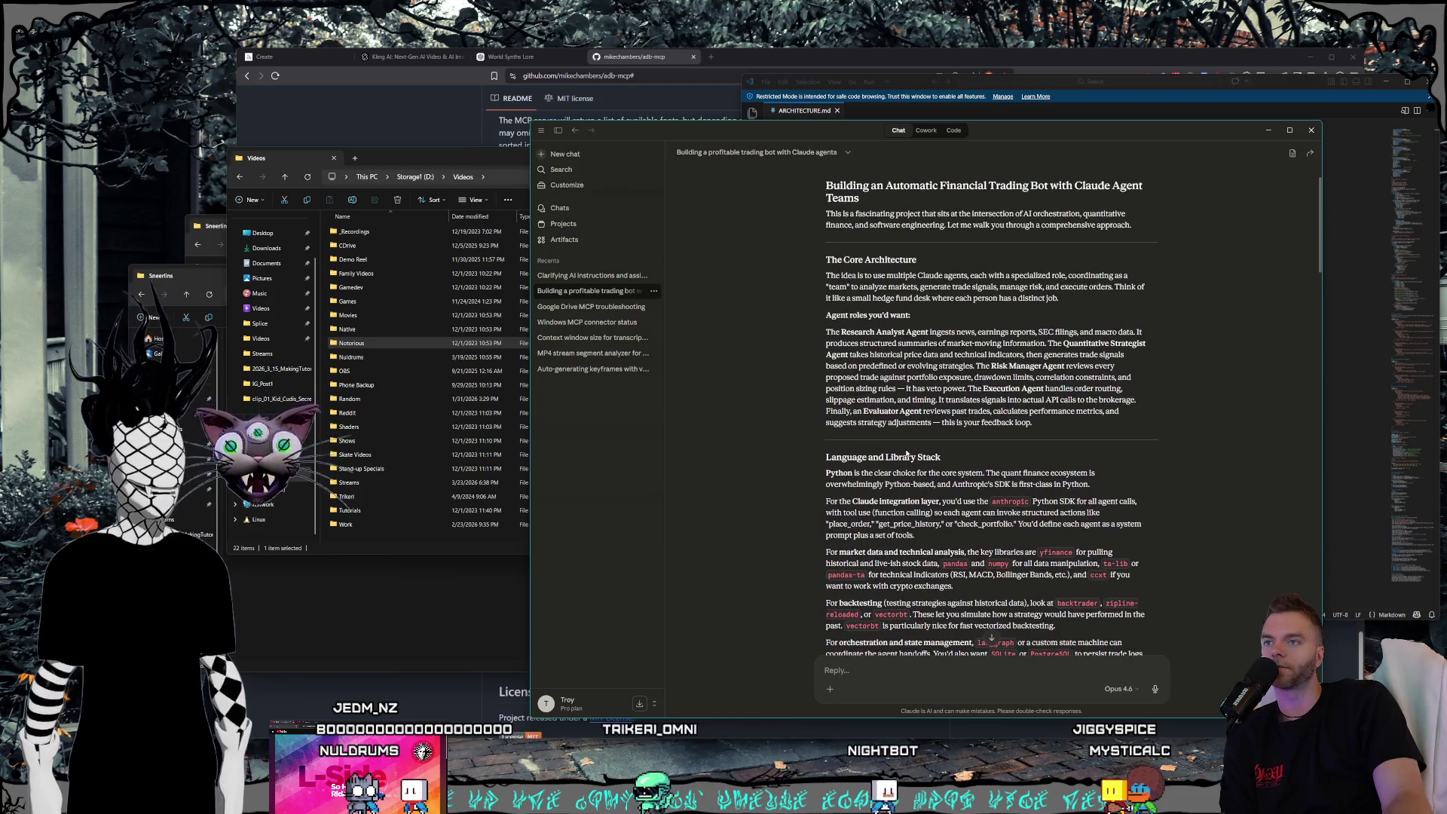
scroll(907, 452, "down", 1)
scroll(907, 453, "up", 1)
scroll(907, 452, "down", 2)
scroll(906, 450, "up", 2)
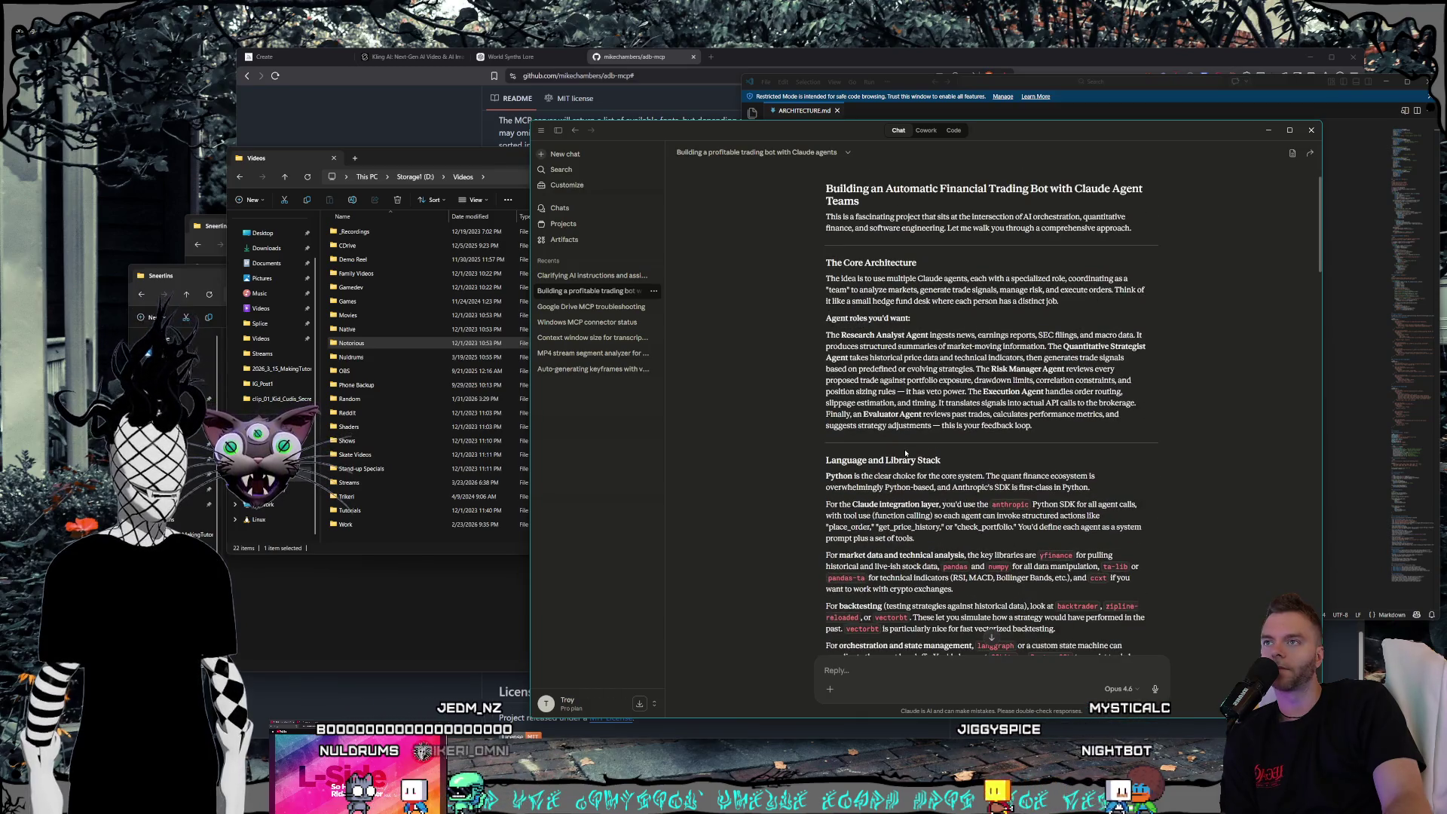
scroll(905, 452, "down", 2)
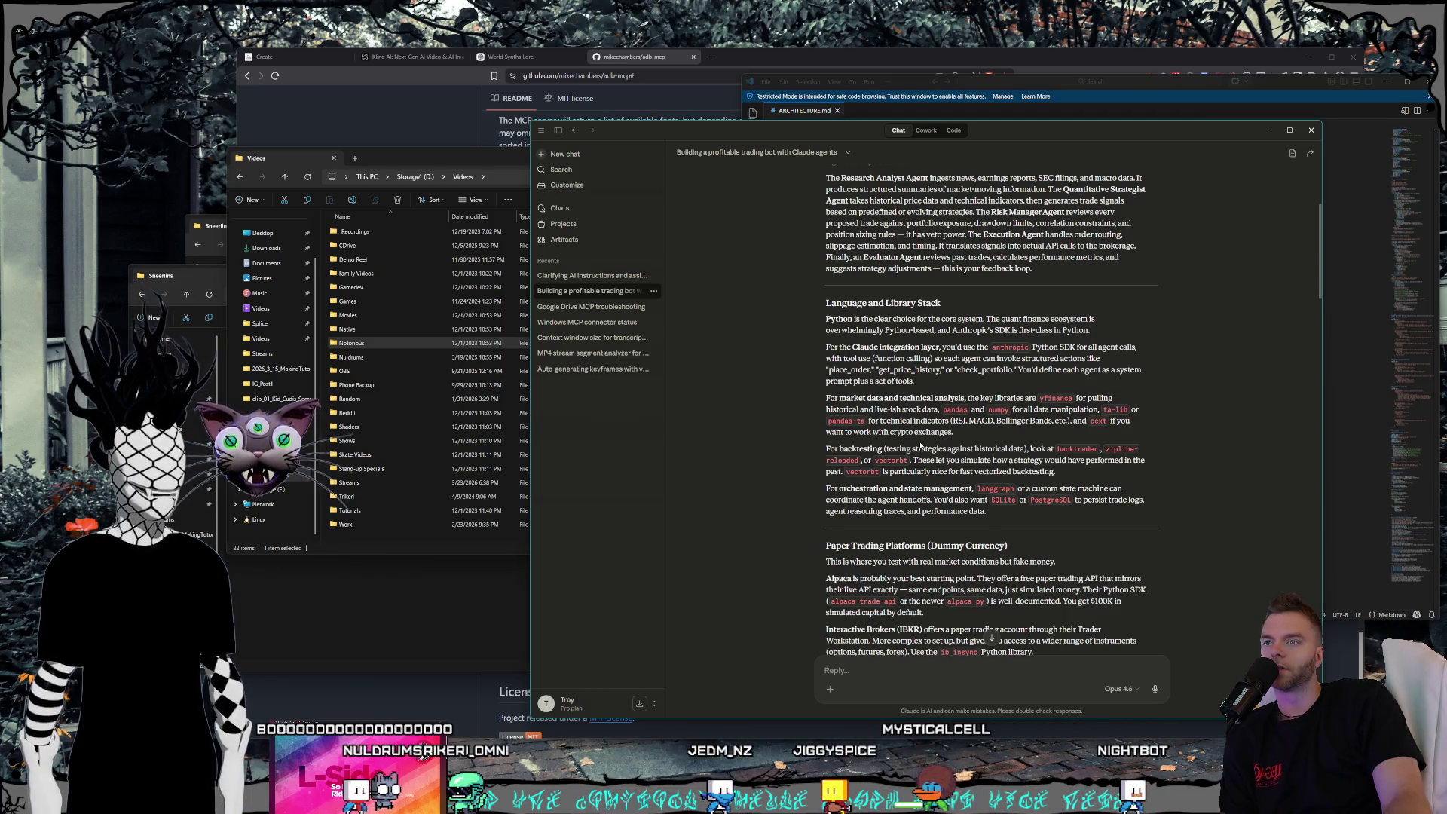
scroll(921, 446, "down", 1)
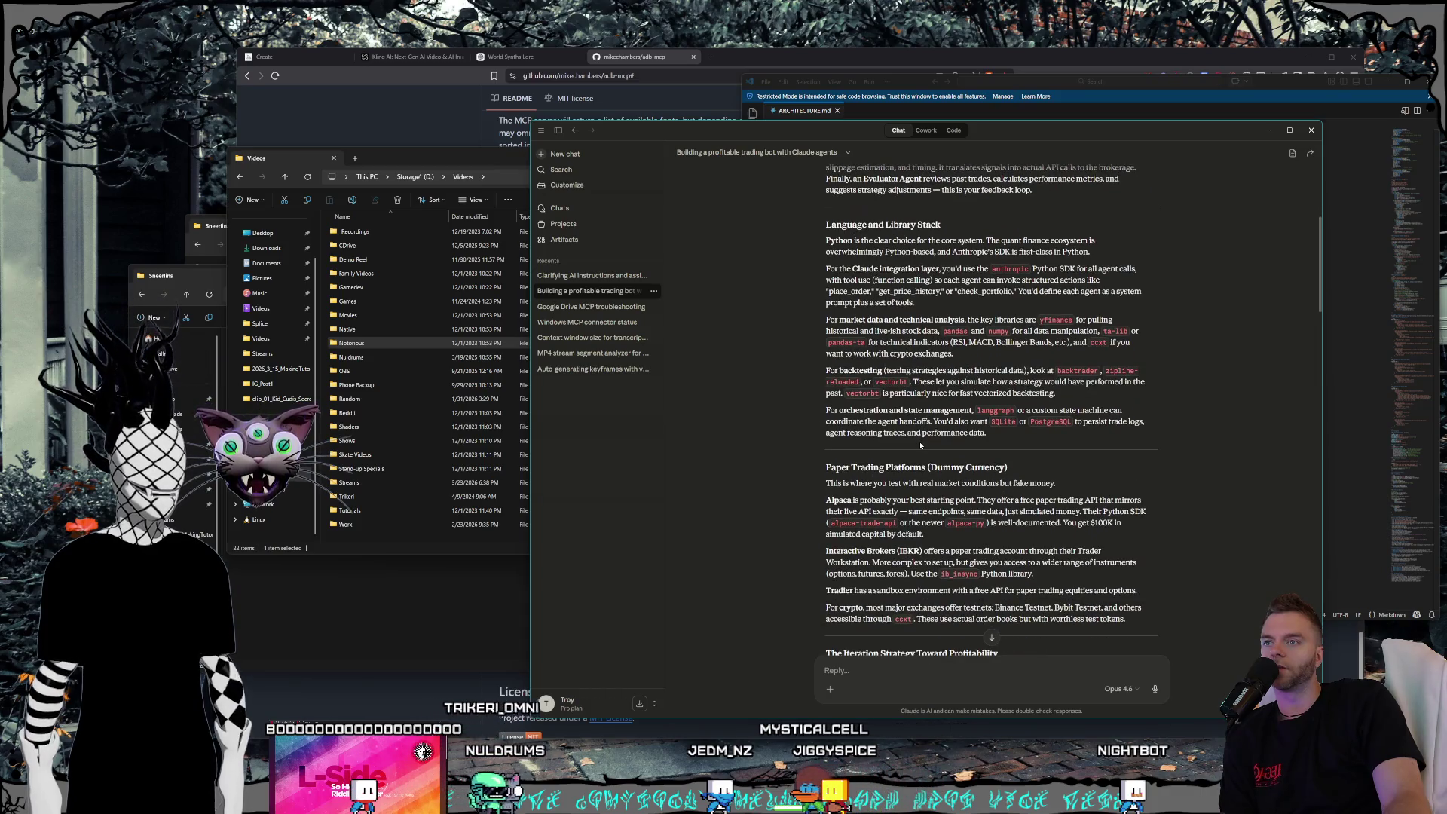
scroll(920, 446, "down", 1)
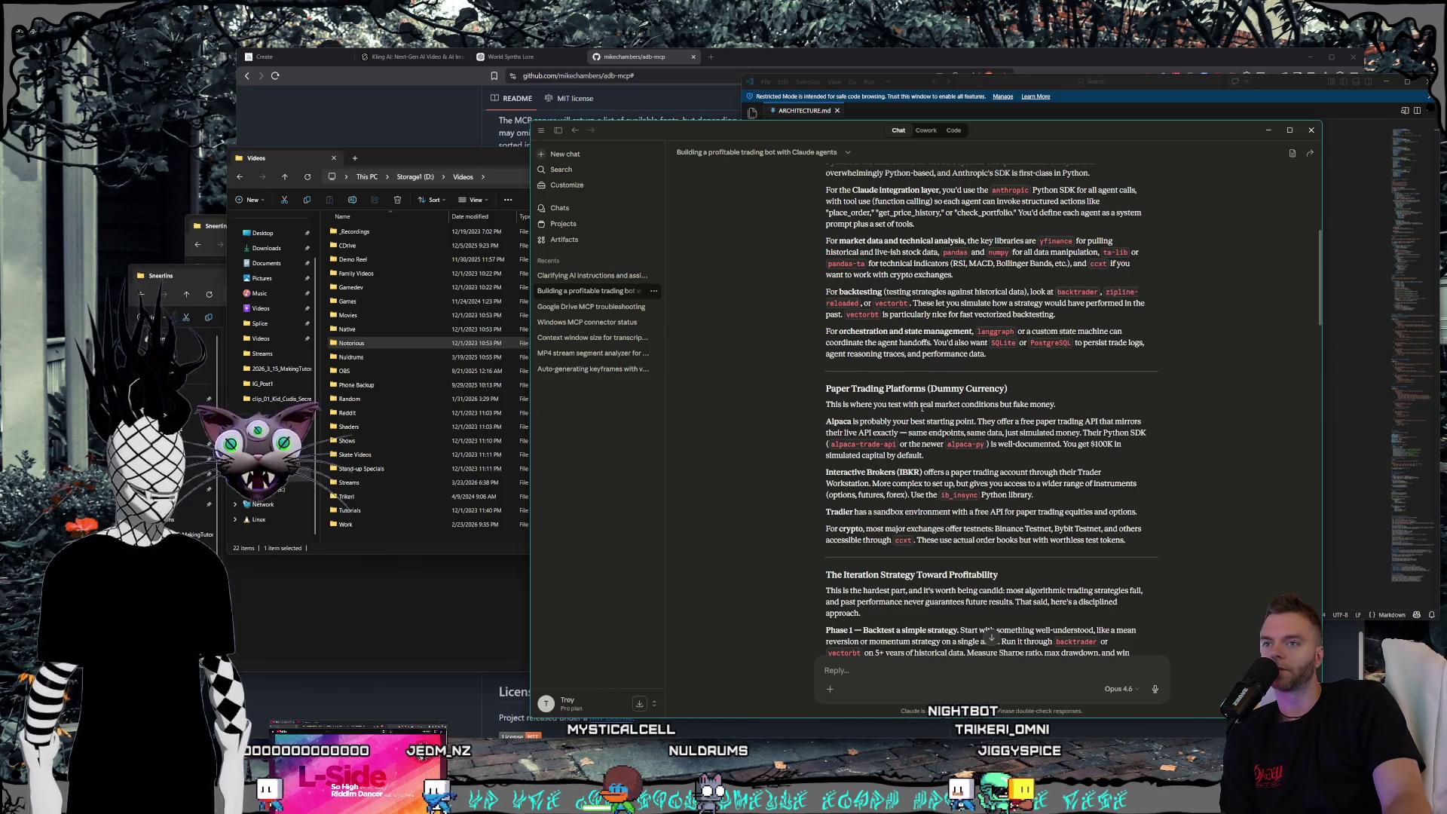
scroll(921, 408, "down", 2)
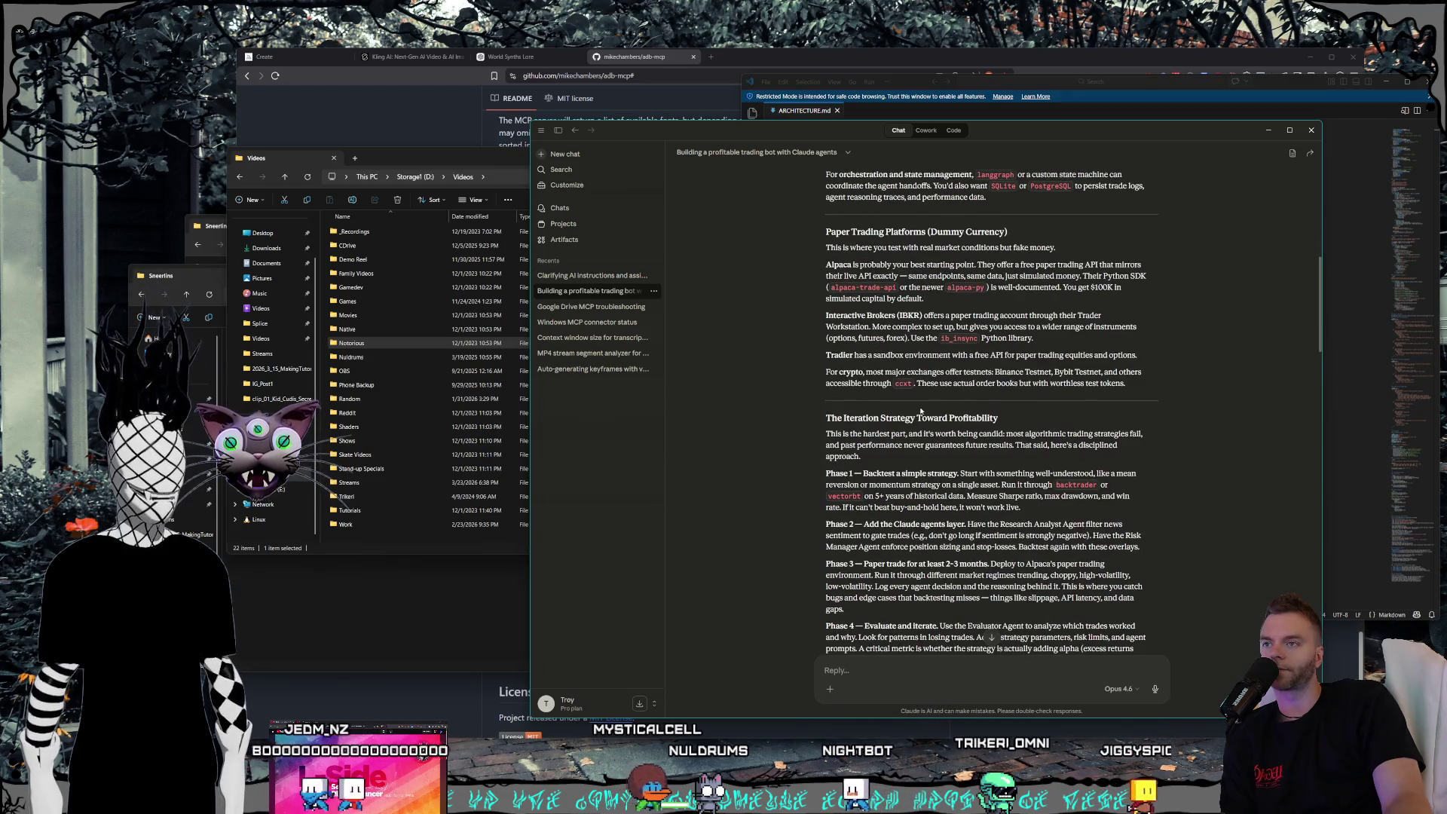
scroll(921, 411, "down", 1)
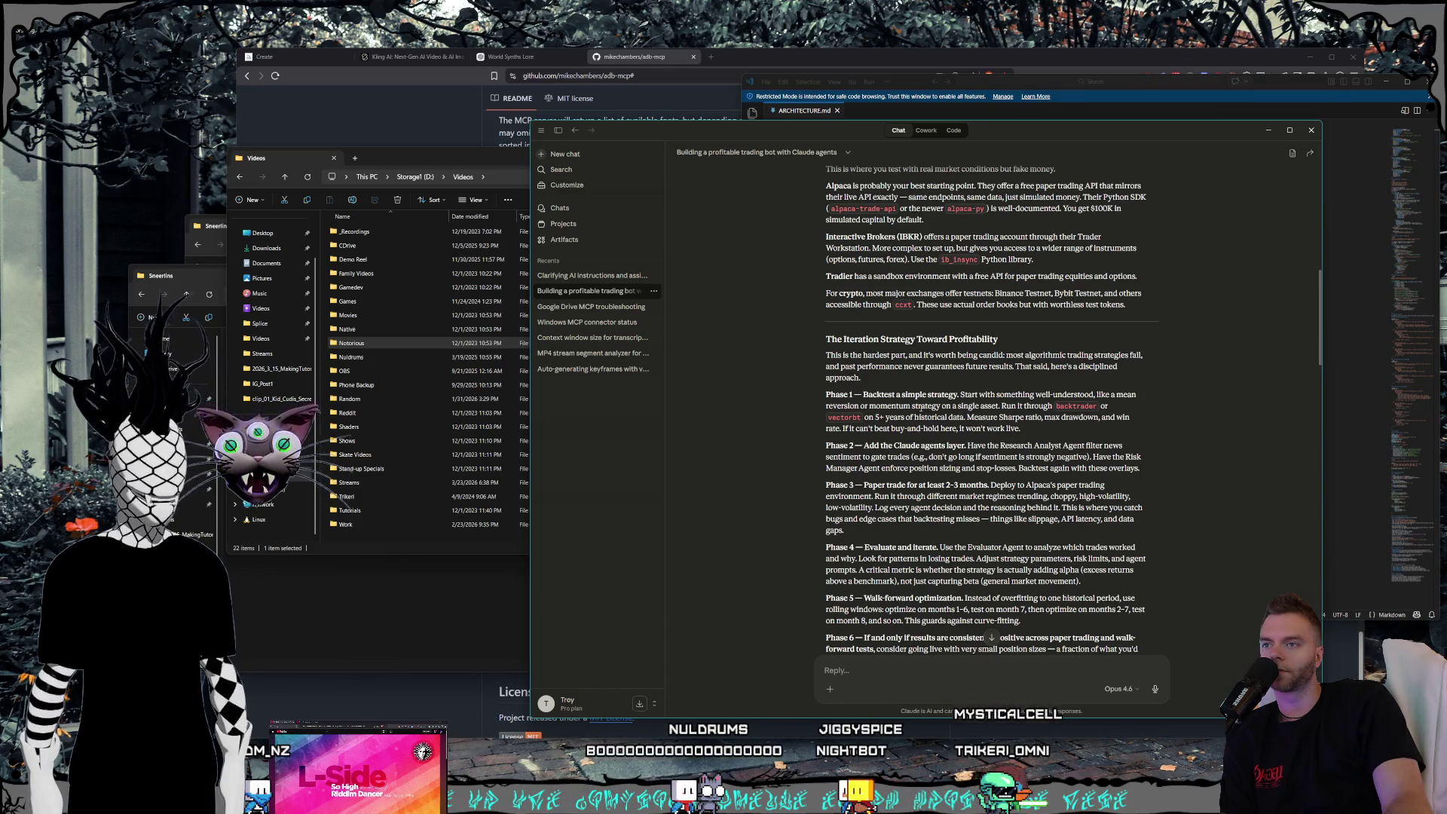
scroll(921, 408, "down", 1)
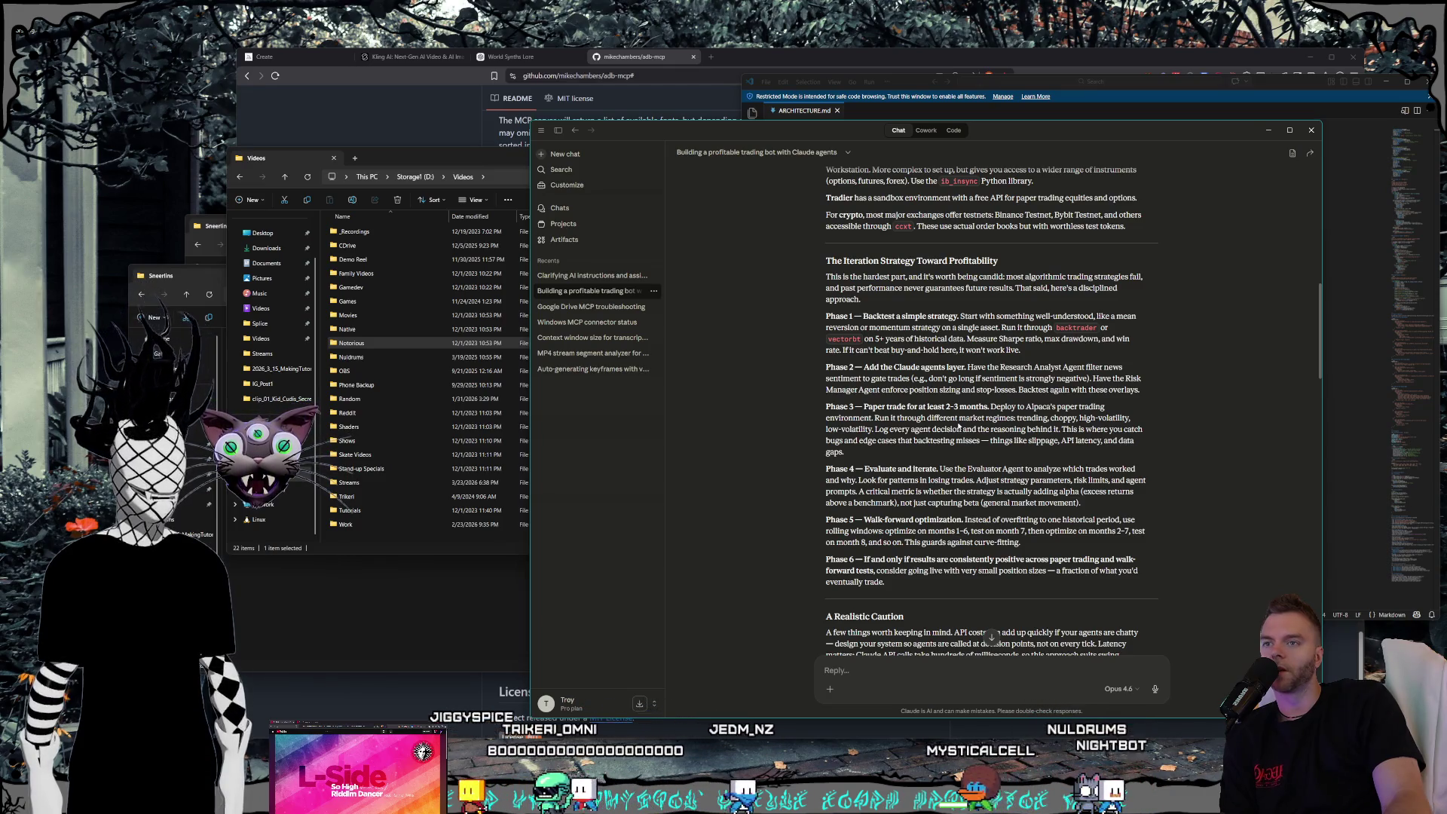
scroll(928, 431, "down", 1)
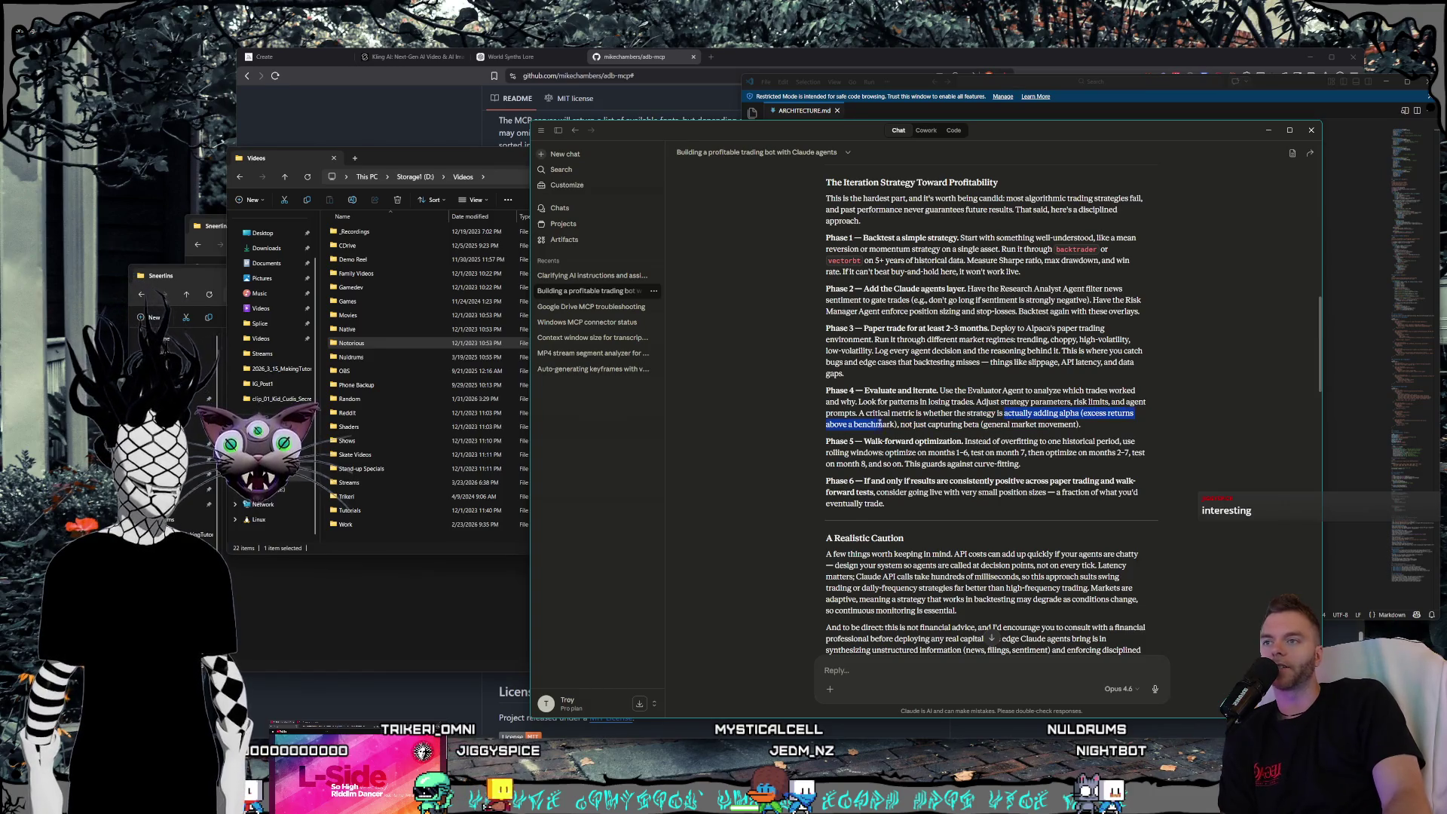
left_click_drag(901, 424, 977, 424)
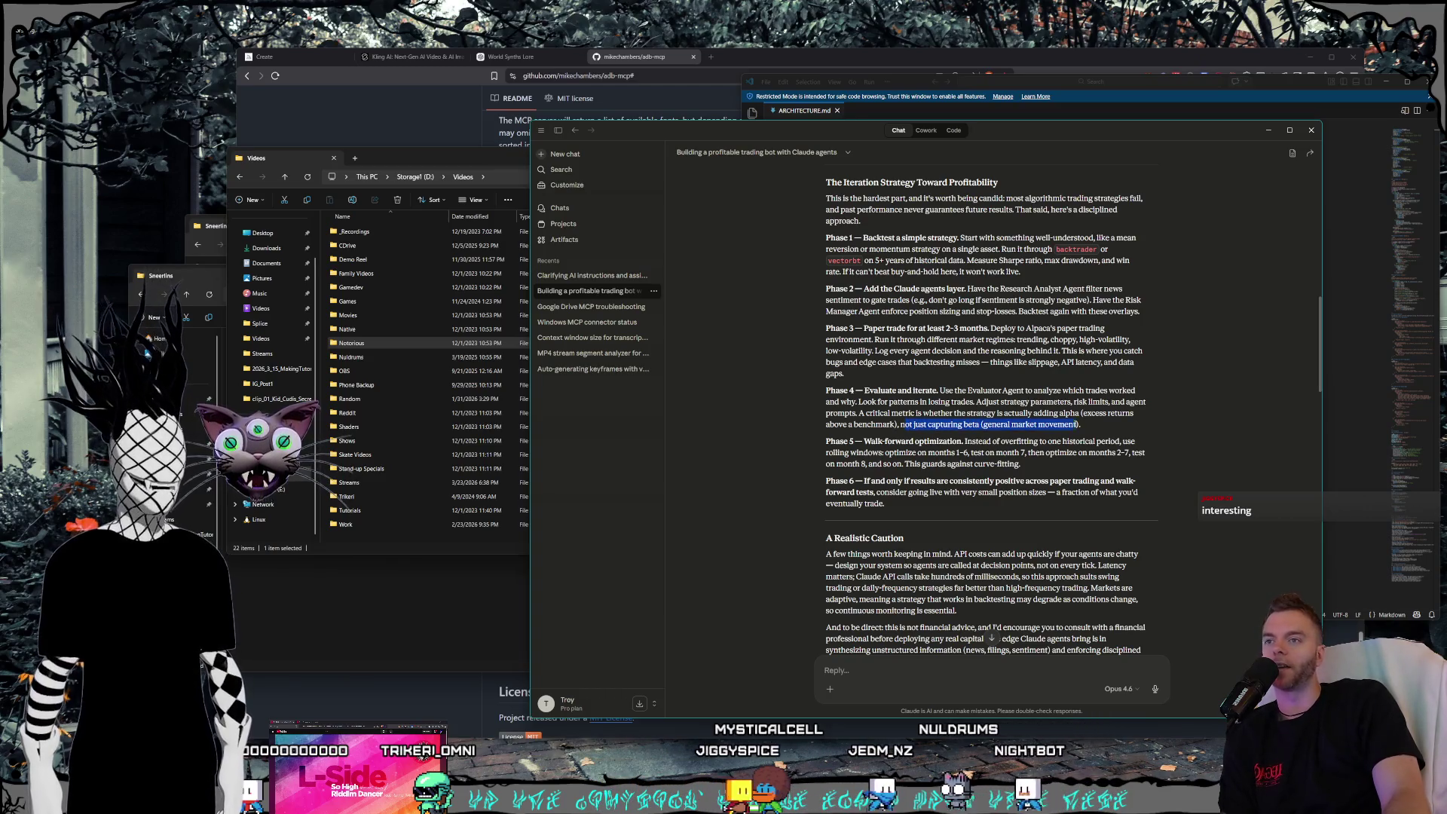
mouse_move(1092, 427)
left_mouse_down()
mouse_move(828, 414)
mouse_move(1027, 414)
left_mouse_up()
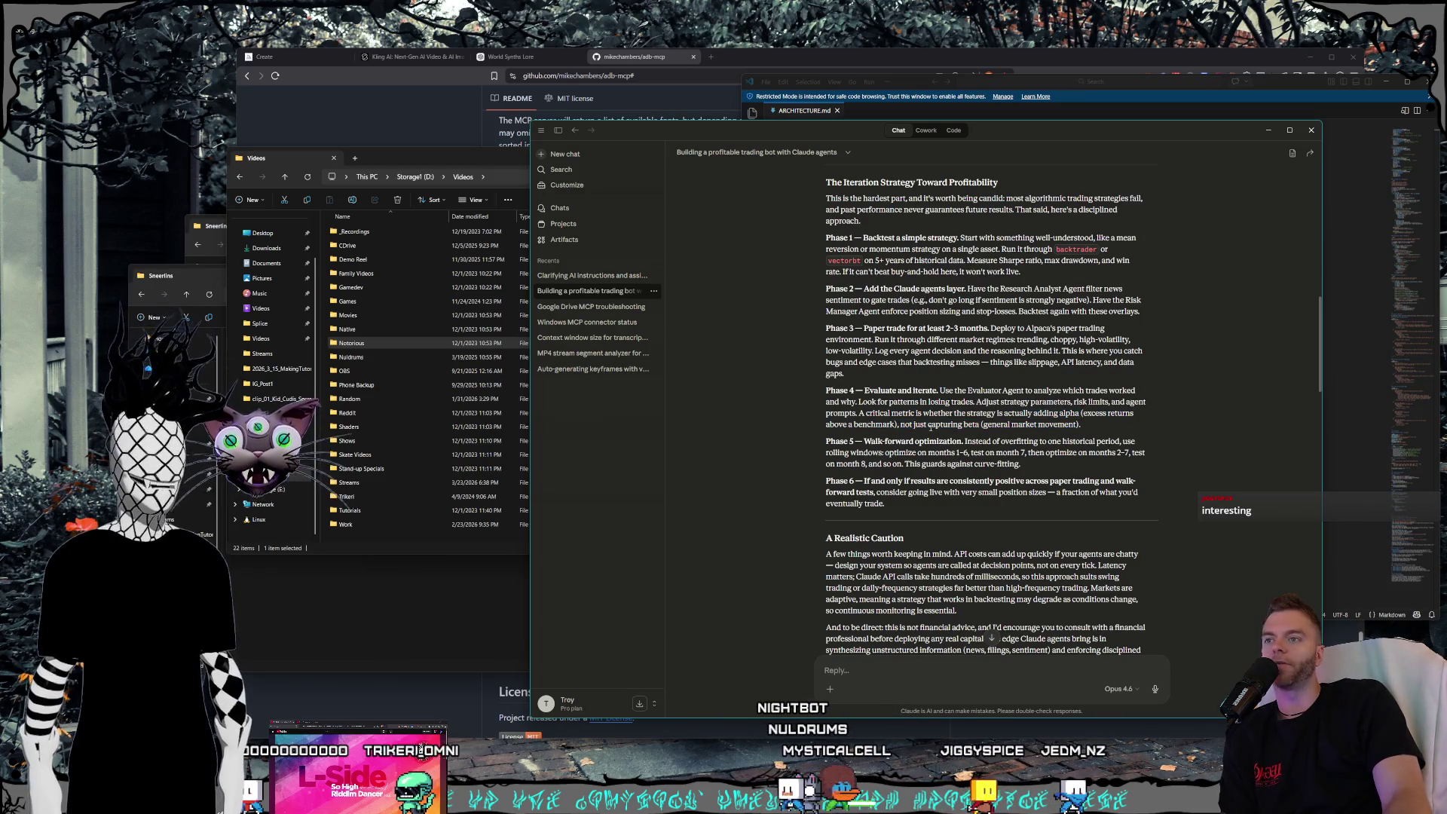
left_click(882, 424)
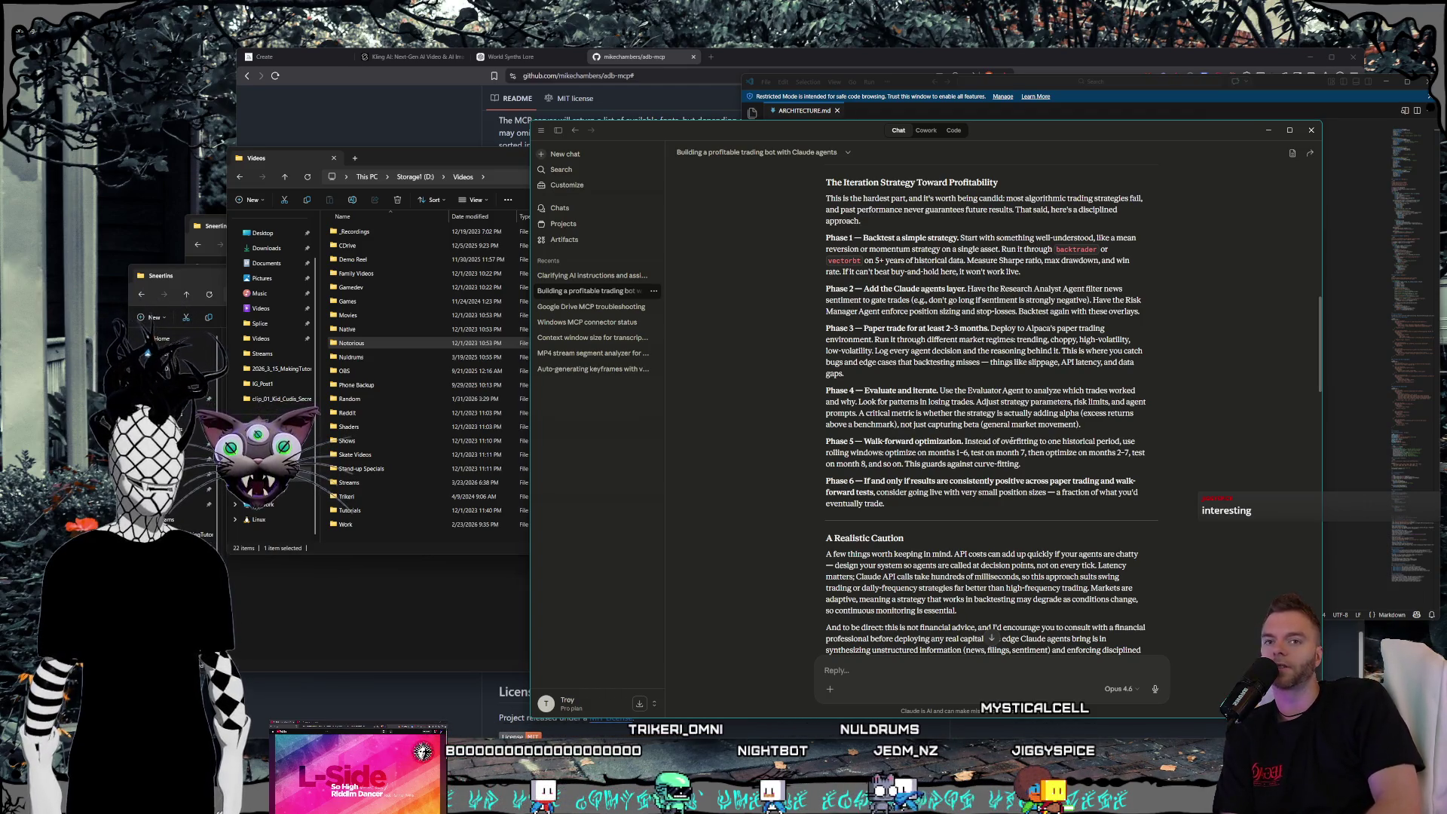
scroll(972, 346, "down", 10)
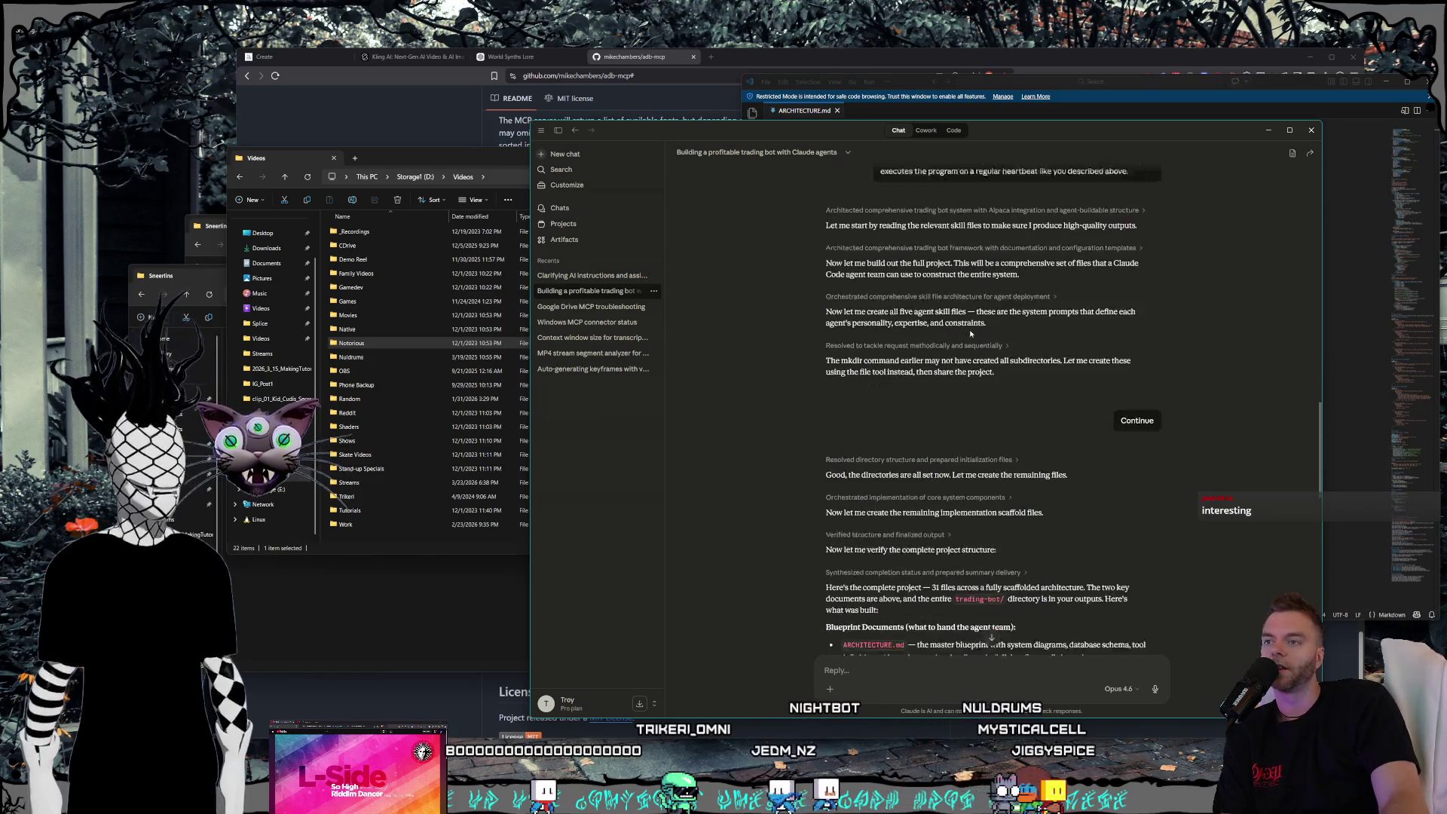
scroll(969, 337, "up", 10)
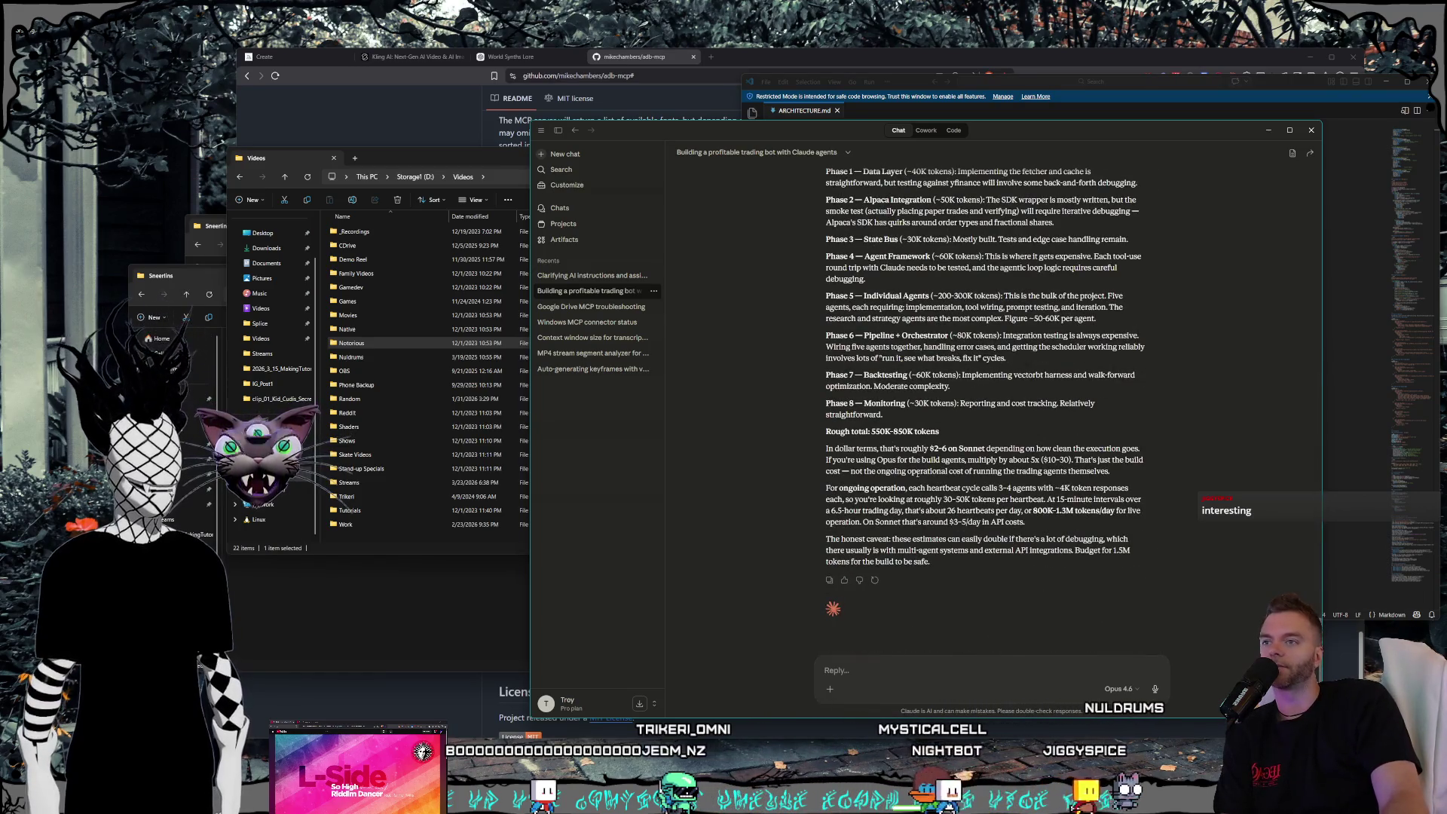
scroll(939, 488, "down", 13)
scroll(939, 488, "up", 20)
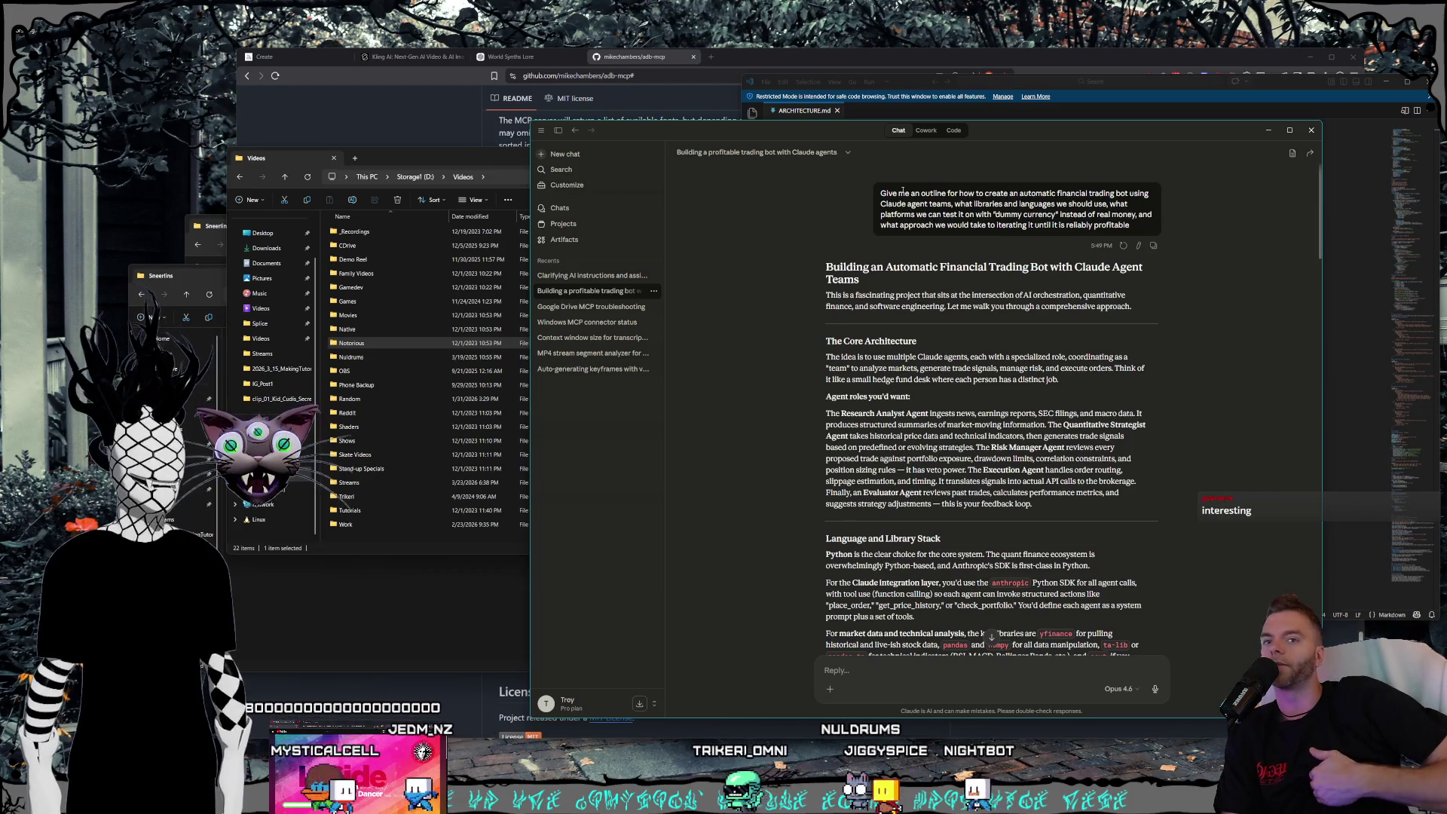
scroll(908, 210, "down", 3)
scroll(910, 212, "down", 15)
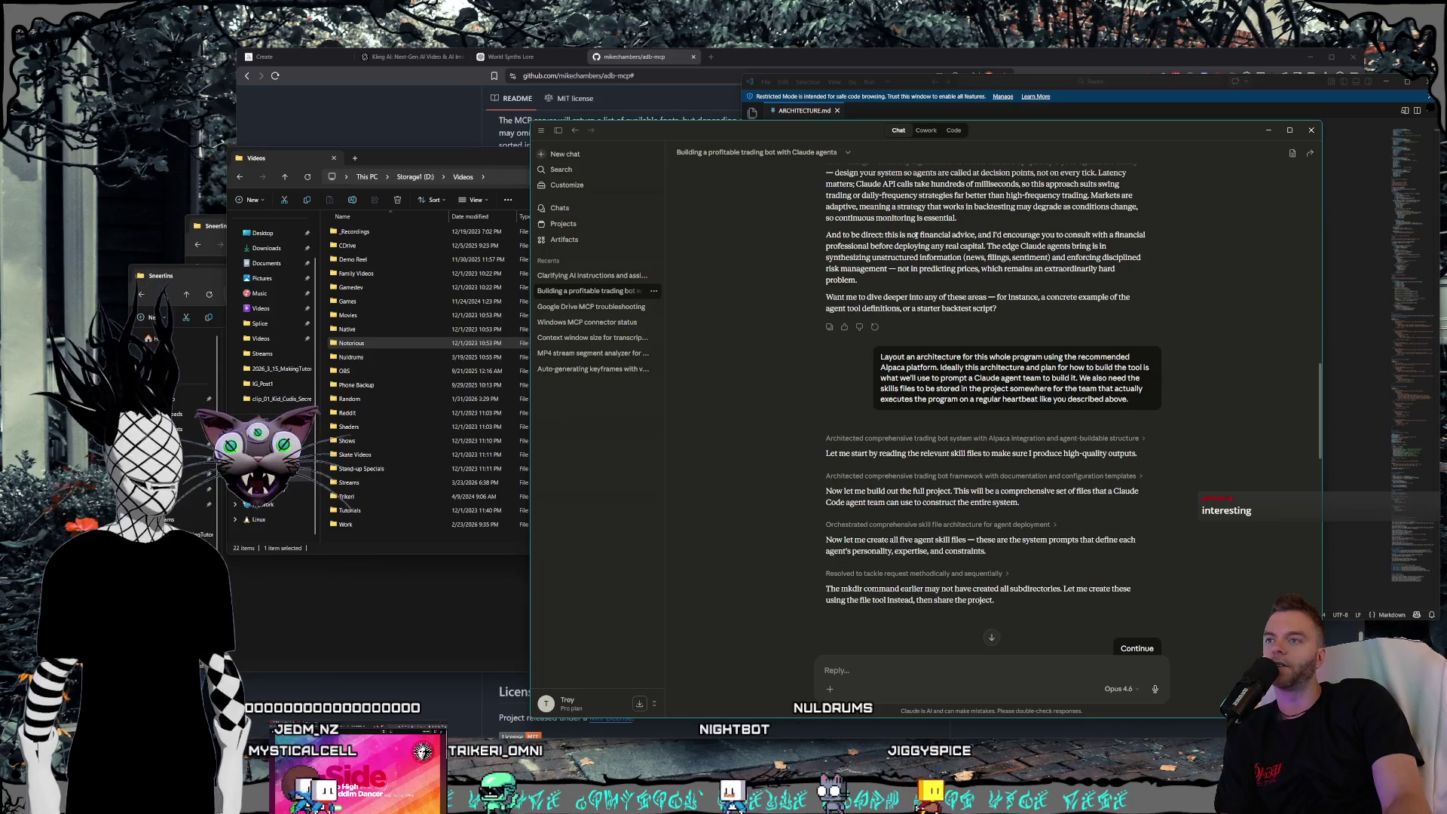
scroll(948, 369, "up", 10)
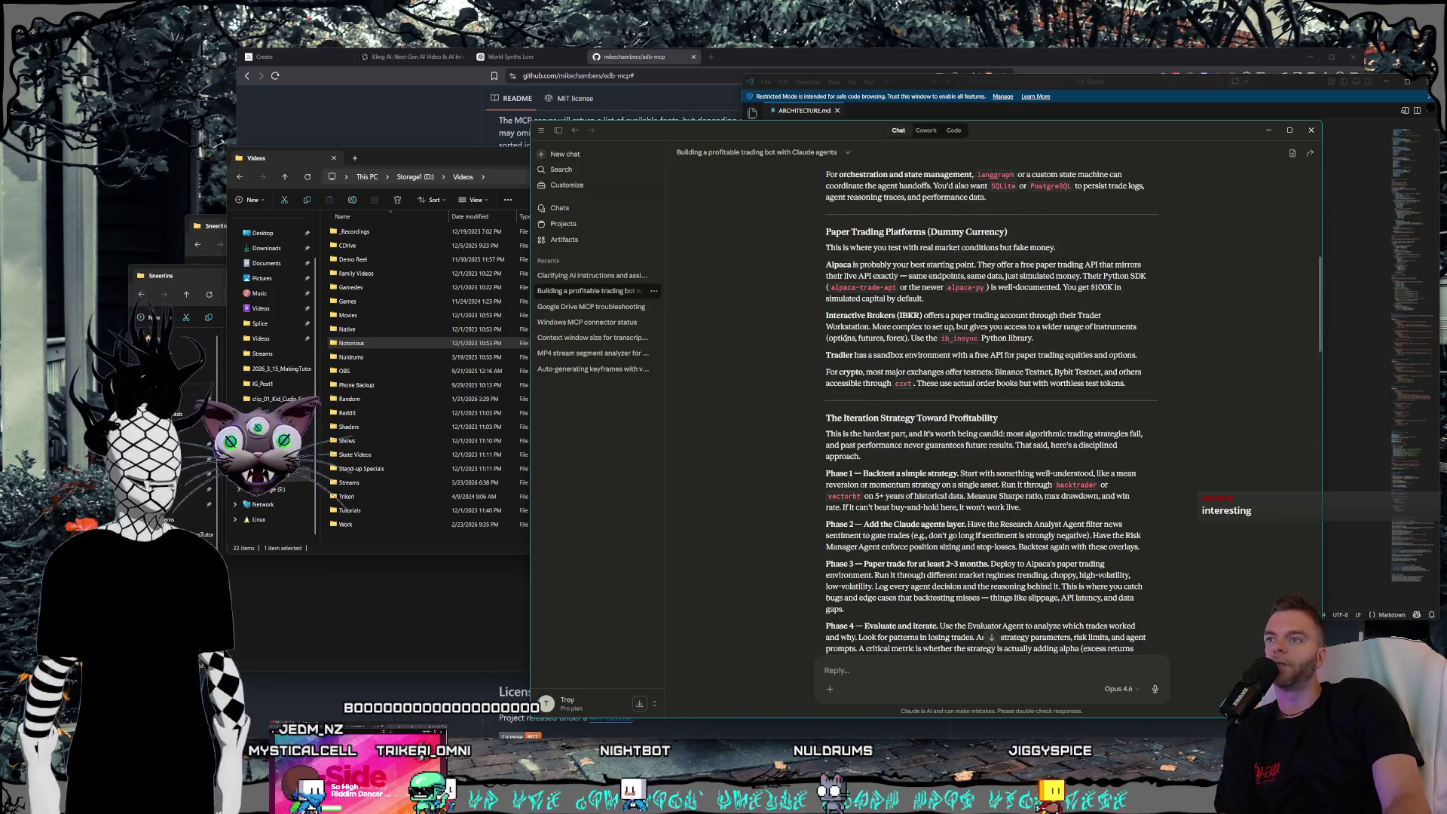
left_click_drag(921, 329, 921, 329)
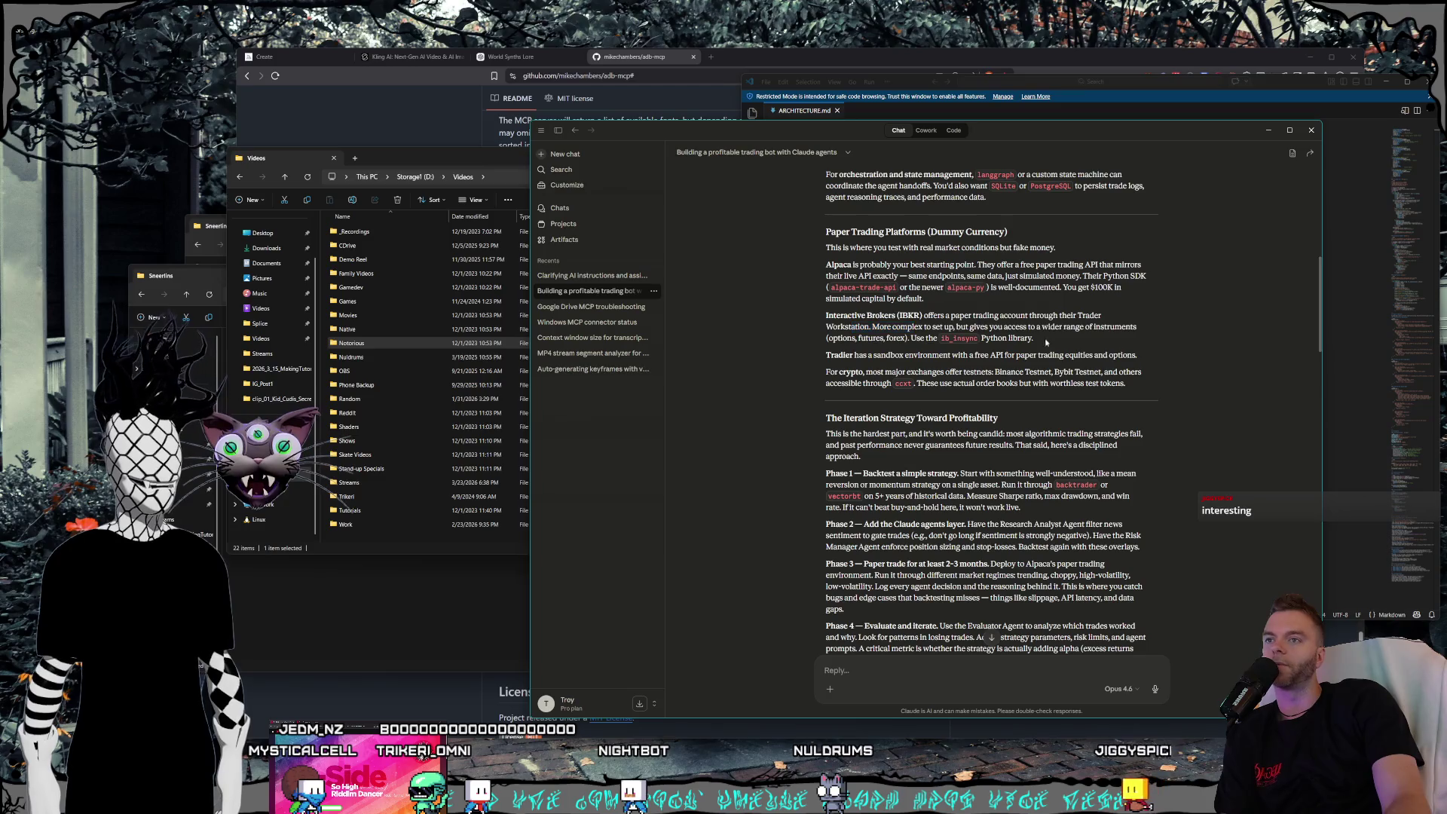
left_click_drag(1046, 343, 835, 319)
left_click(807, 321)
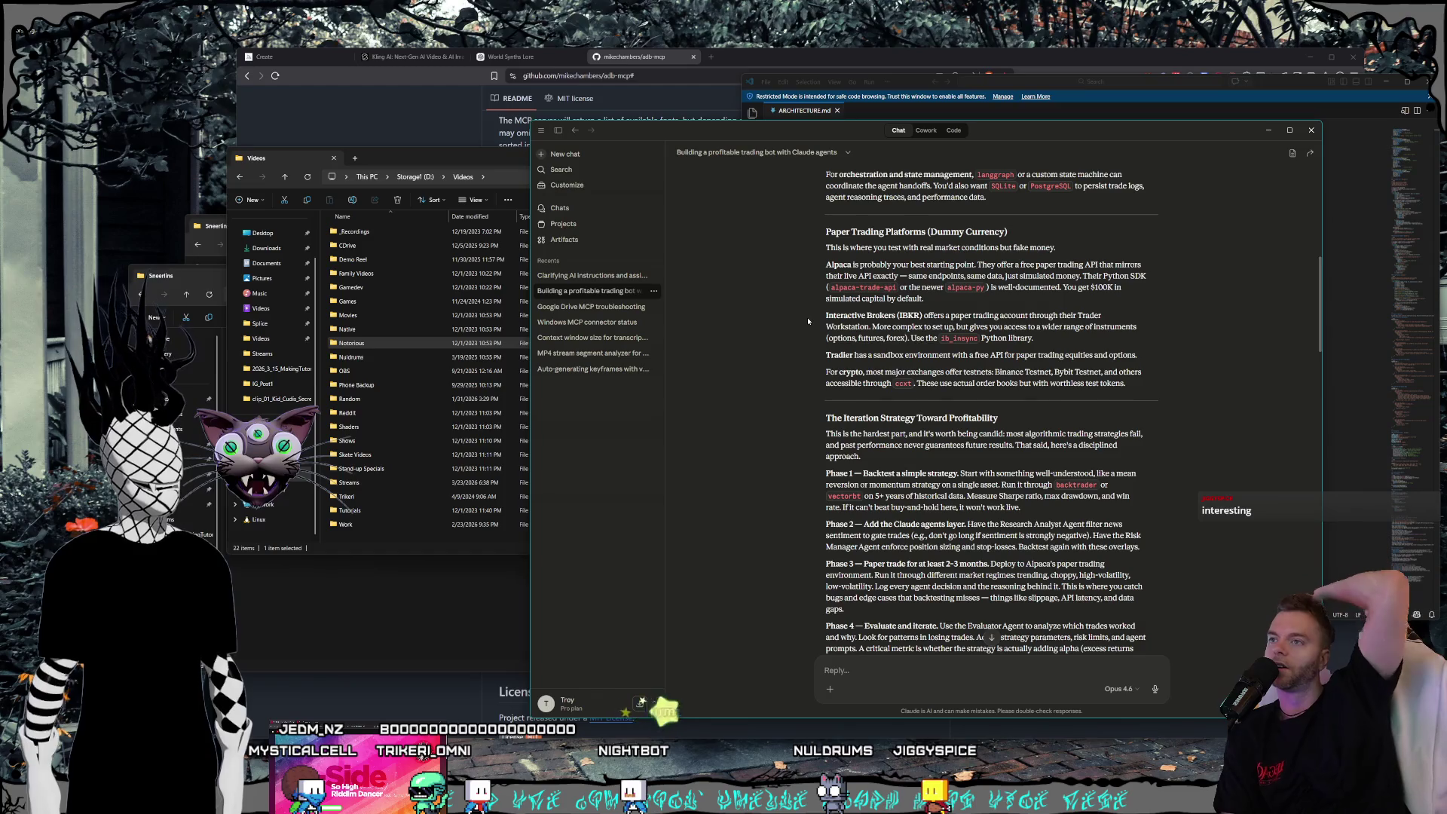
scroll(934, 305, "down", 6)
scroll(933, 304, "down", 2)
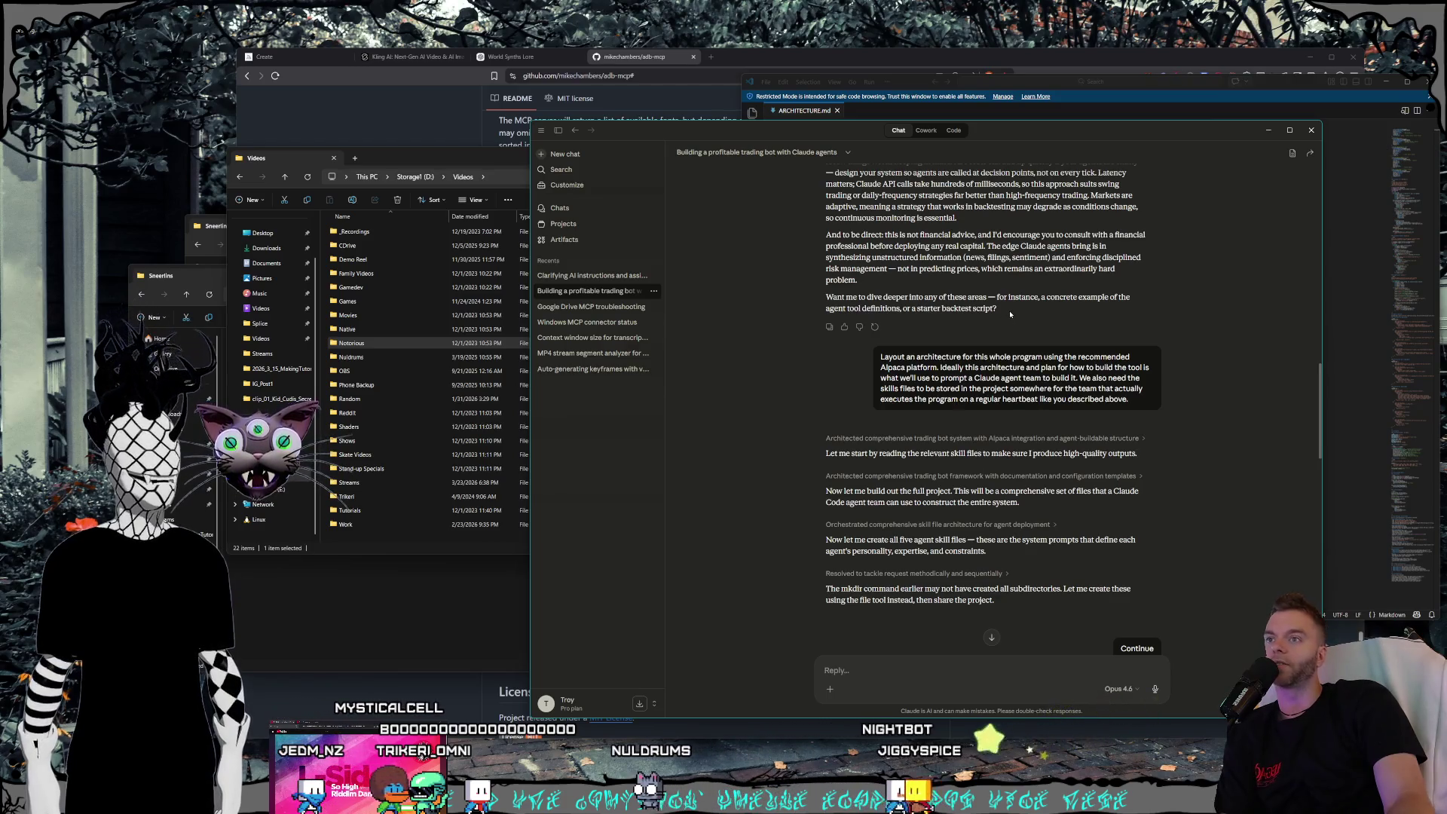
left_click_drag(1010, 313, 845, 292)
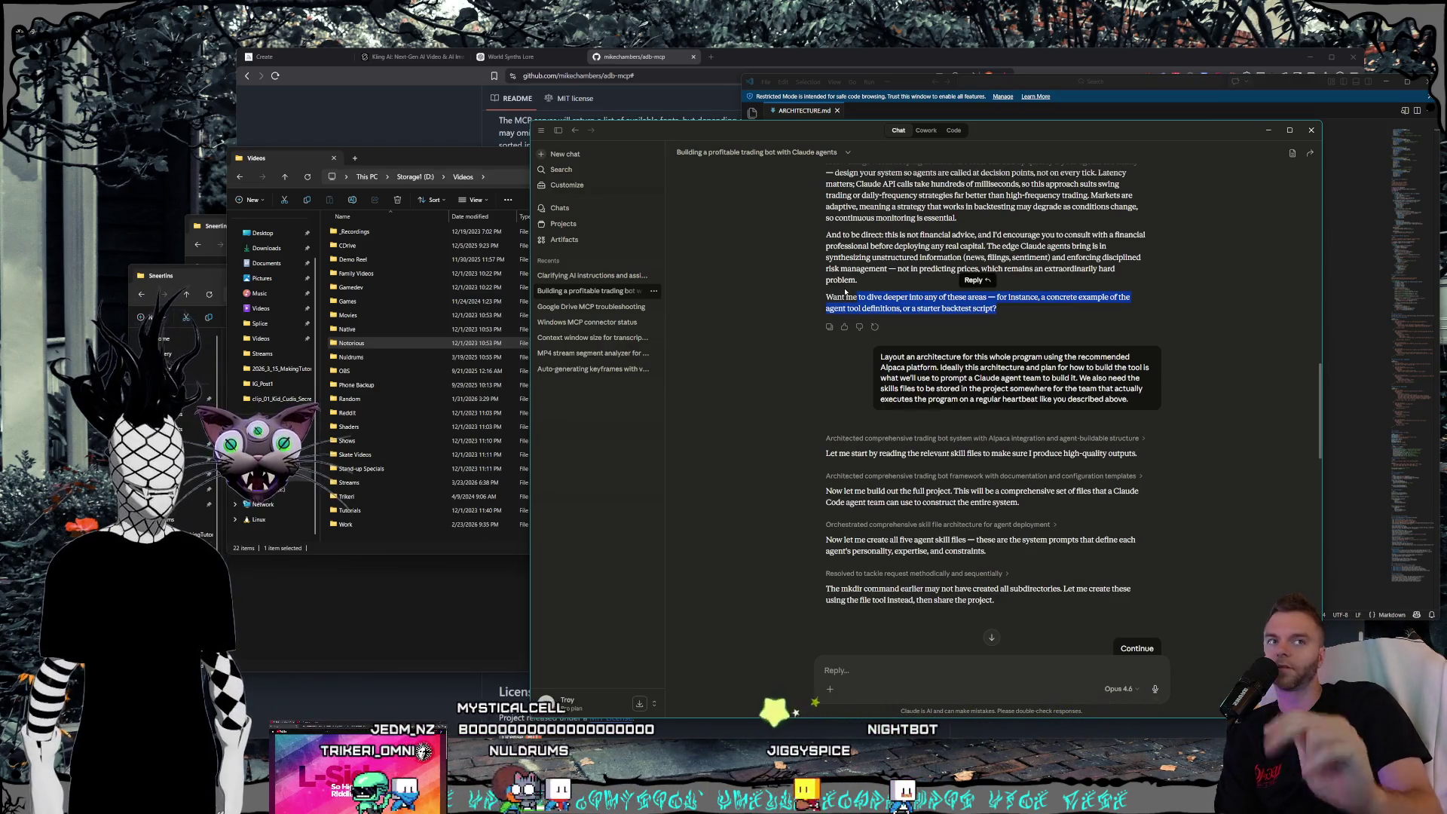
left_click(948, 246)
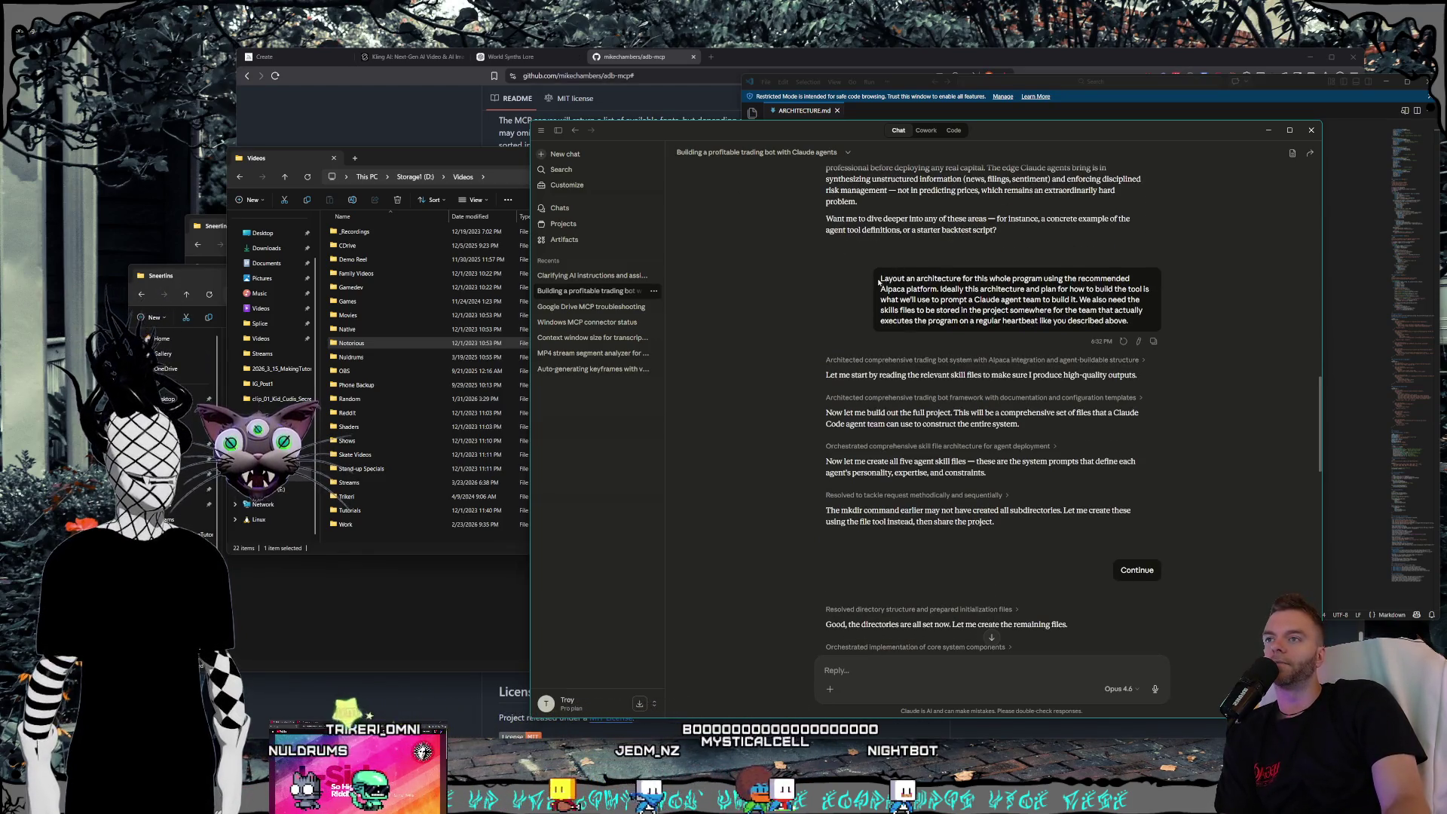
left_click_drag(879, 280, 1140, 300)
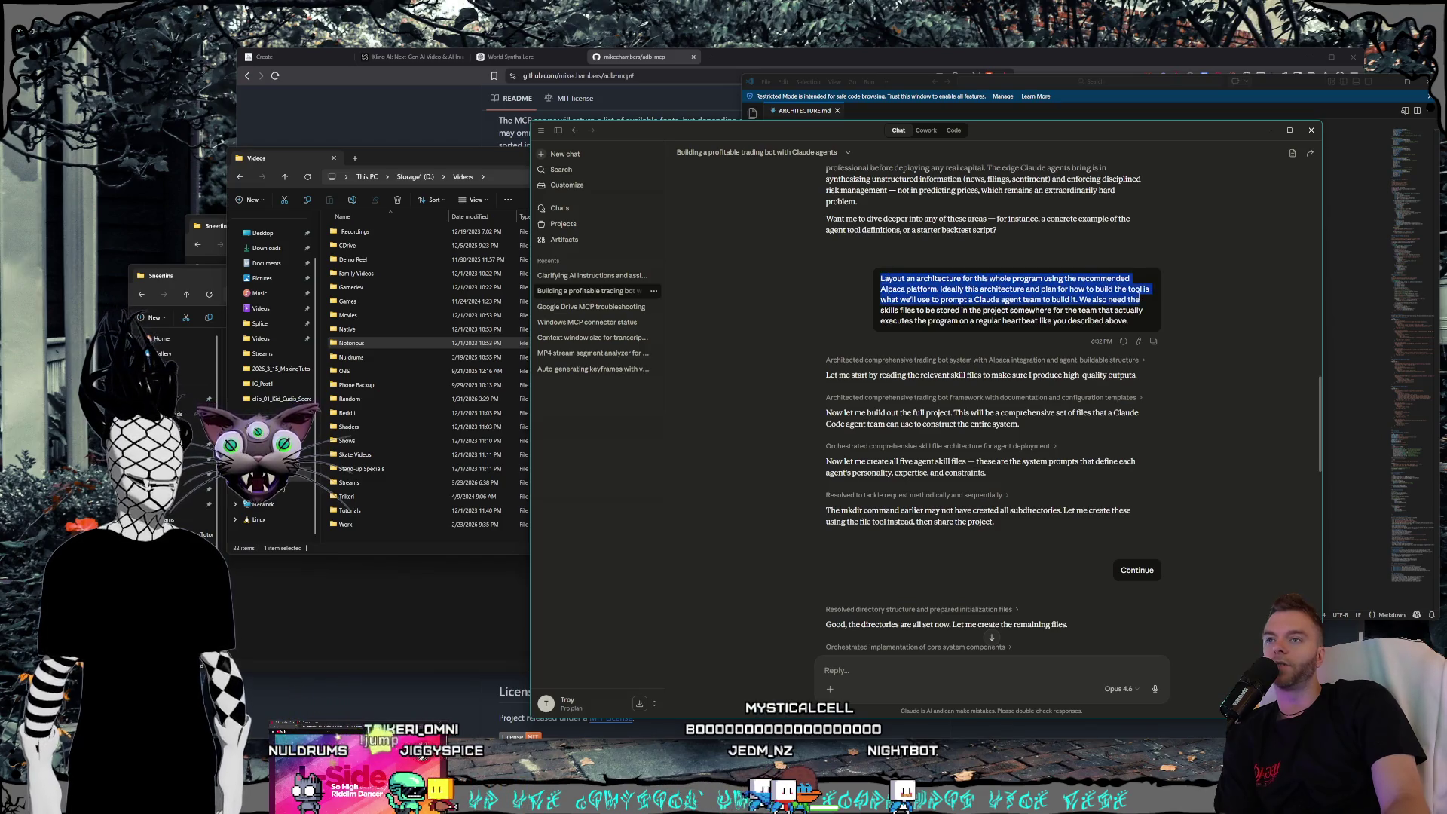
left_click(1170, 575)
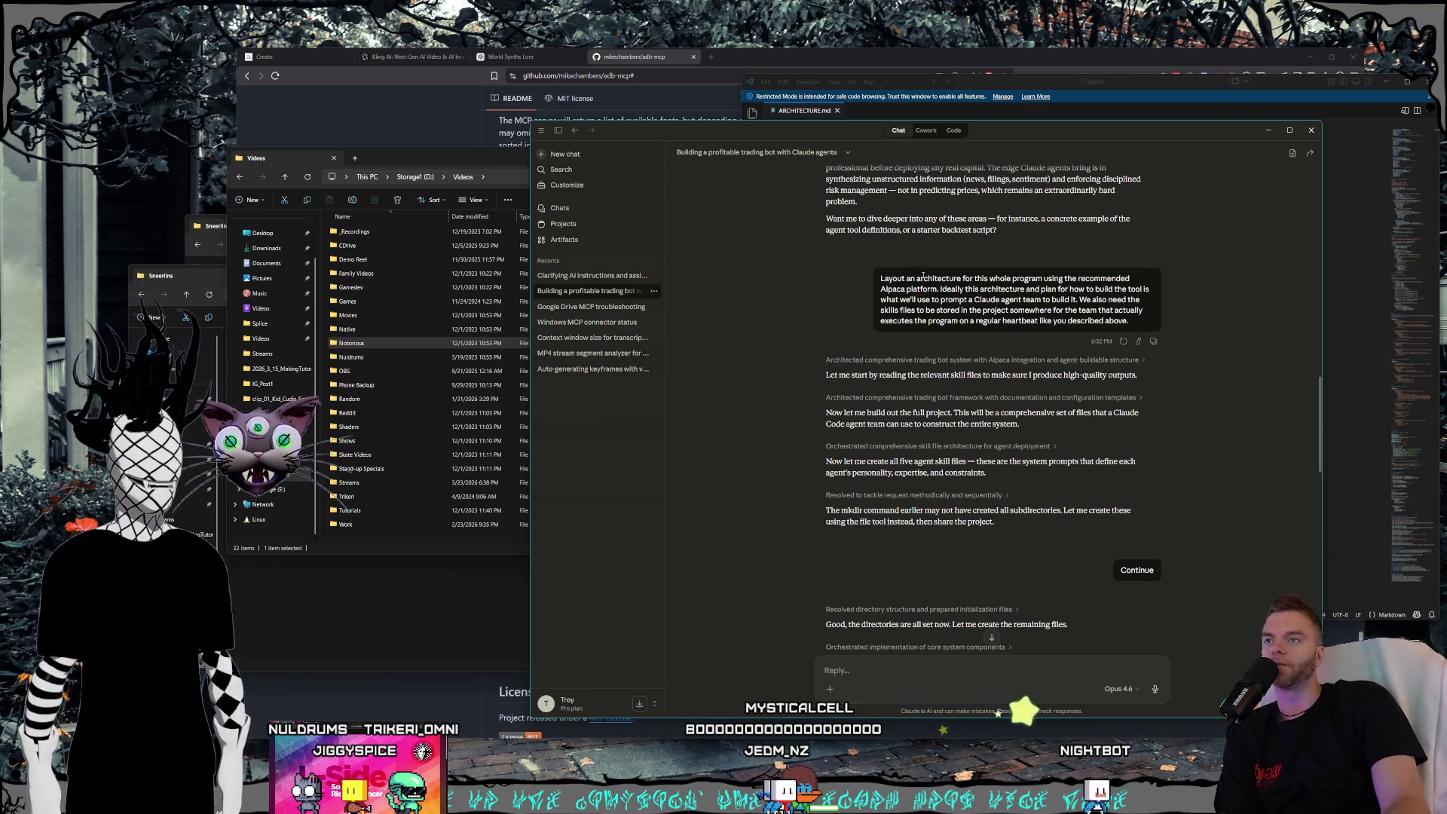
left_click(942, 296)
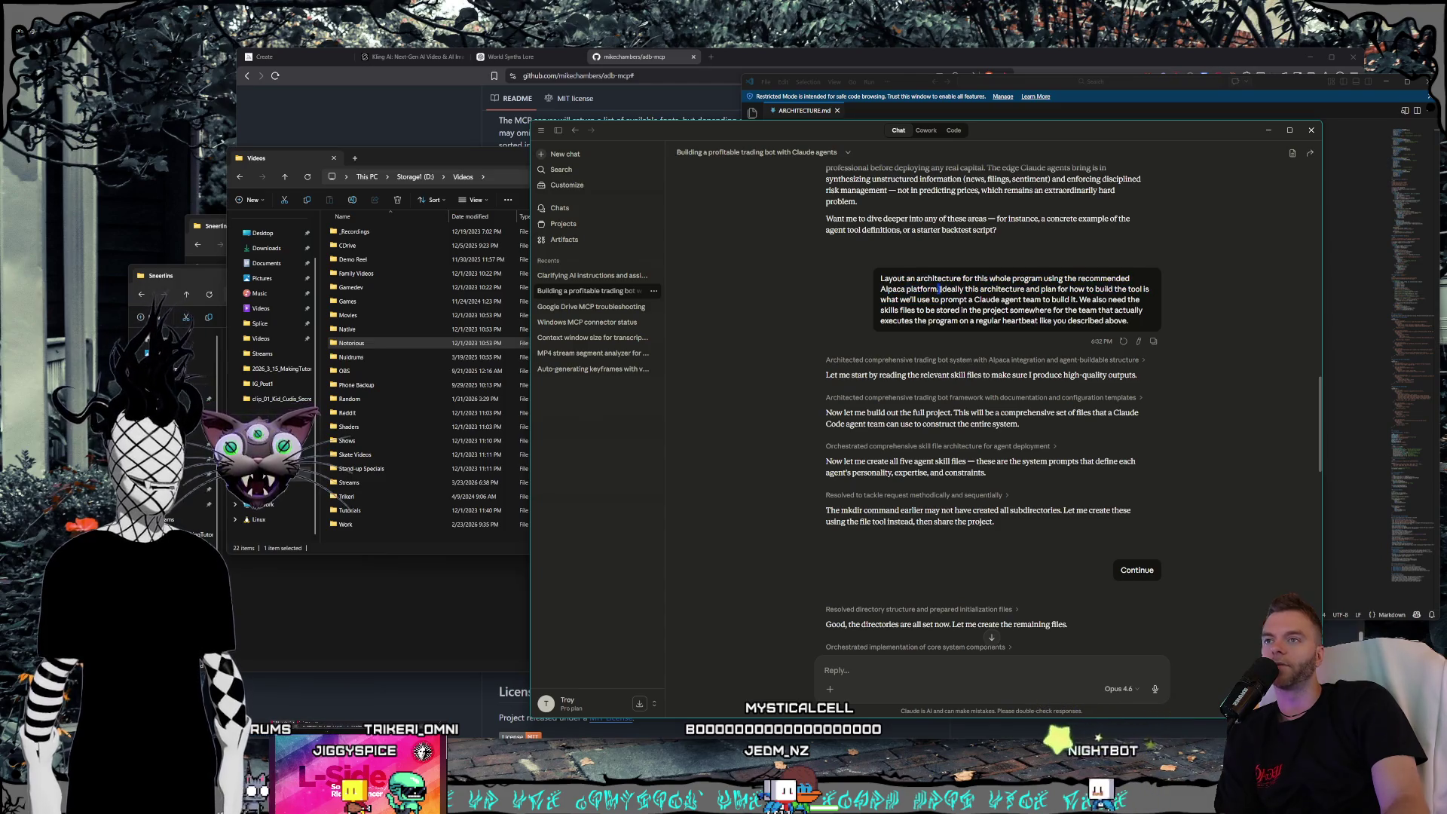
left_click(938, 292)
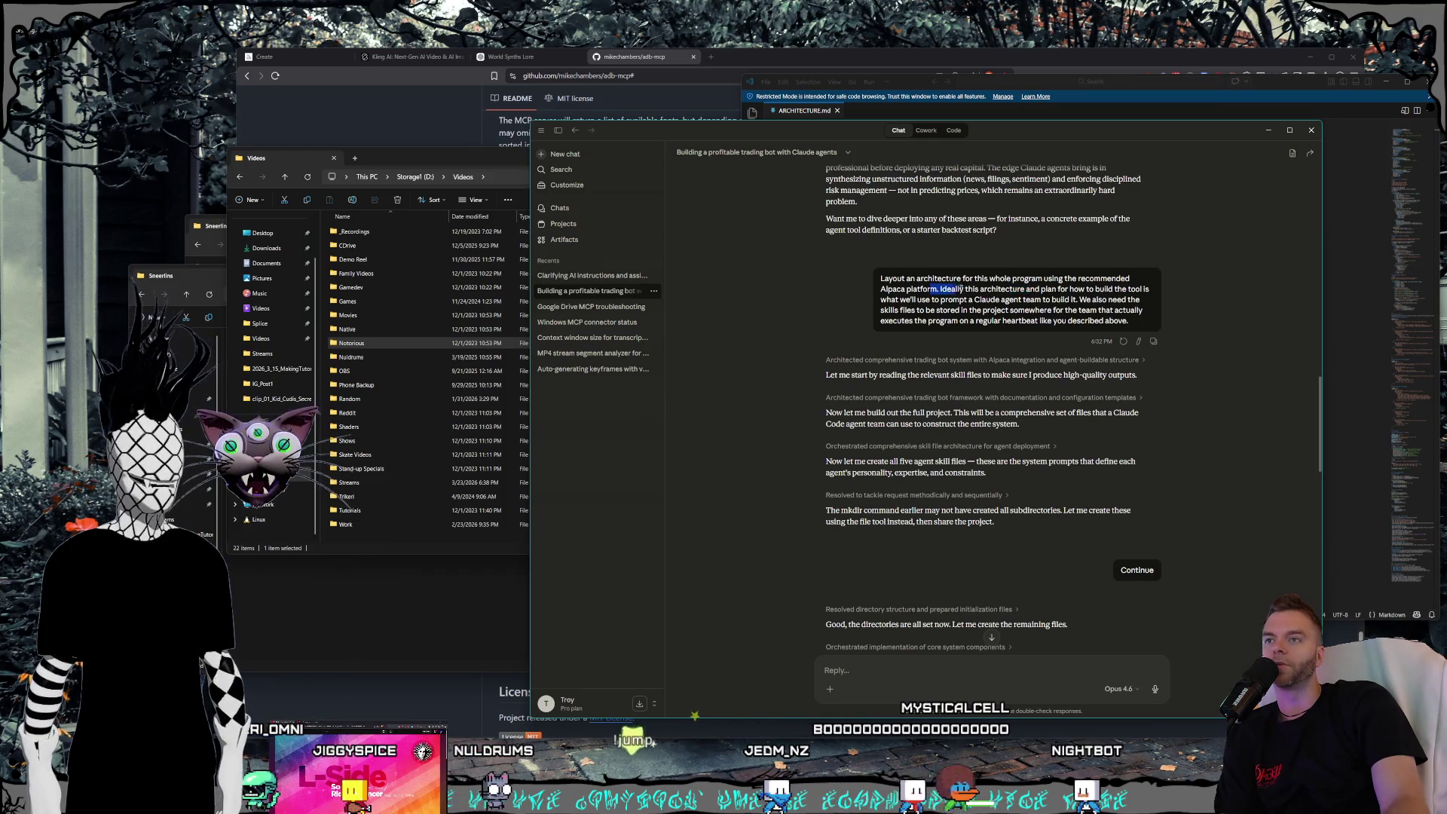
mouse_move(938, 293)
left_mouse_down()
mouse_move(1030, 299)
mouse_move(881, 299)
left_mouse_up()
left_click(1030, 299)
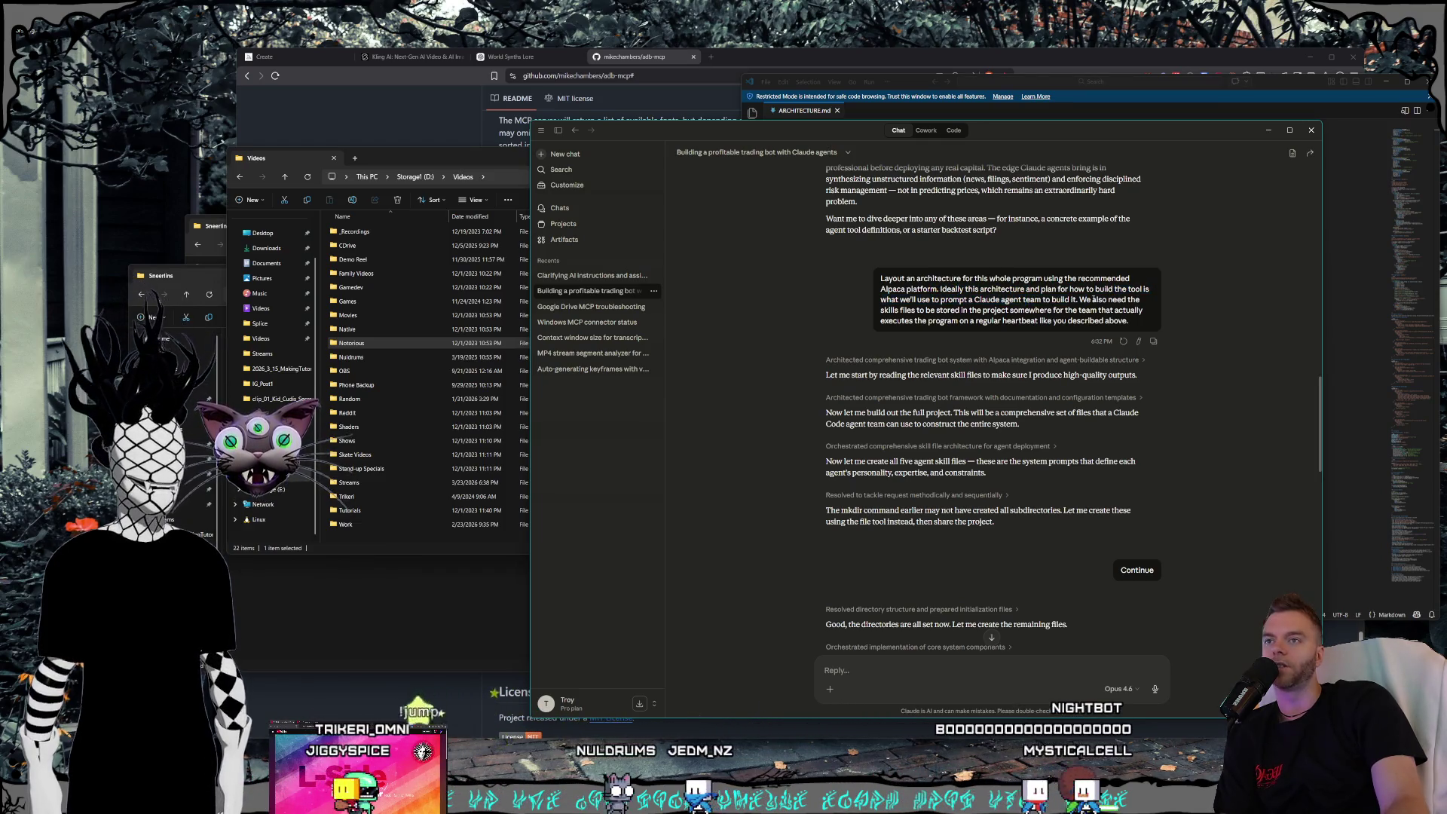
left_click(995, 296)
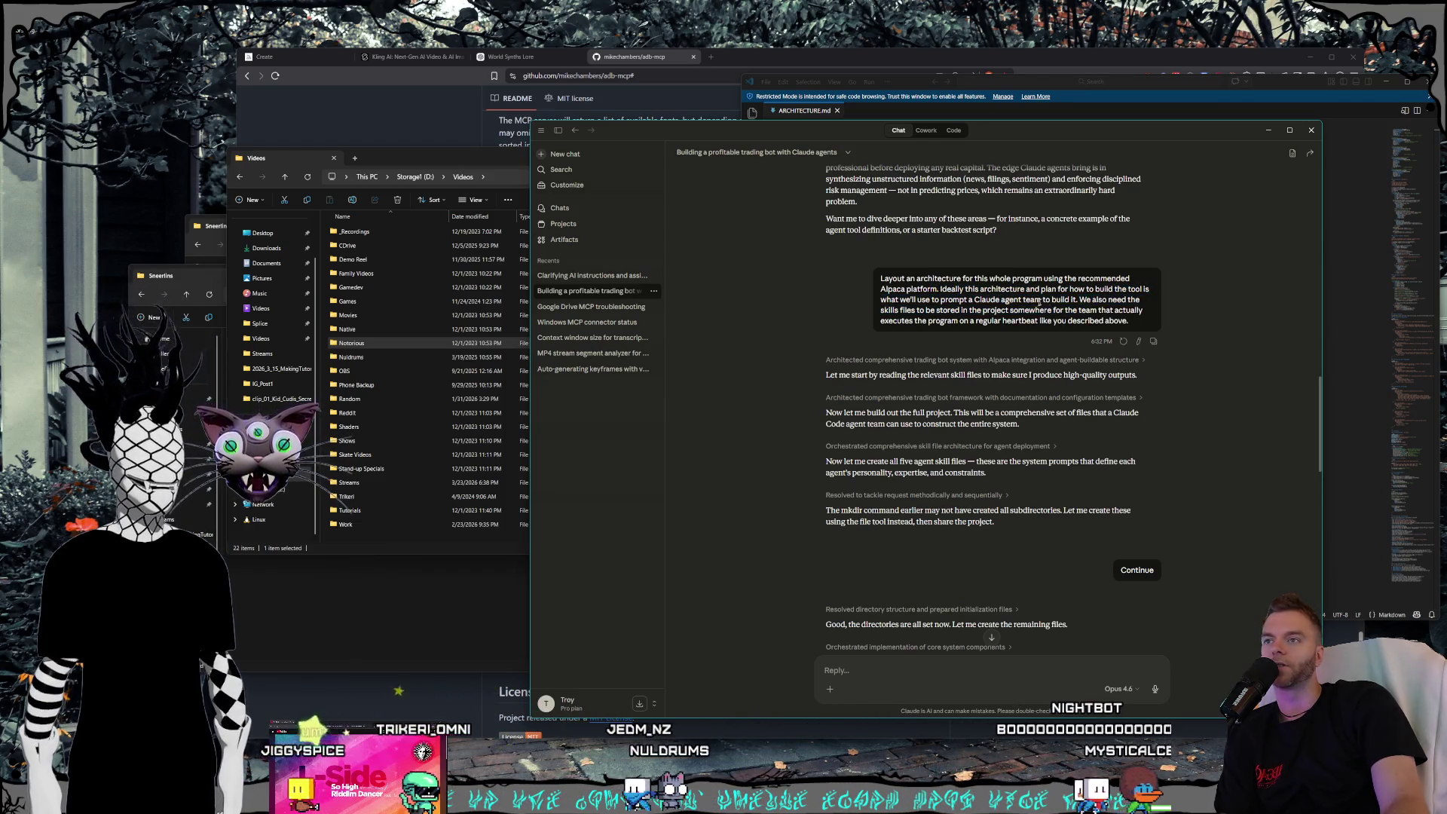
left_click_drag(995, 296, 998, 310)
left_click(998, 310)
left_click_drag(902, 299, 980, 299)
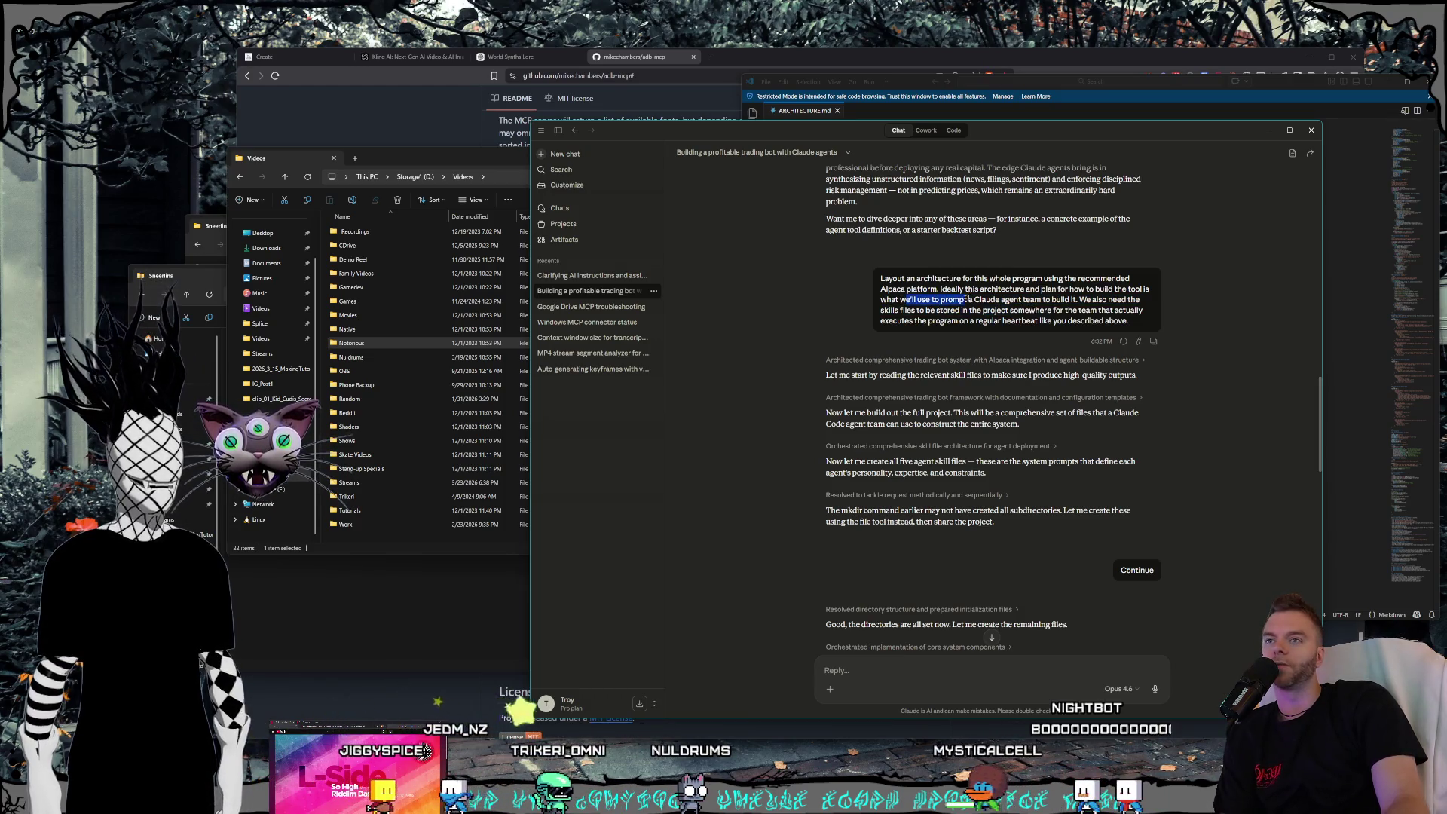
left_click(882, 289)
mouse_move(1114, 312)
left_mouse_down()
mouse_move(882, 288)
mouse_move(1134, 325)
left_mouse_up()
left_click(1134, 325)
scroll(959, 307, "down", 20)
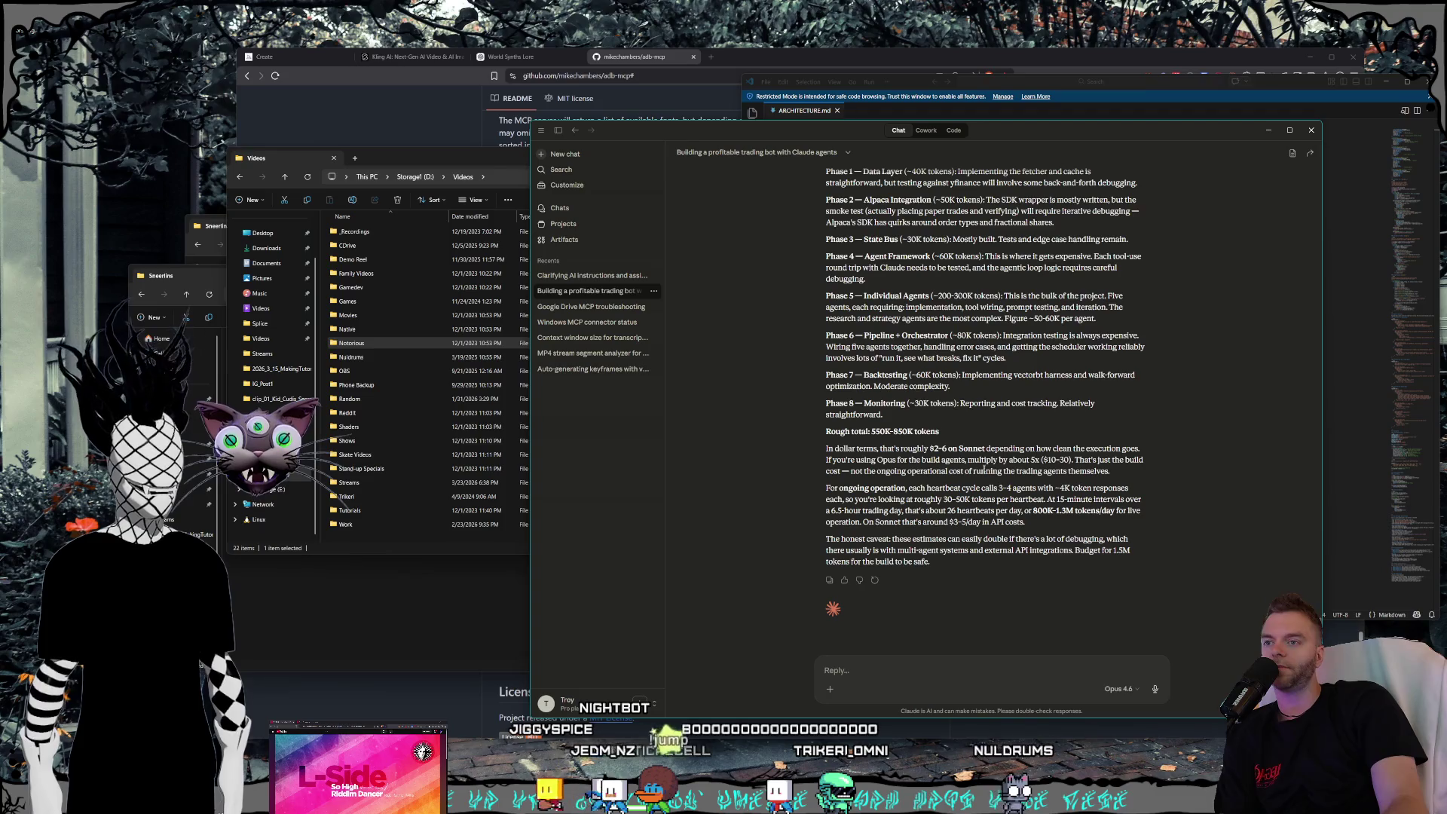
left_click_drag(923, 497, 955, 521)
left_click(955, 522)
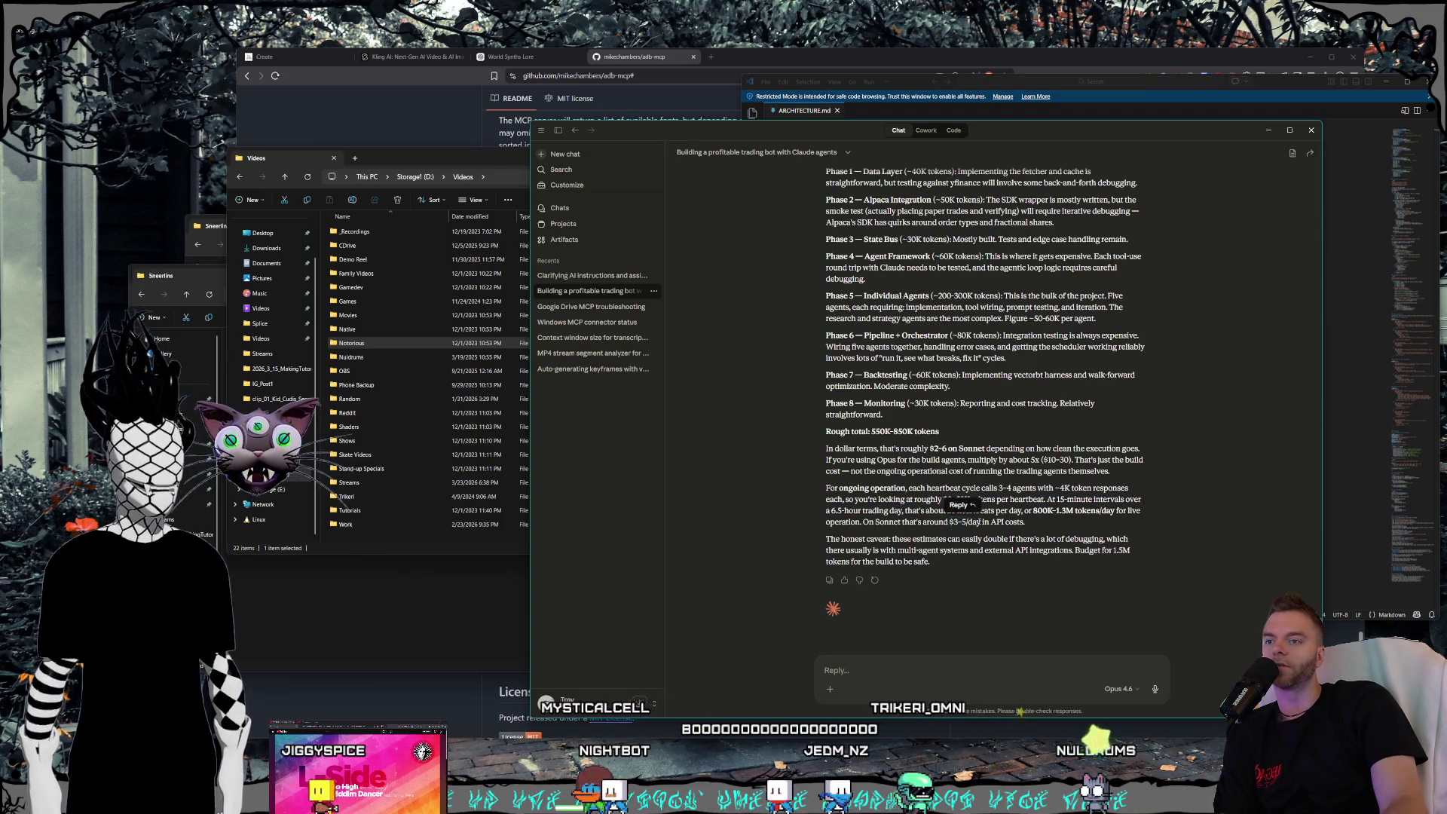
left_click_drag(987, 521, 849, 509)
left_click(902, 498)
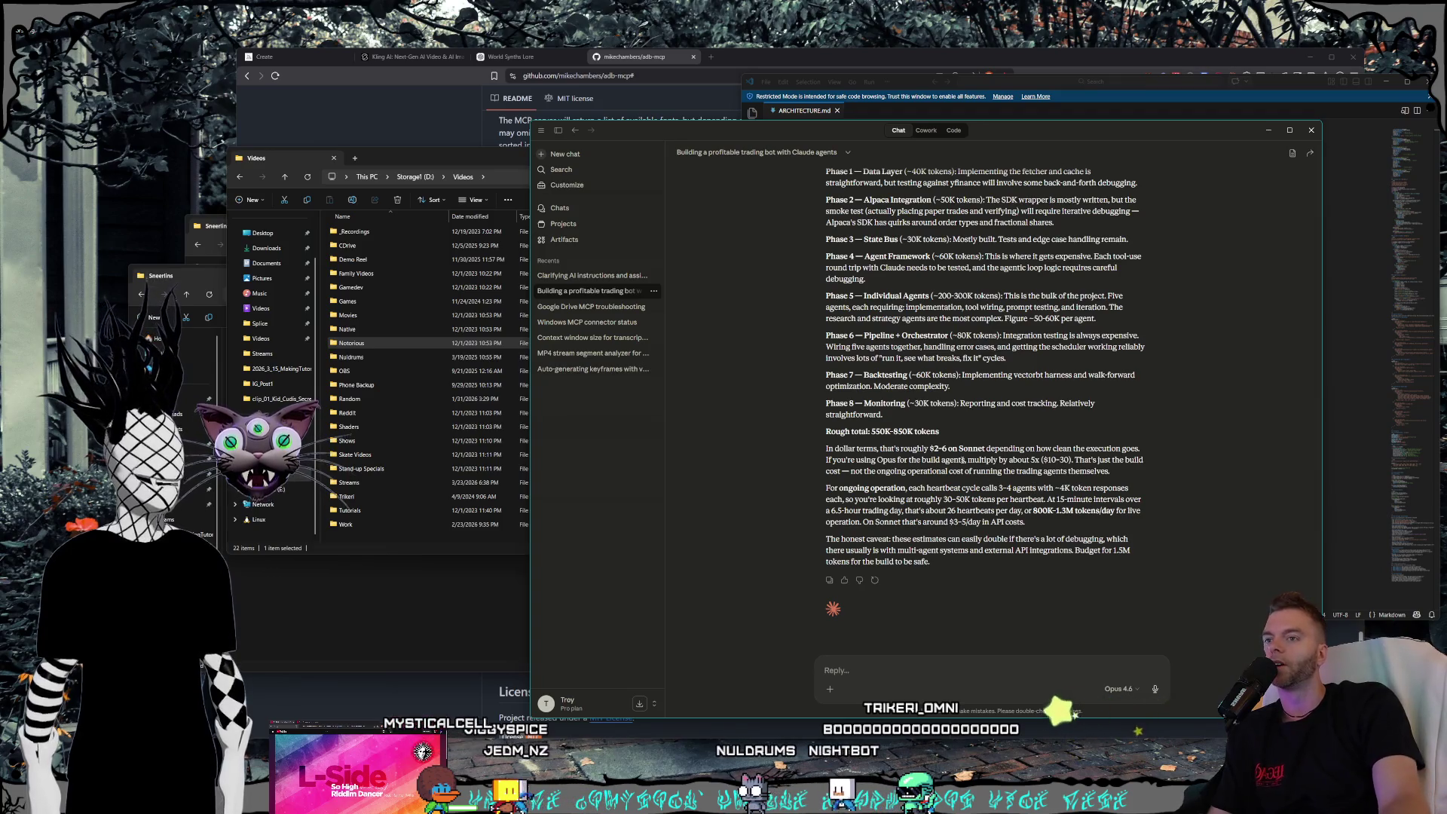
- Go from the Clarifying AI instructions chat to the 'Check MCP sequence creation capability' code session
left_click(596, 277)
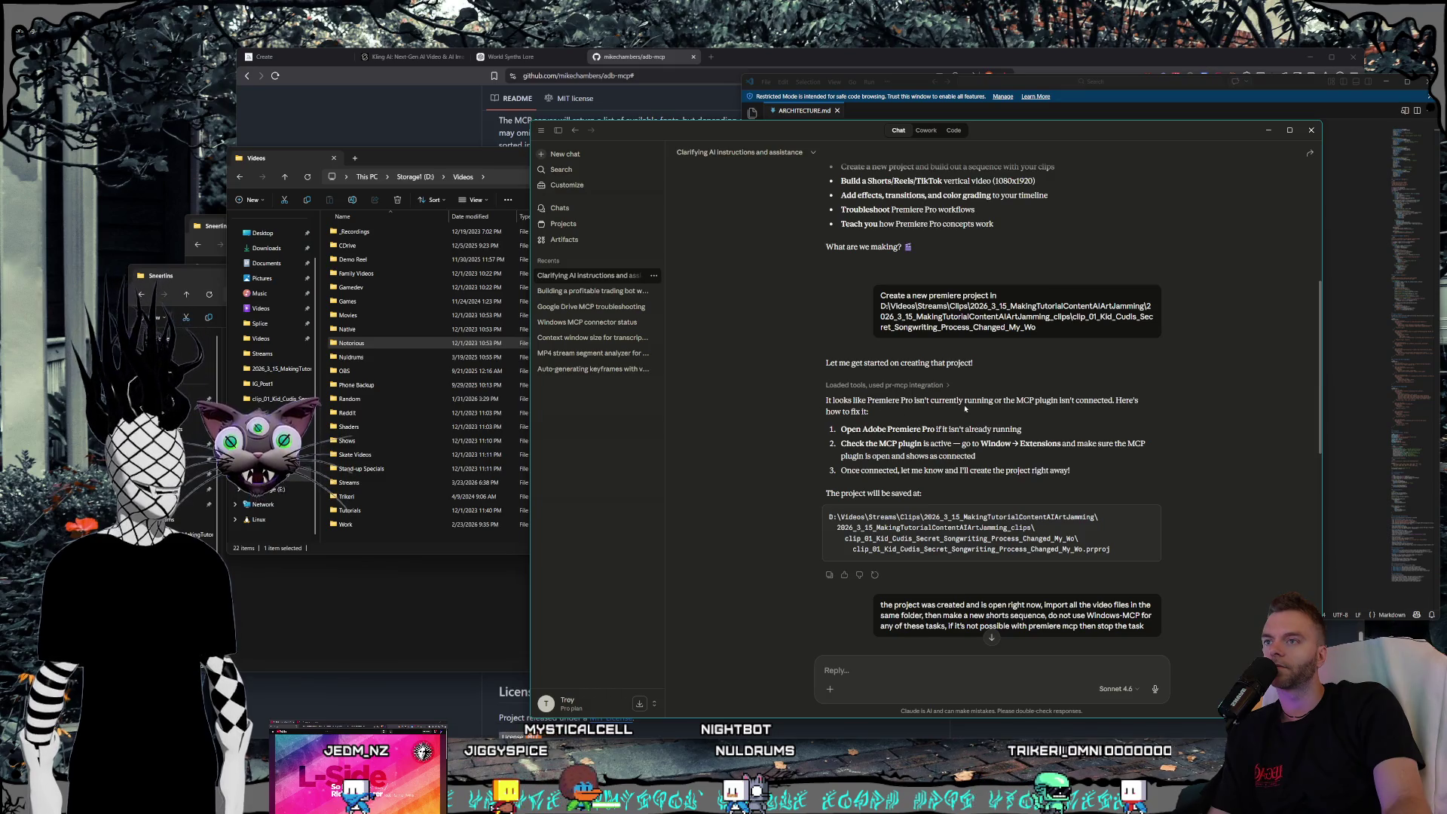
scroll(965, 407, "down", 10)
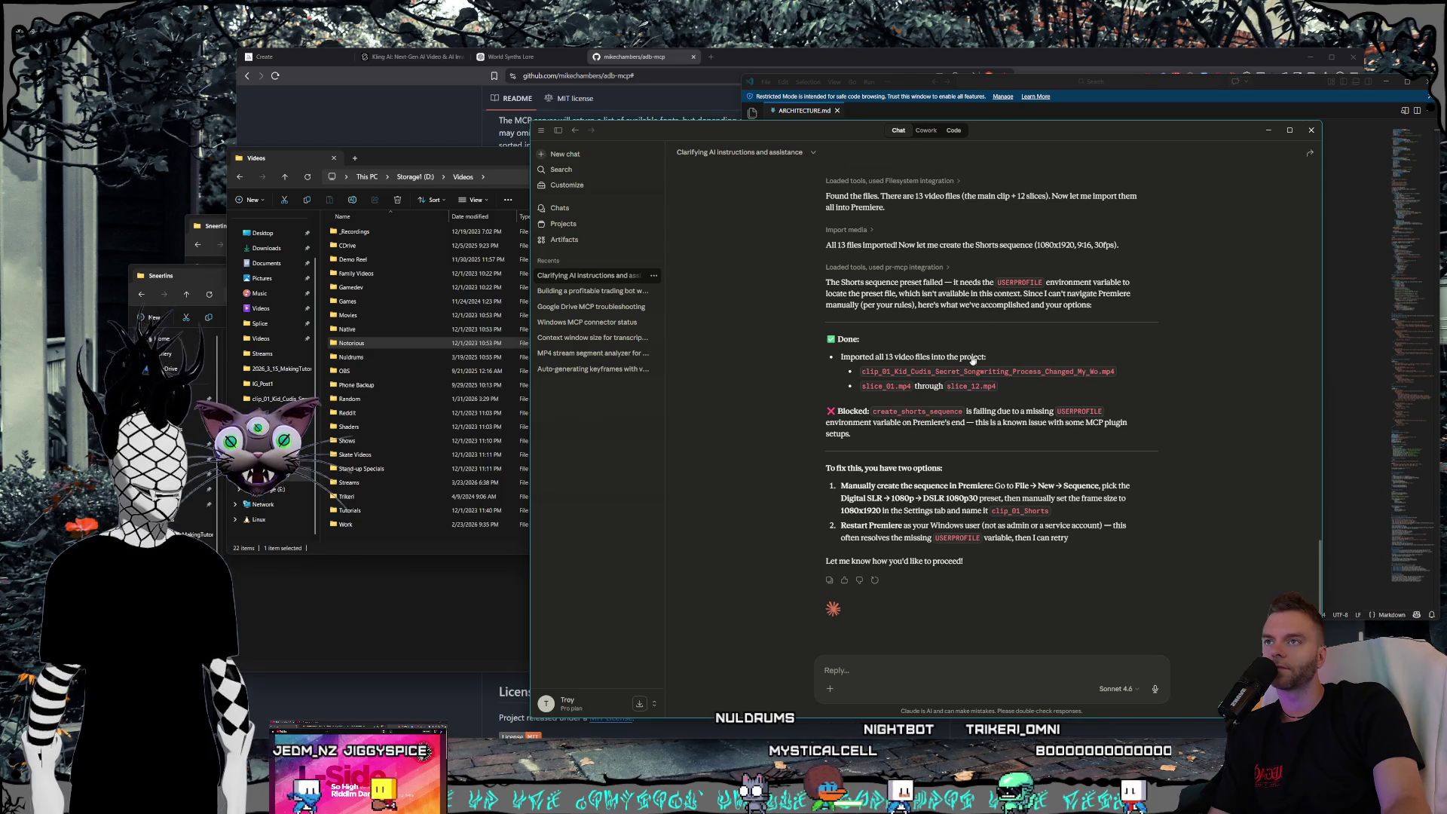
key("ctrl+3")
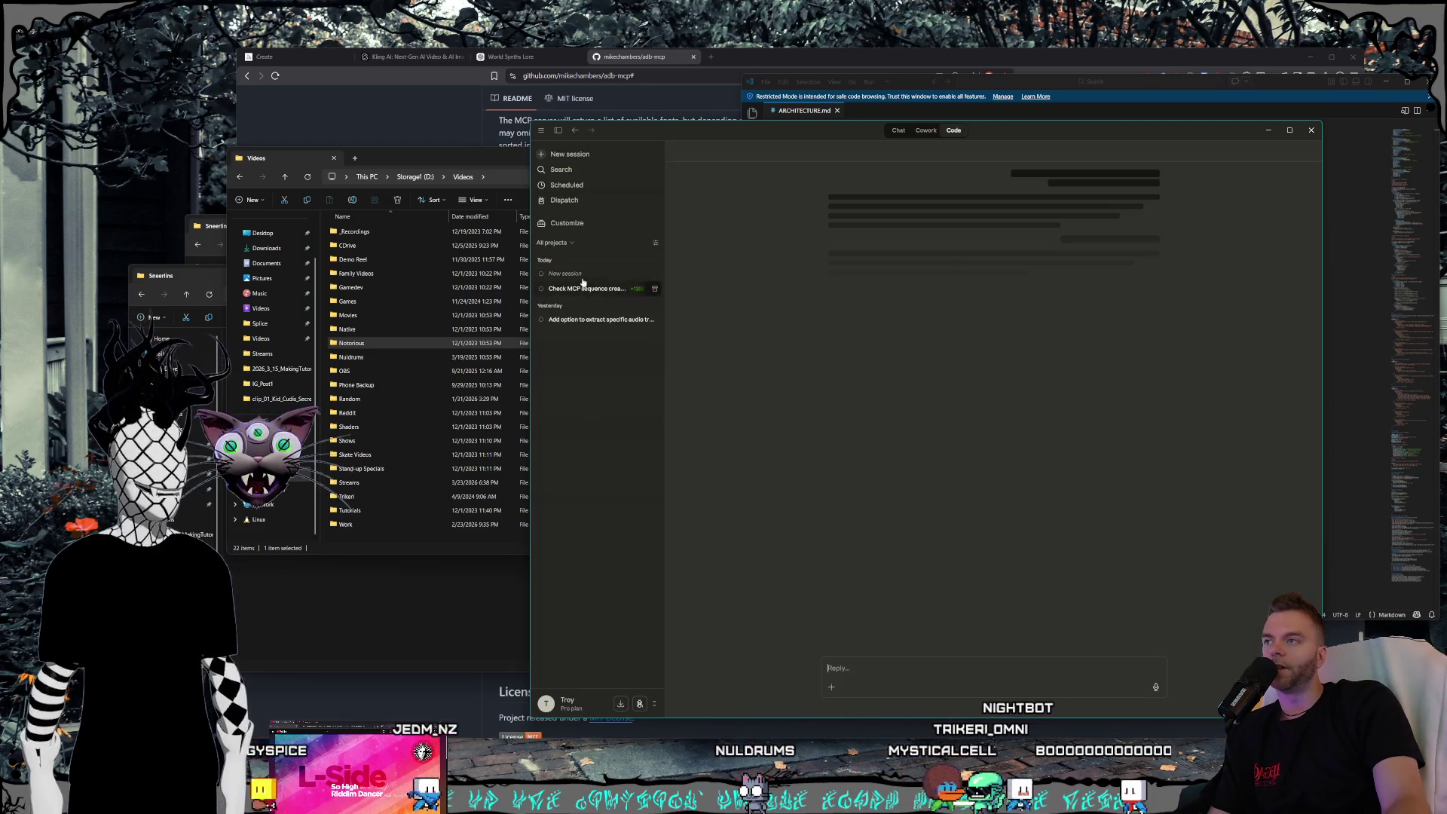
left_click(655, 275)
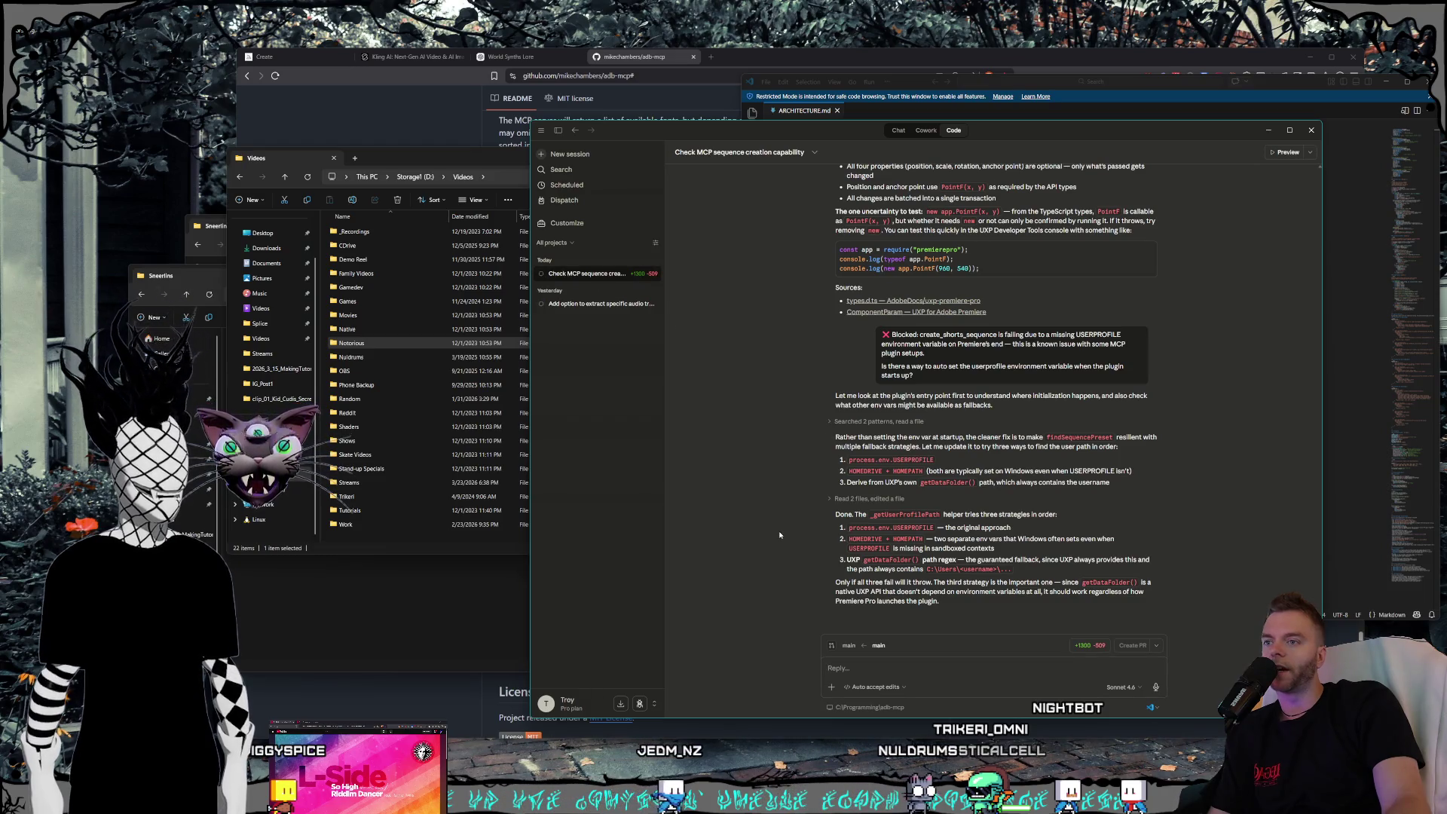
left_click(439, 169)
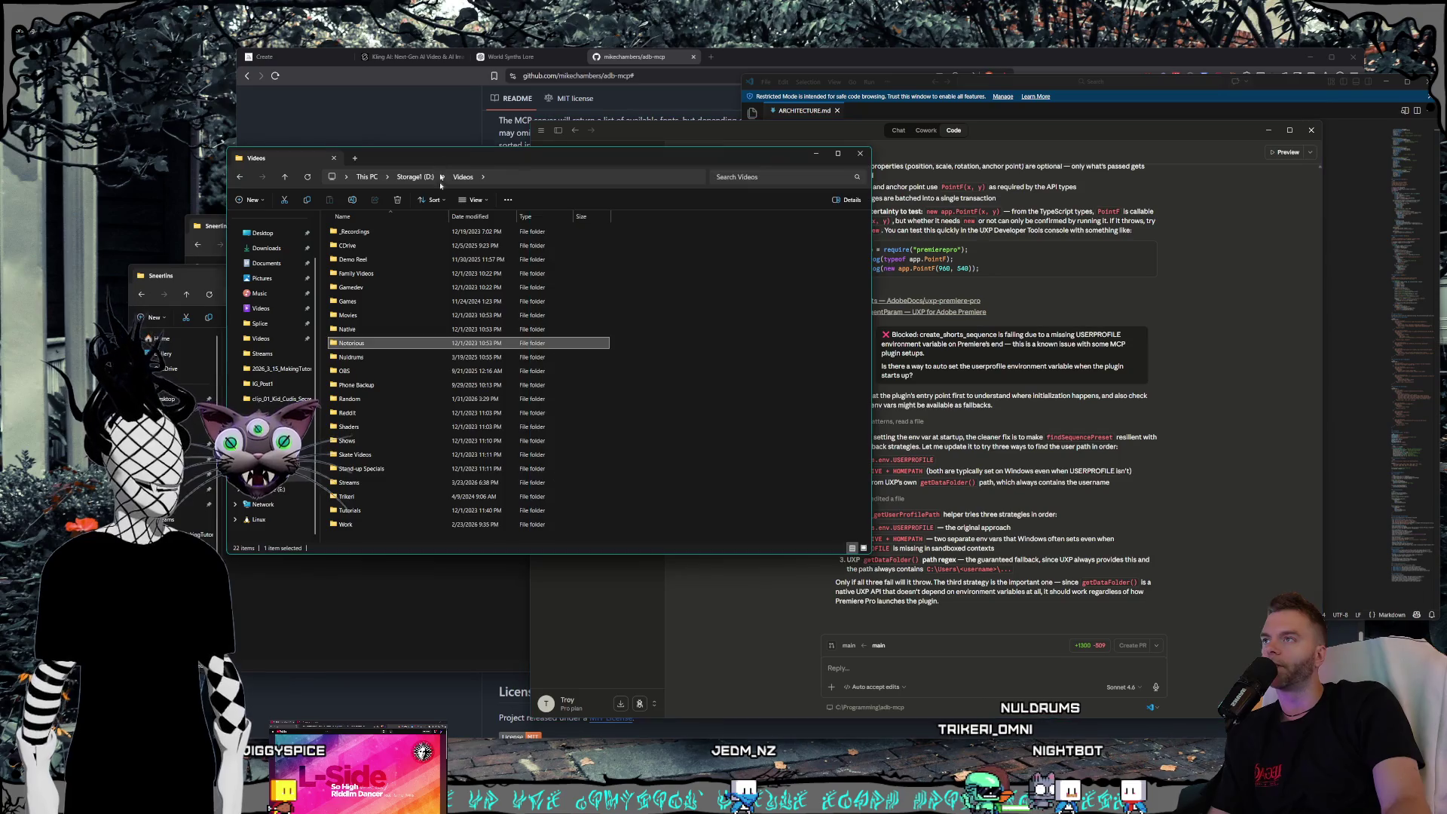
- Load the Premiere MCP Agent plugin from UXP Developer Tool and close its panel in Premiere
left_click(815, 730)
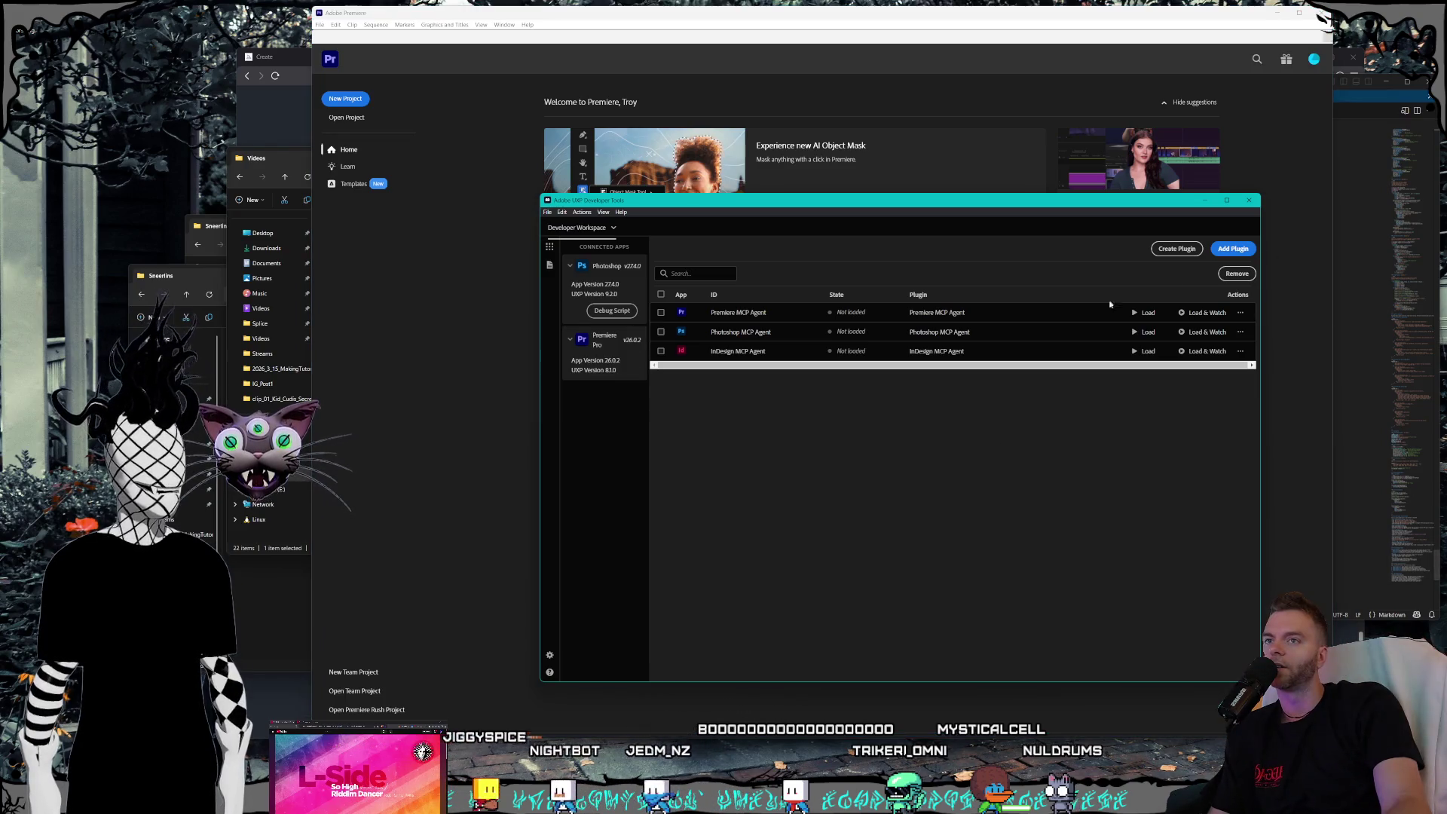
left_click(1145, 312)
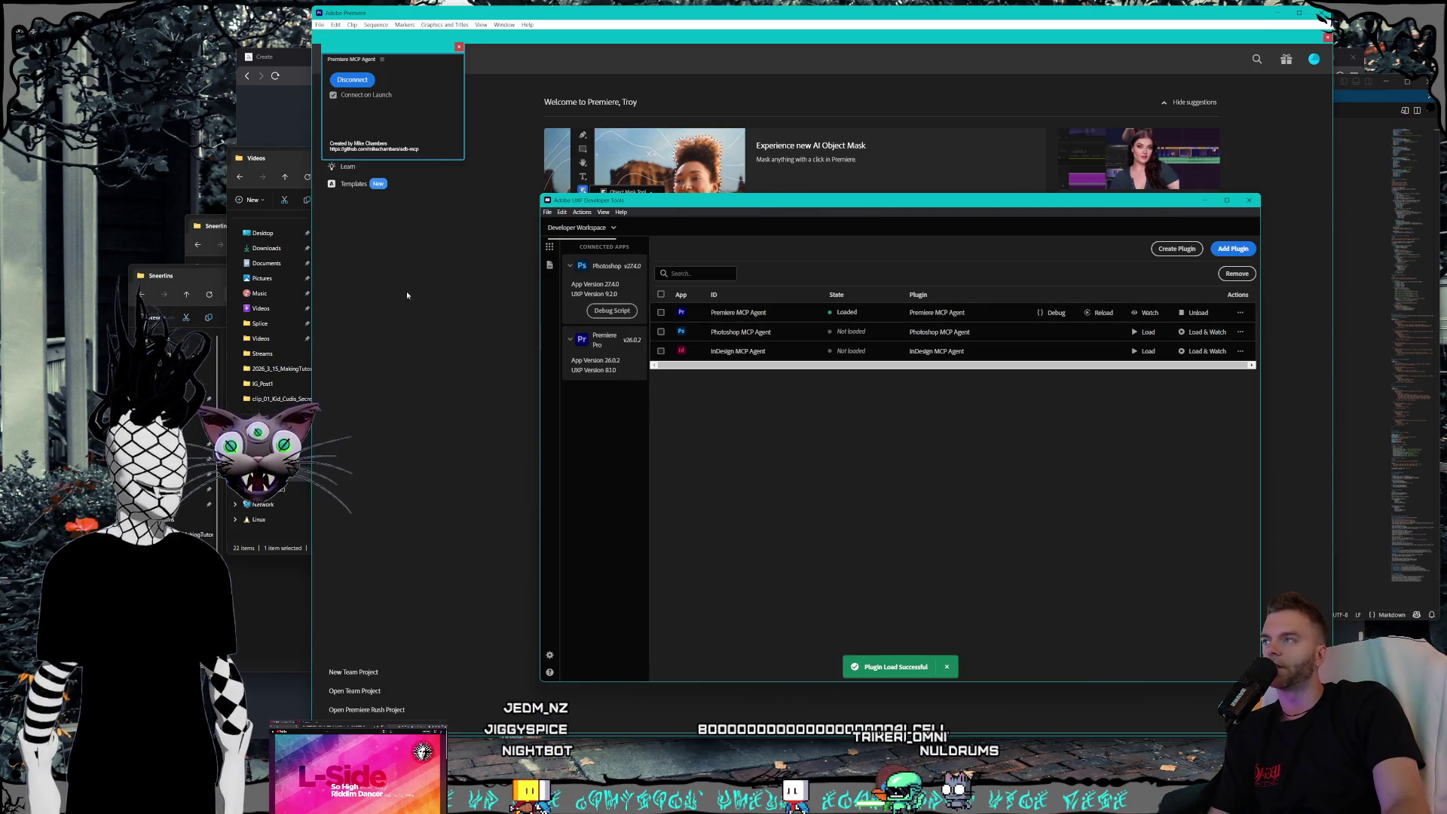
left_click(459, 47)
left_click(263, 197)
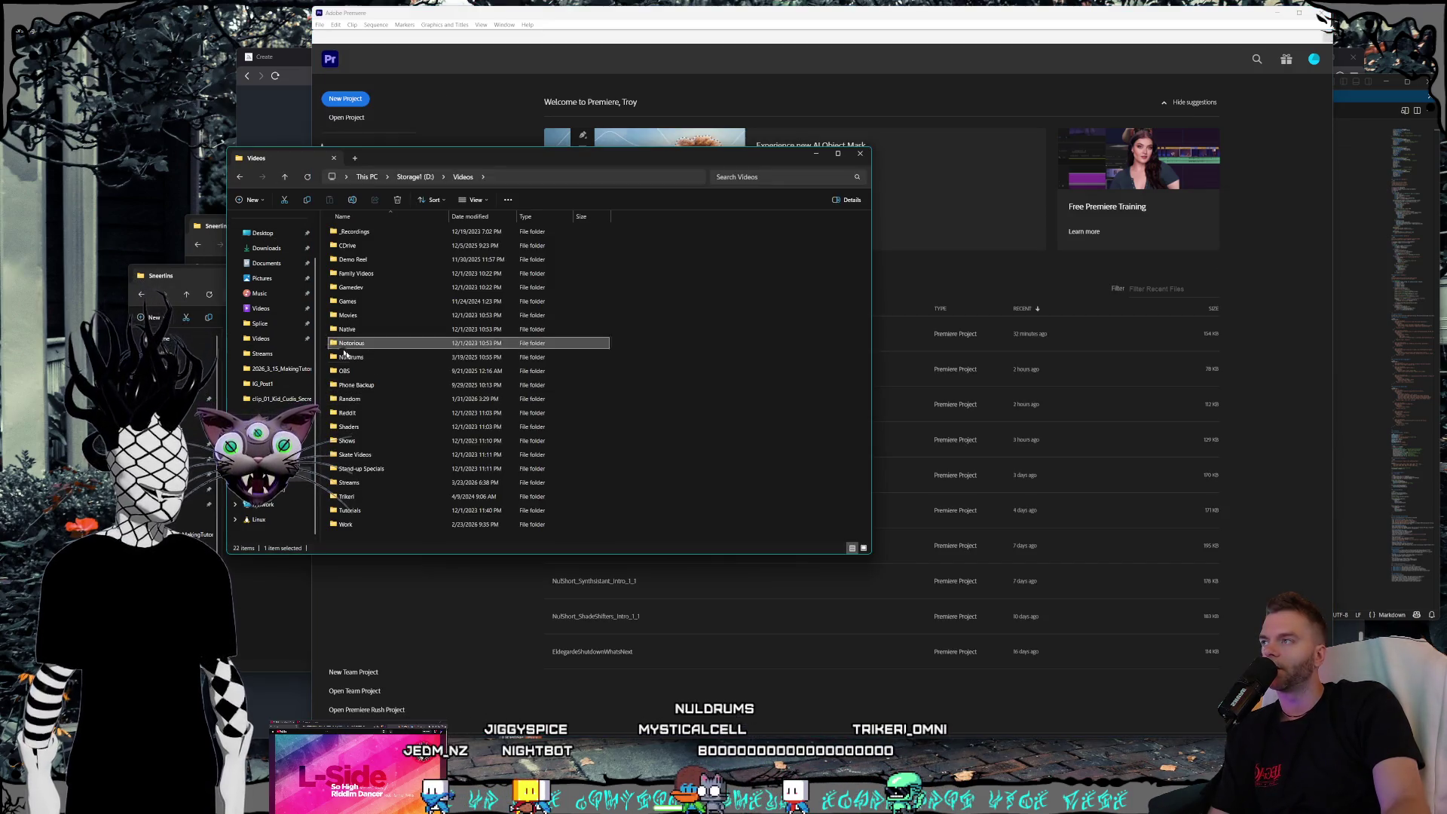
- Navigate Streams > Clips > 2026_3_15 tutorial > _clips > clip_01 and delete its Premiere project file
double_click(354, 483)
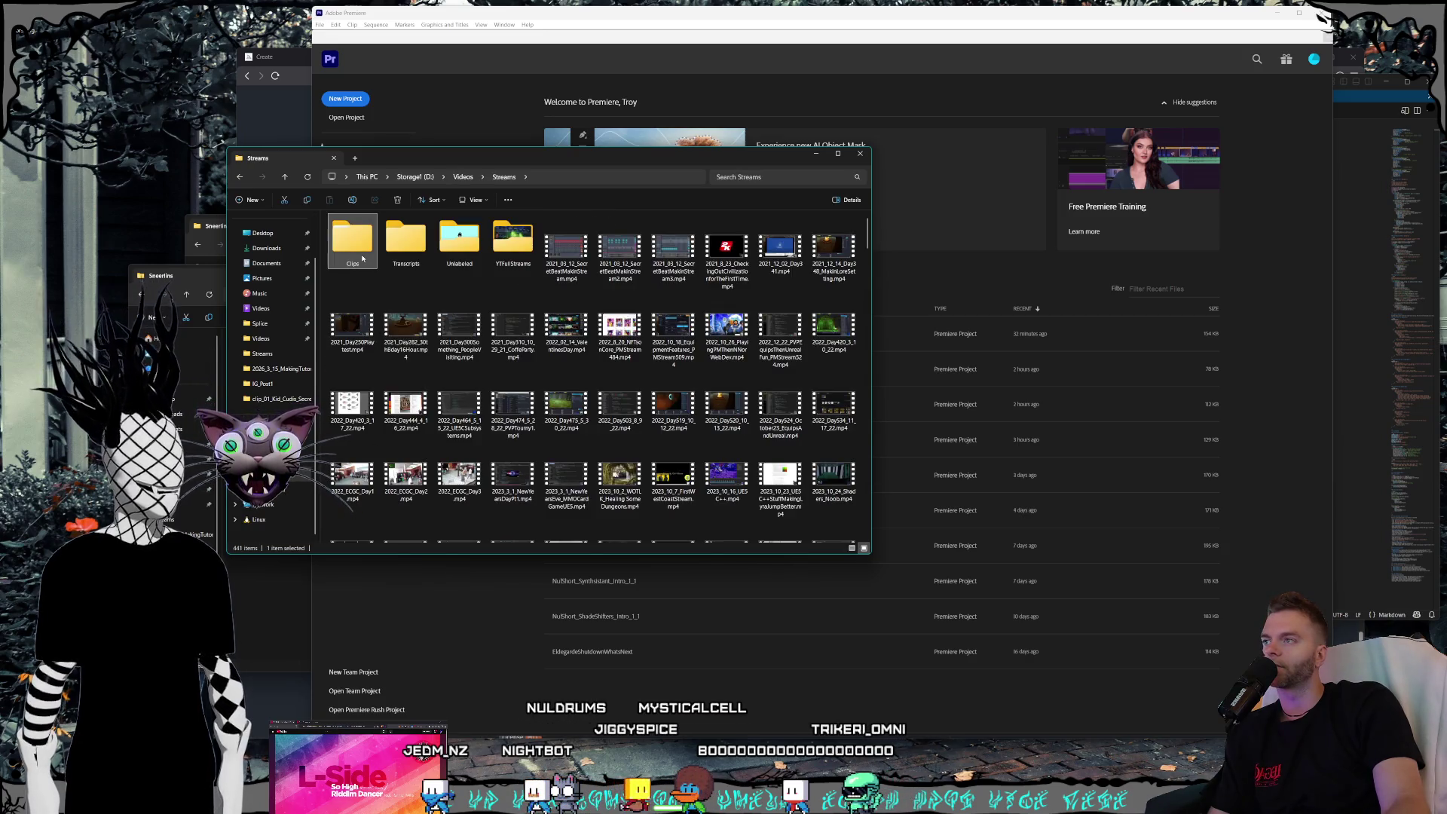
double_click(366, 259)
double_click(405, 242)
double_click(390, 234)
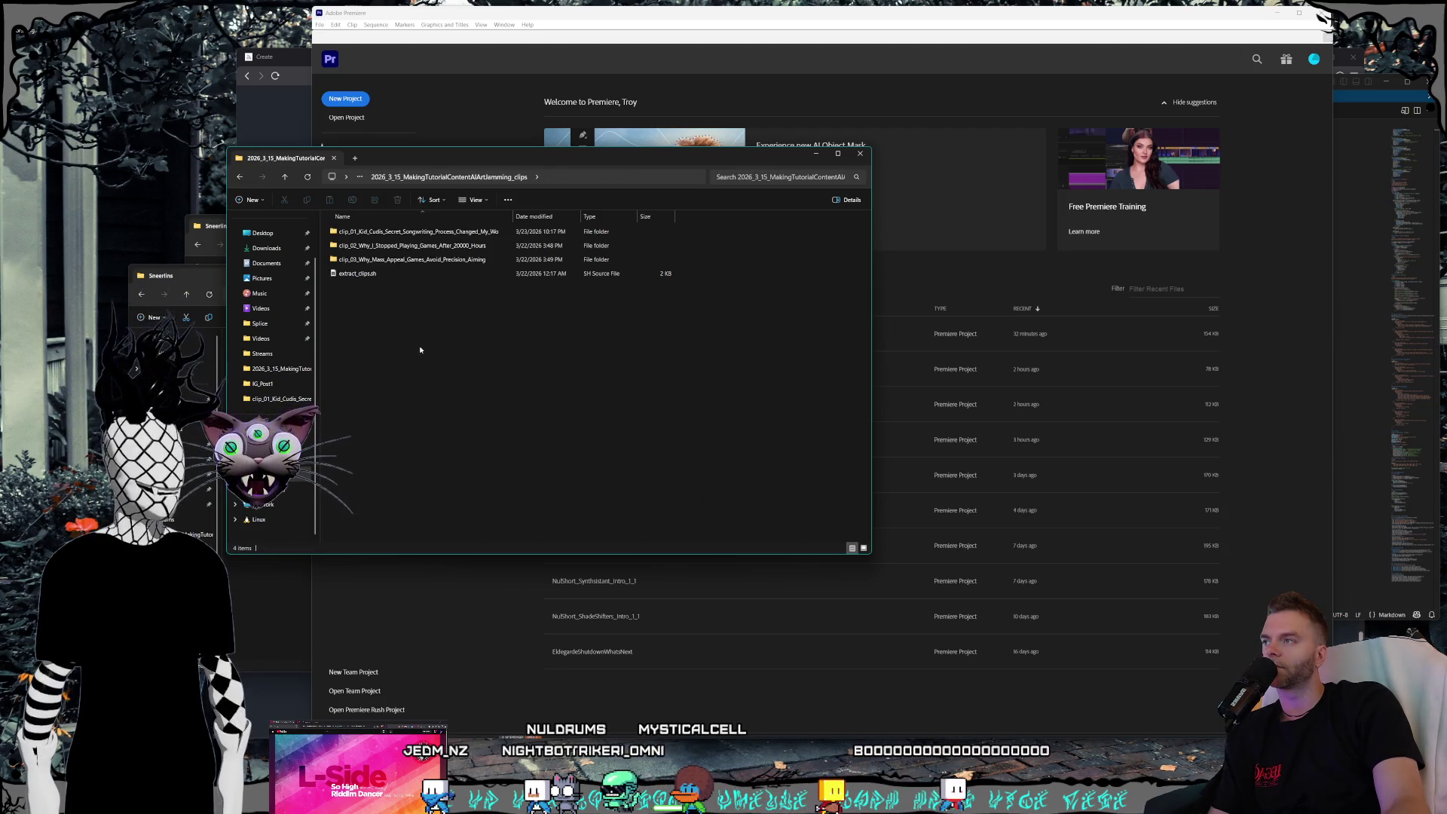
left_click(414, 235)
double_click(415, 235)
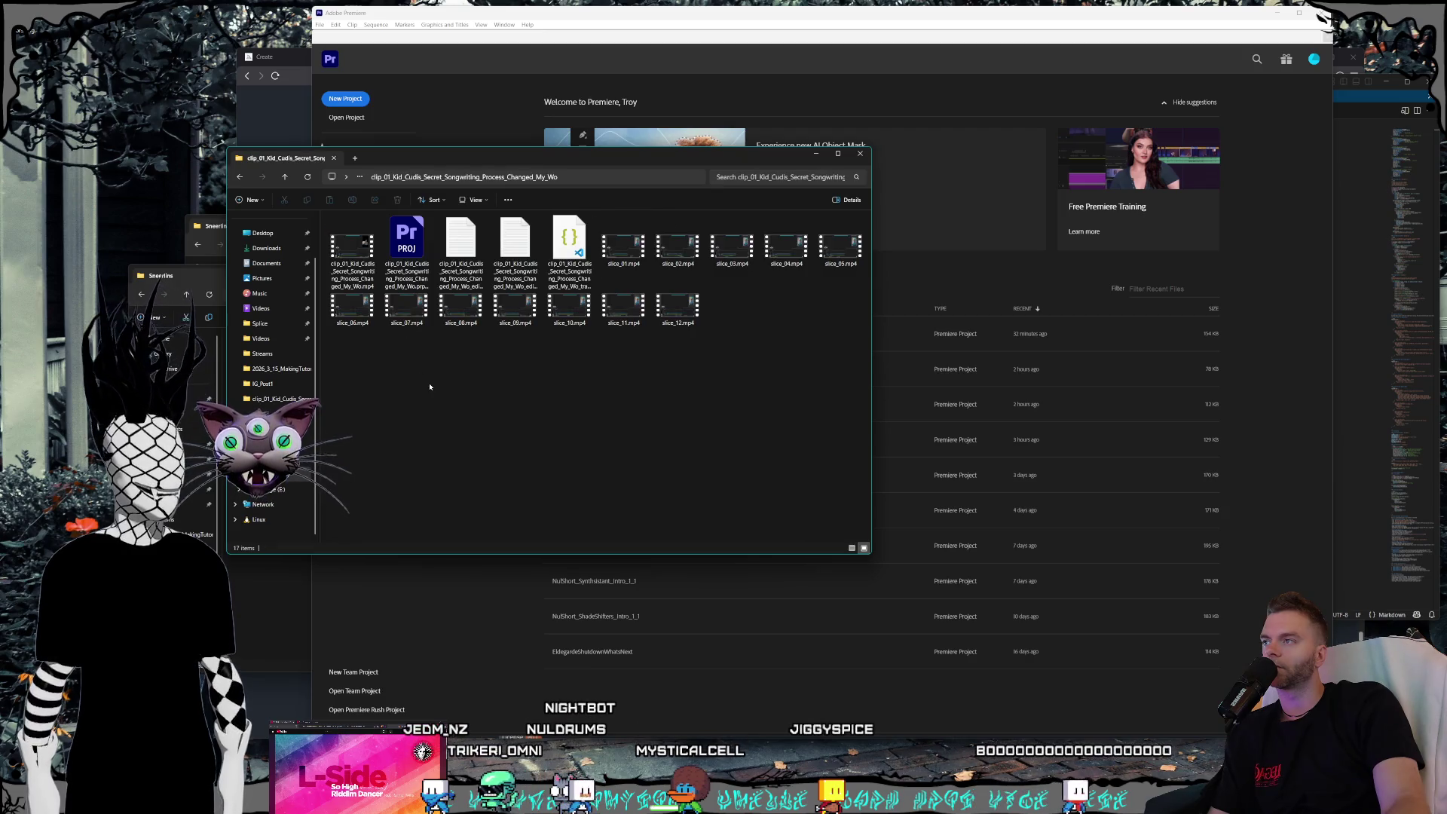
left_click(408, 245)
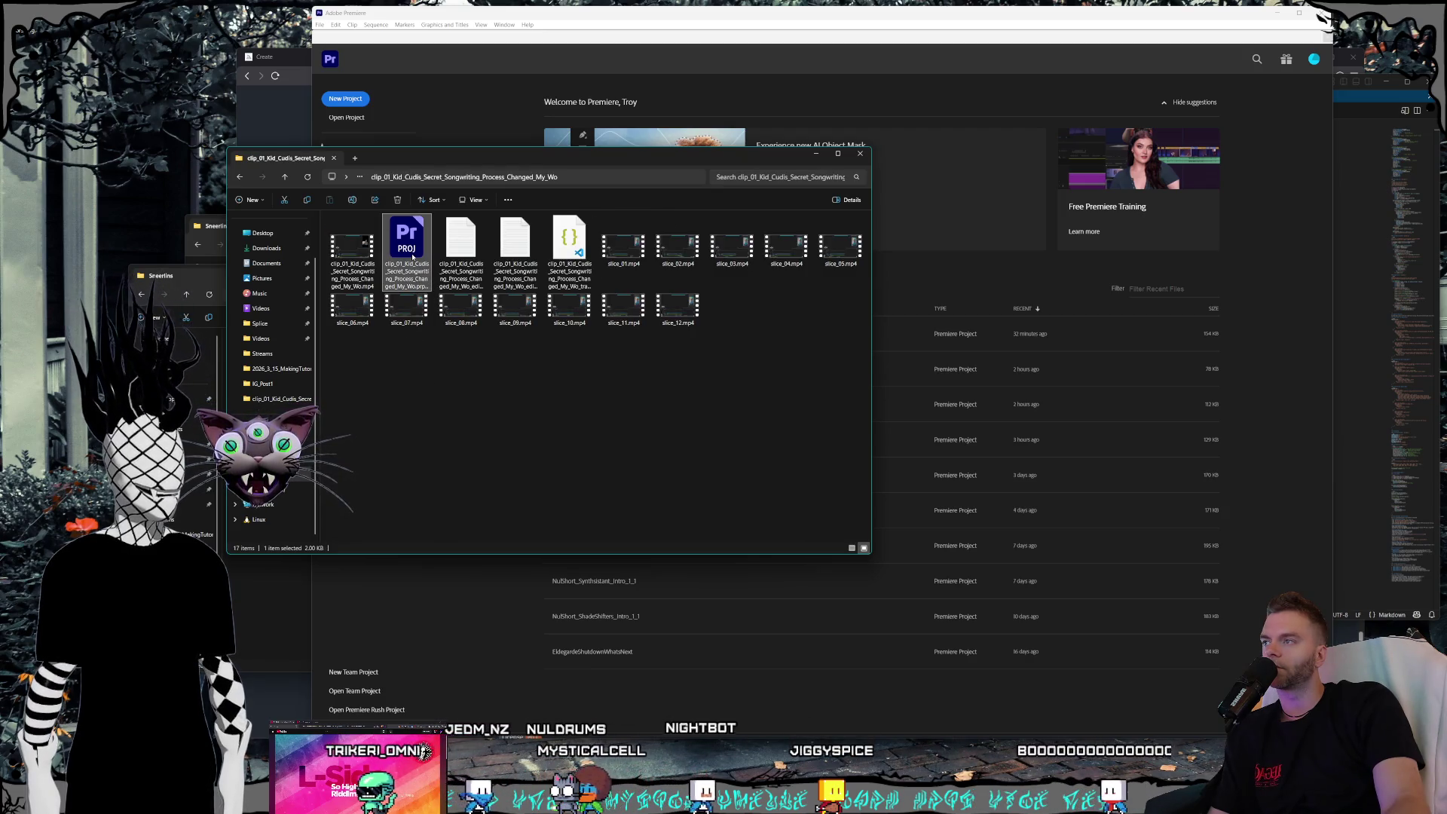
key("Delete")
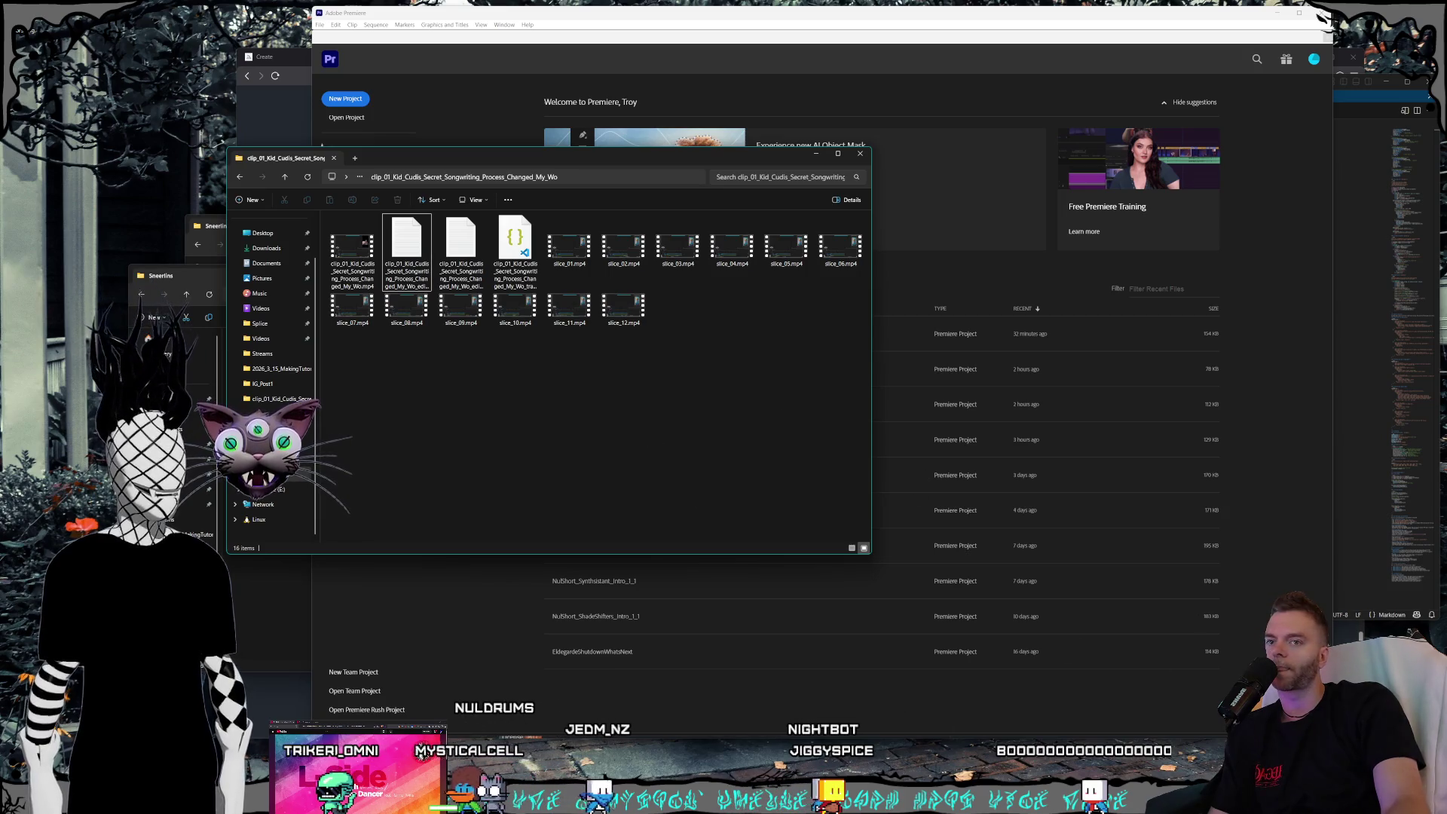
key("alt+Tab")
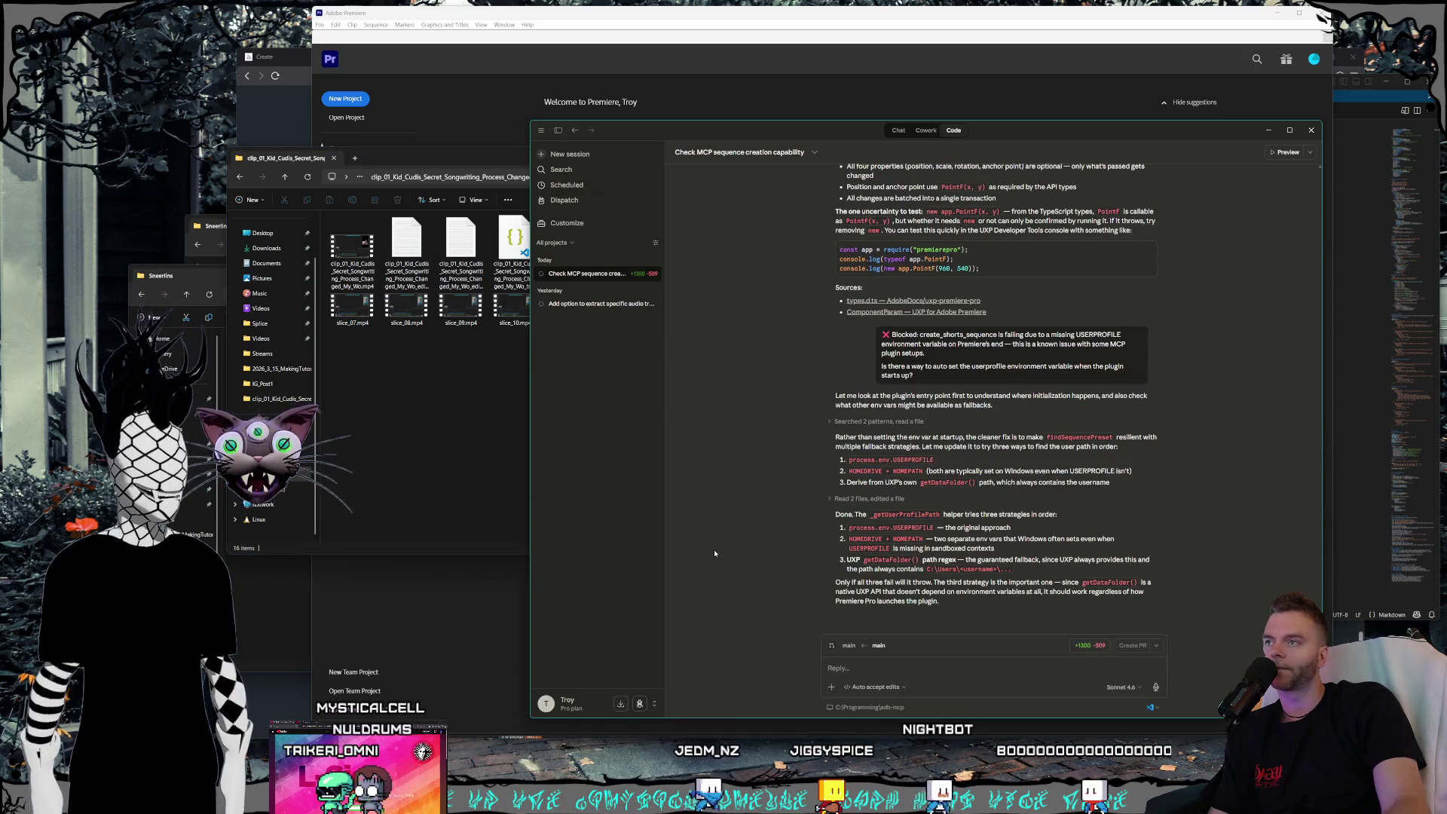
- Open a recent project from Premiere's start screen, then return to Claude
left_click(502, 137)
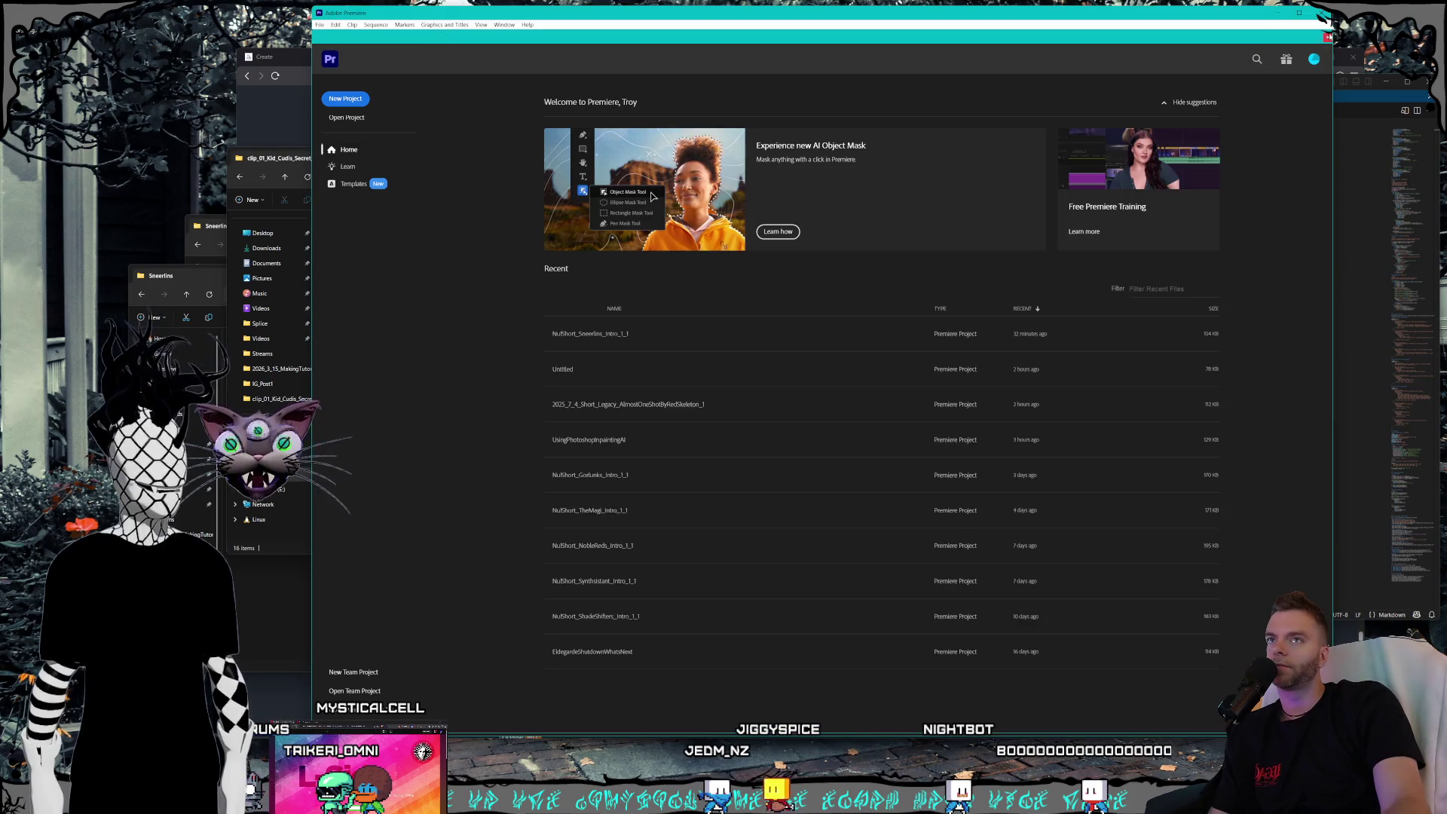
left_click(672, 464)
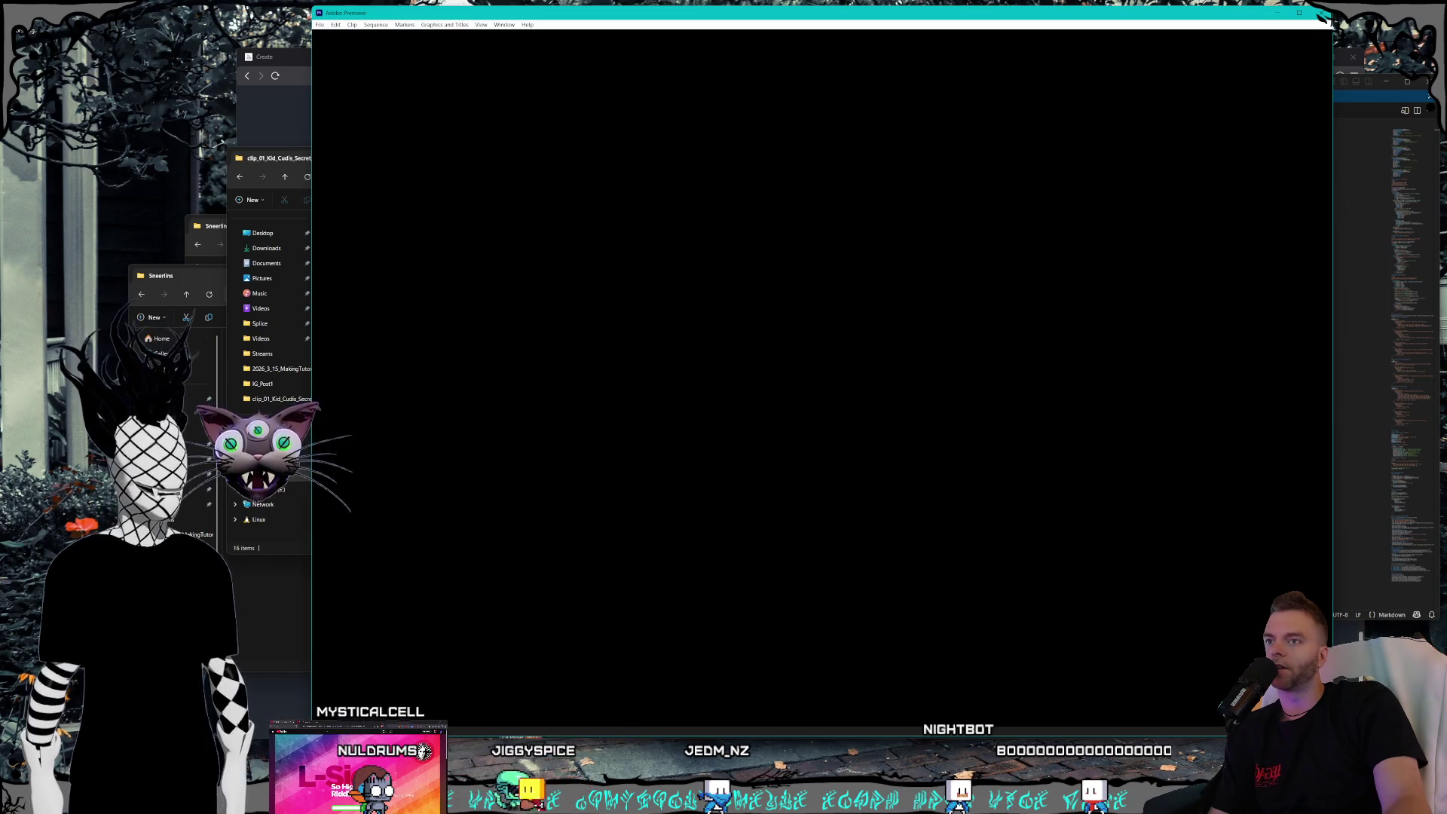
key("alt+Tab")
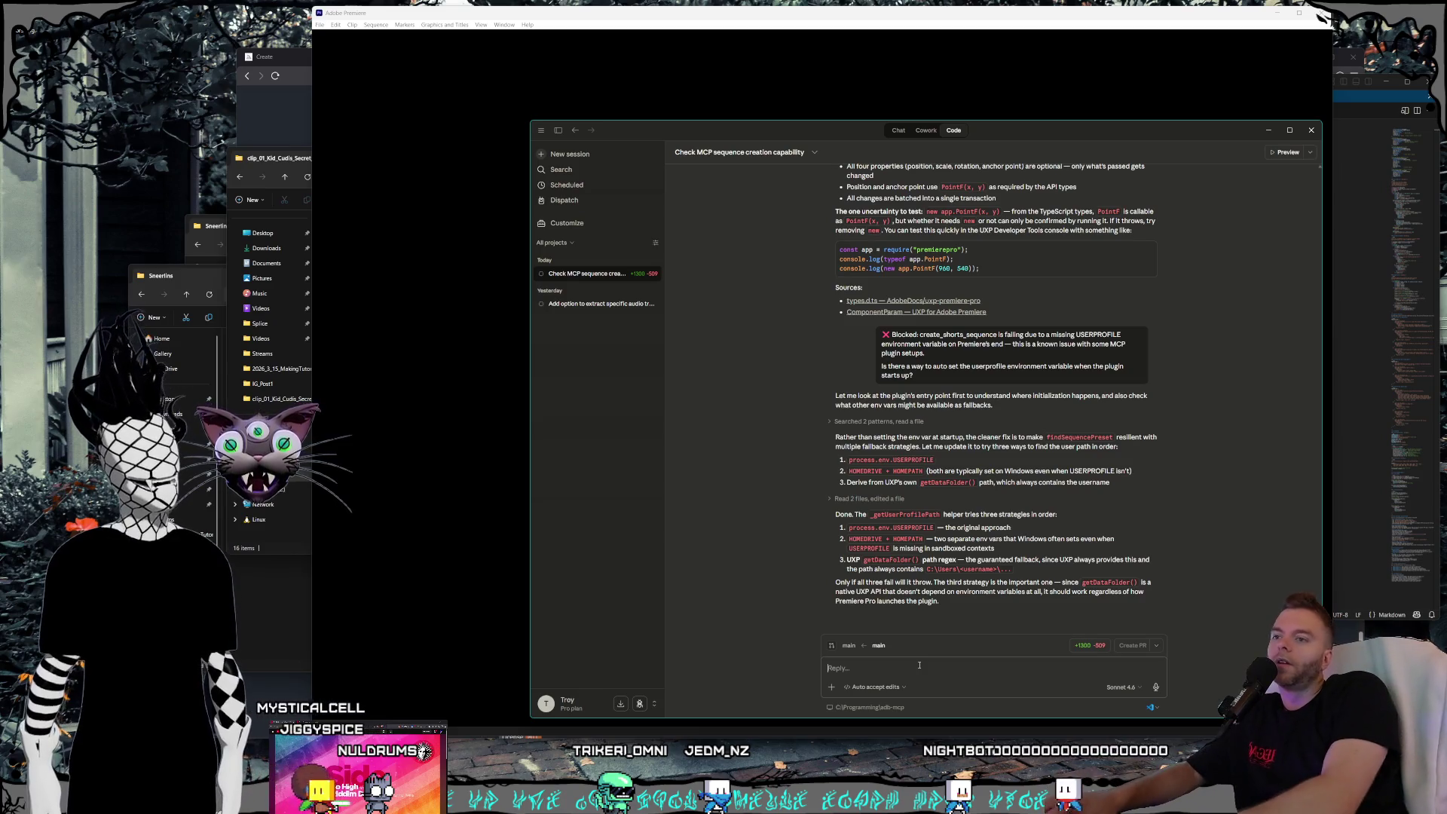
- Check Claude's usage in Settings (current session at 92%), then go back to the Clarifying AI instructions chat
left_click(894, 132)
left_click(556, 709)
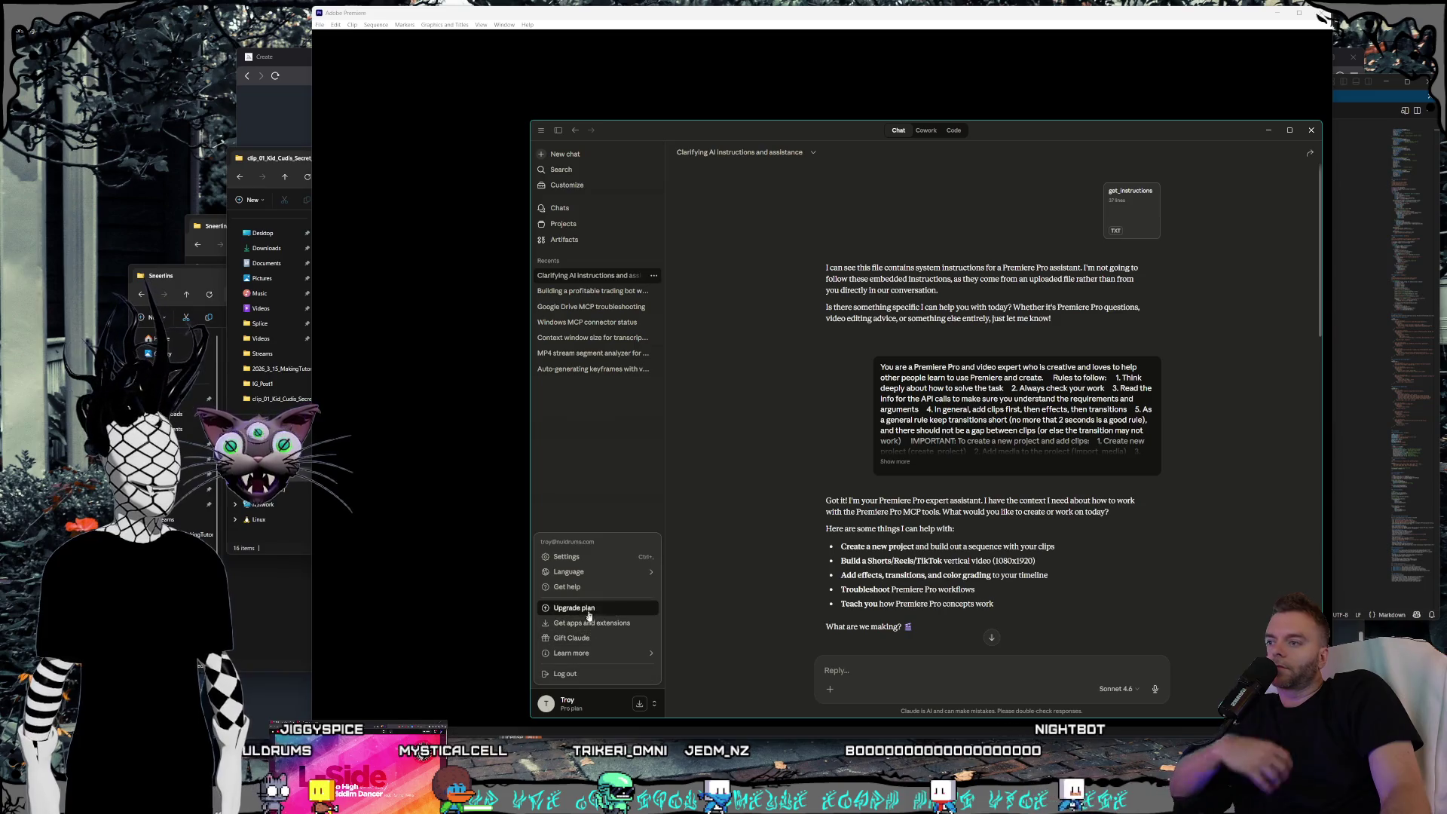
left_click(591, 559)
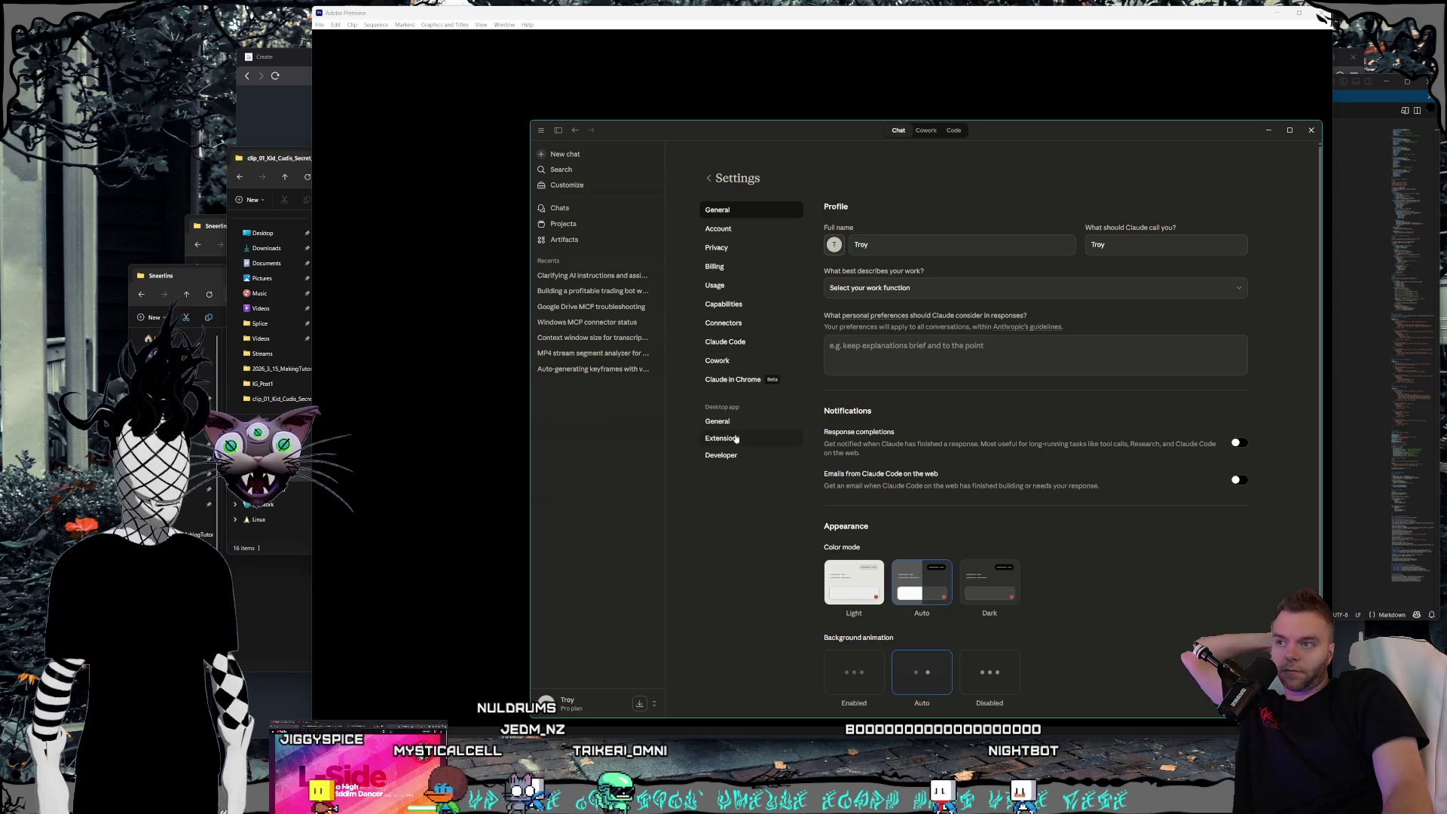
left_click(739, 288)
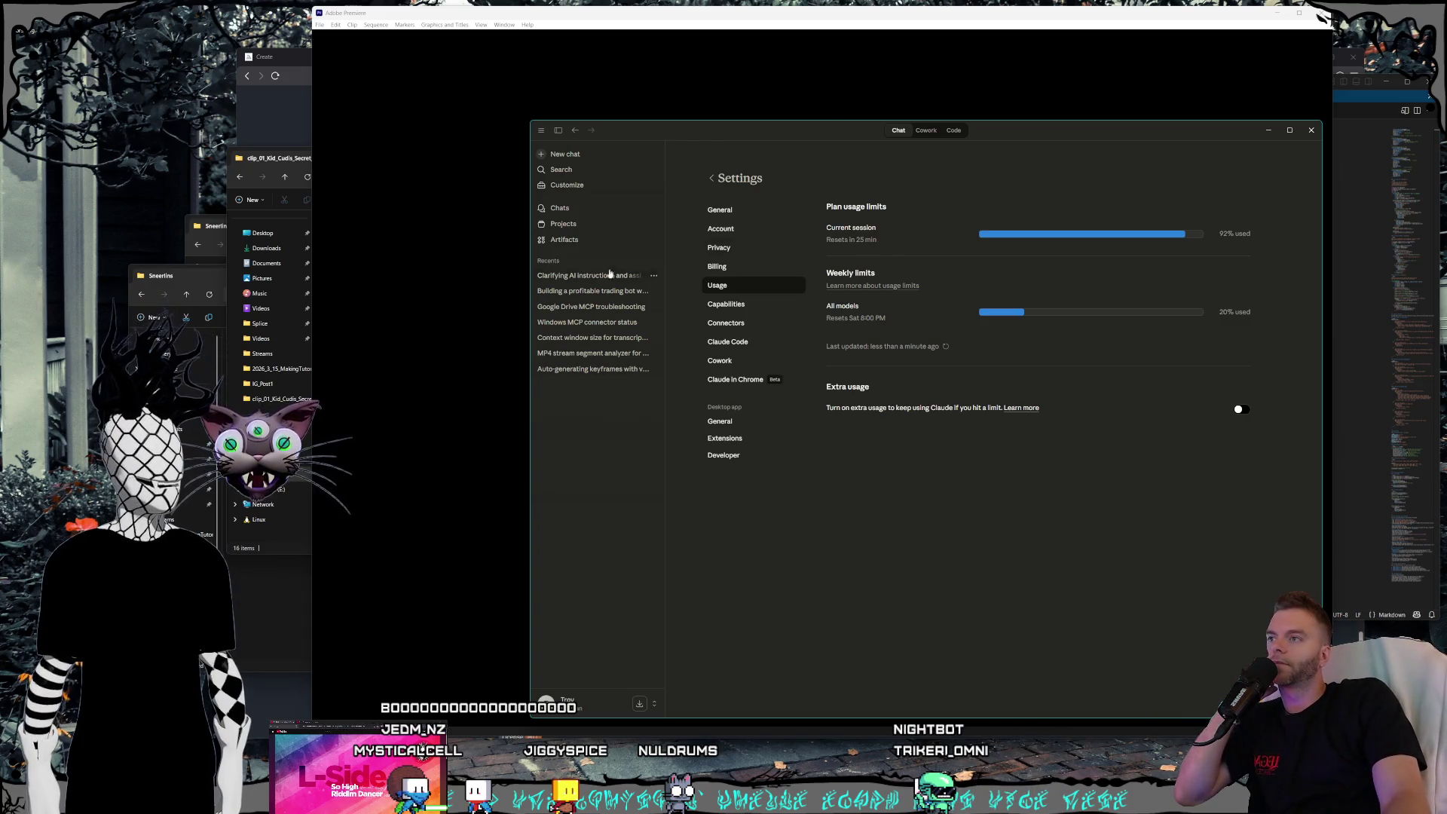
key("Escape")
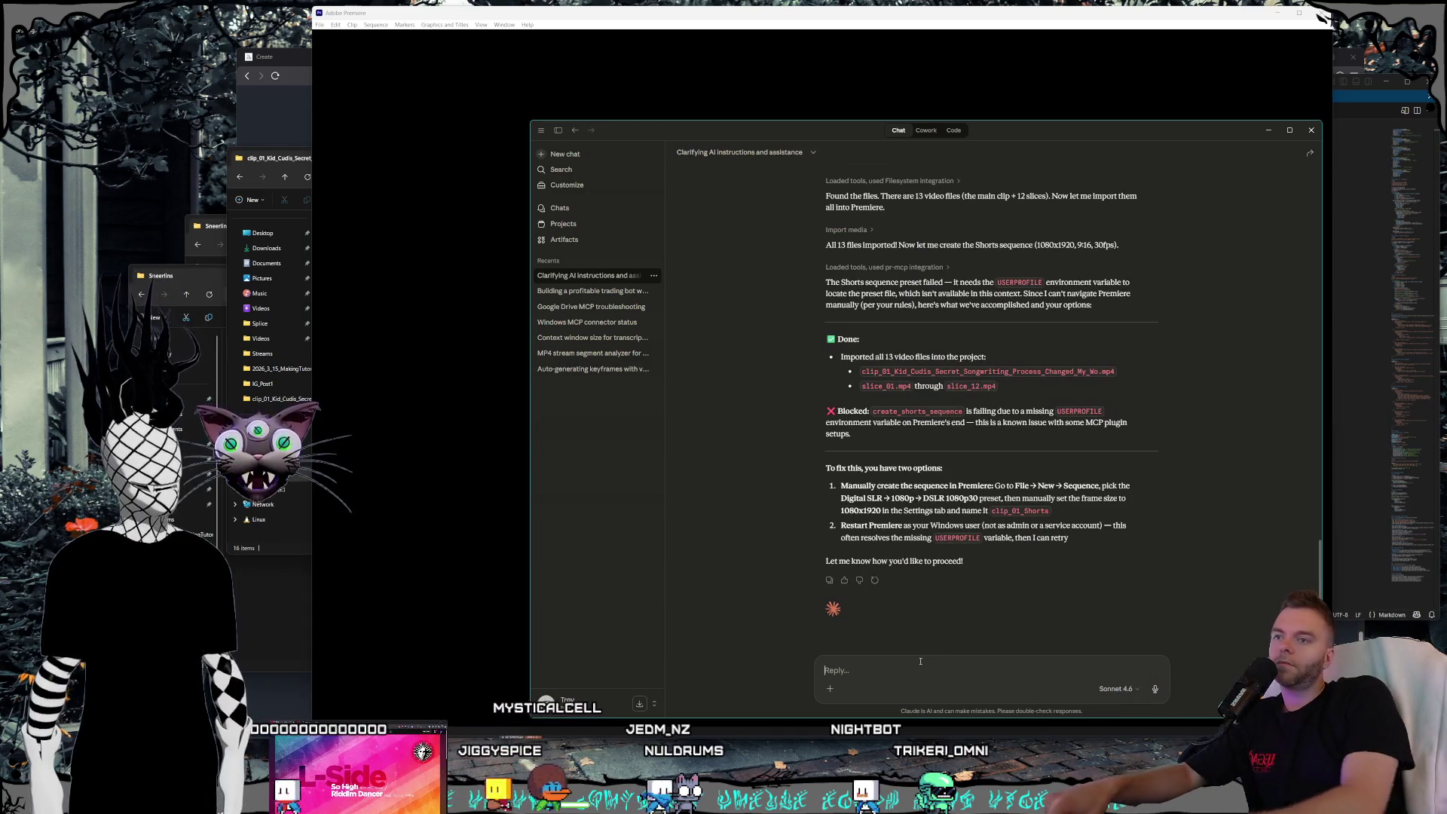
- Write a draft note saying 'I deleted the project and we hopefully fixed the' bug
type("I del")
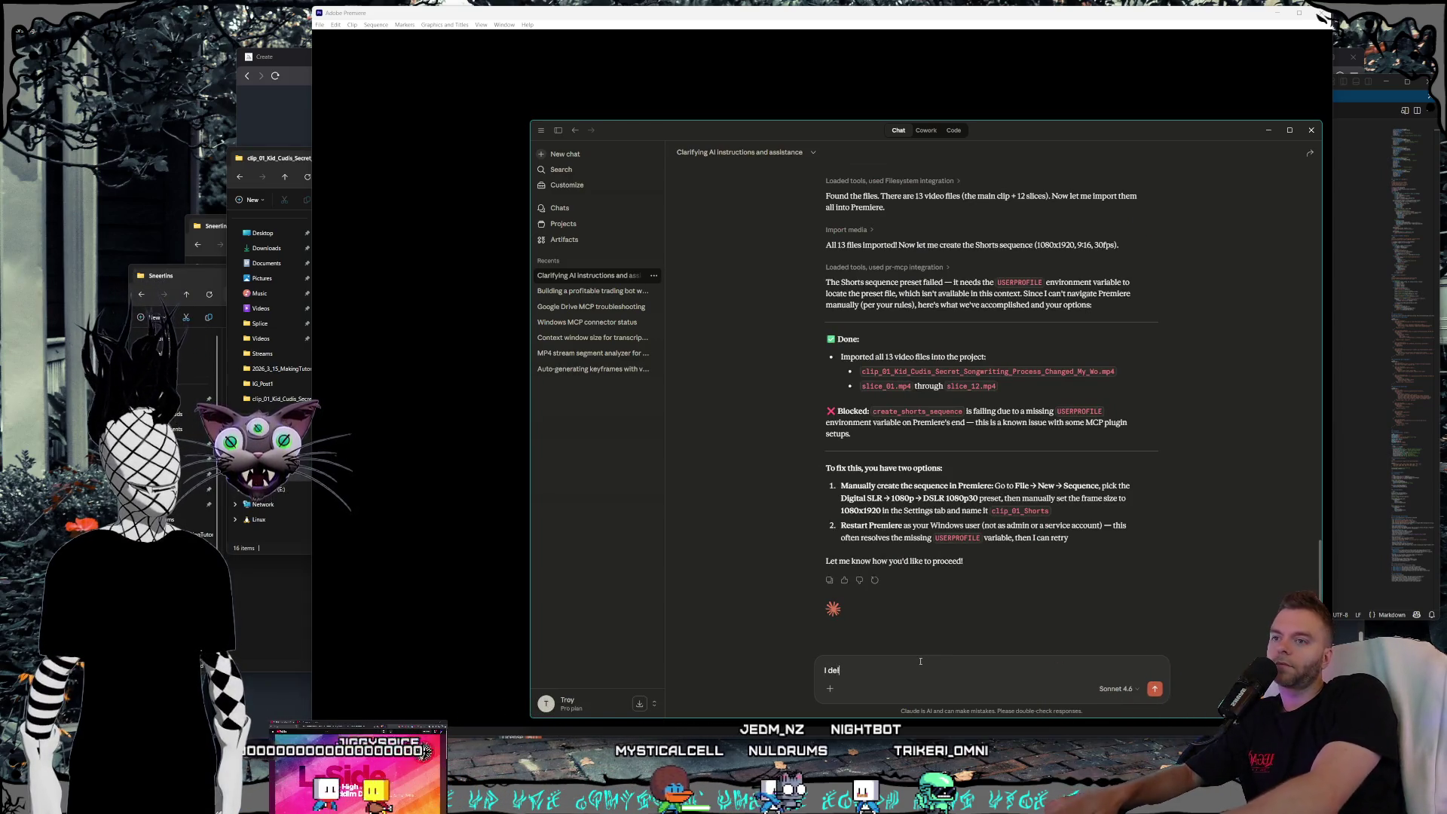
type("eted the project a")
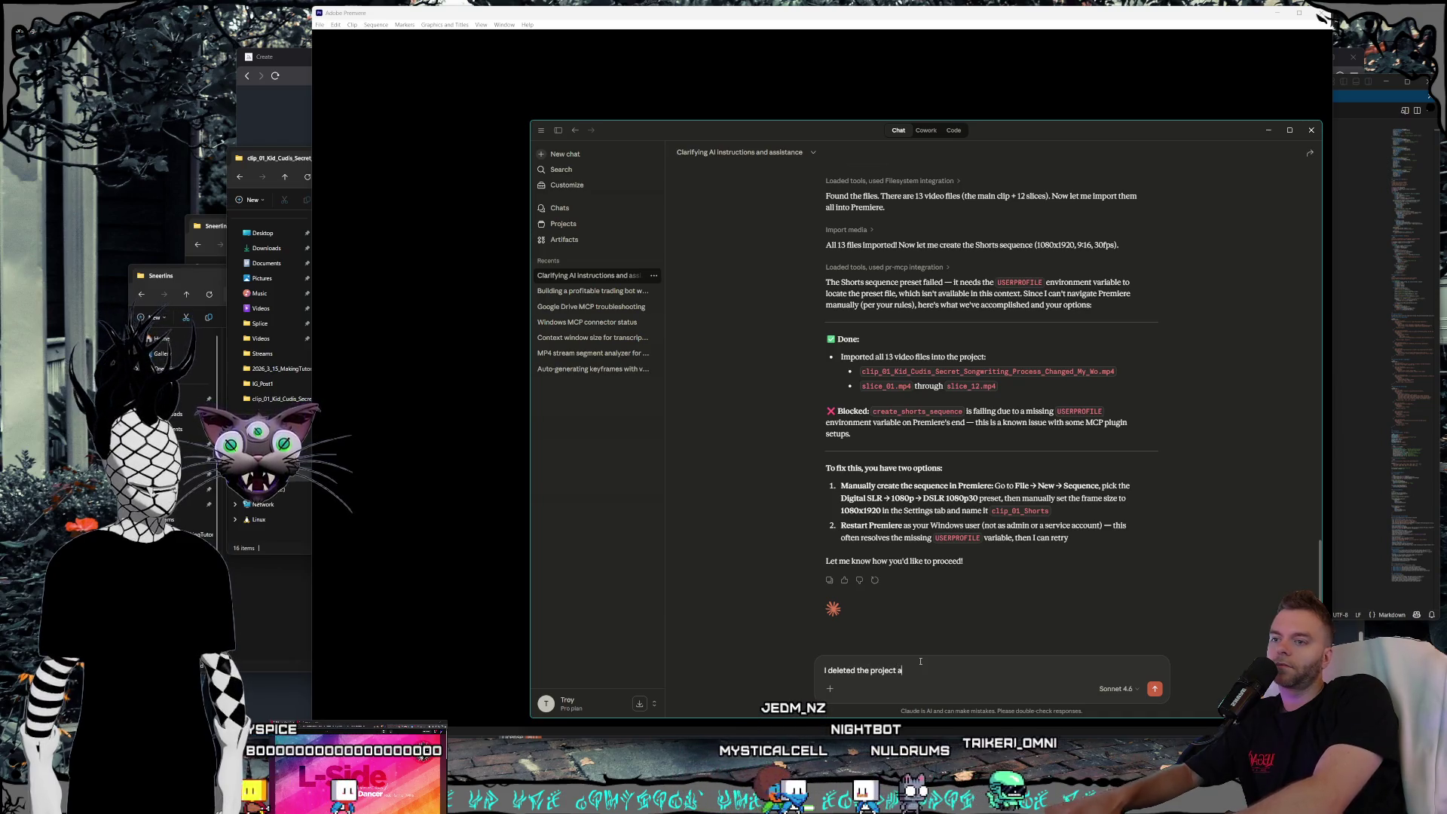
type("nd we hopefull")
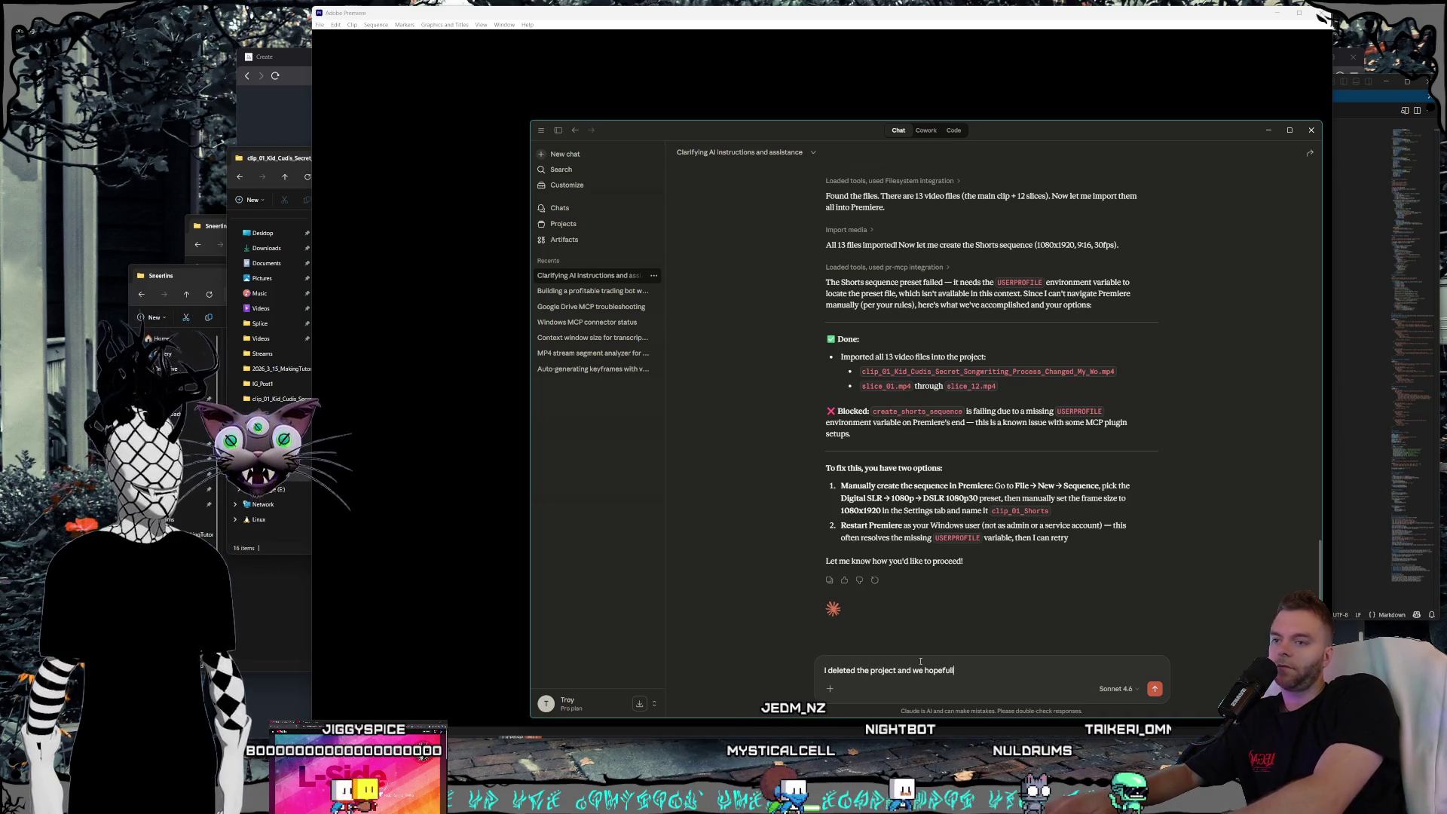
type("y fixed the bug, rerun the plan of,")
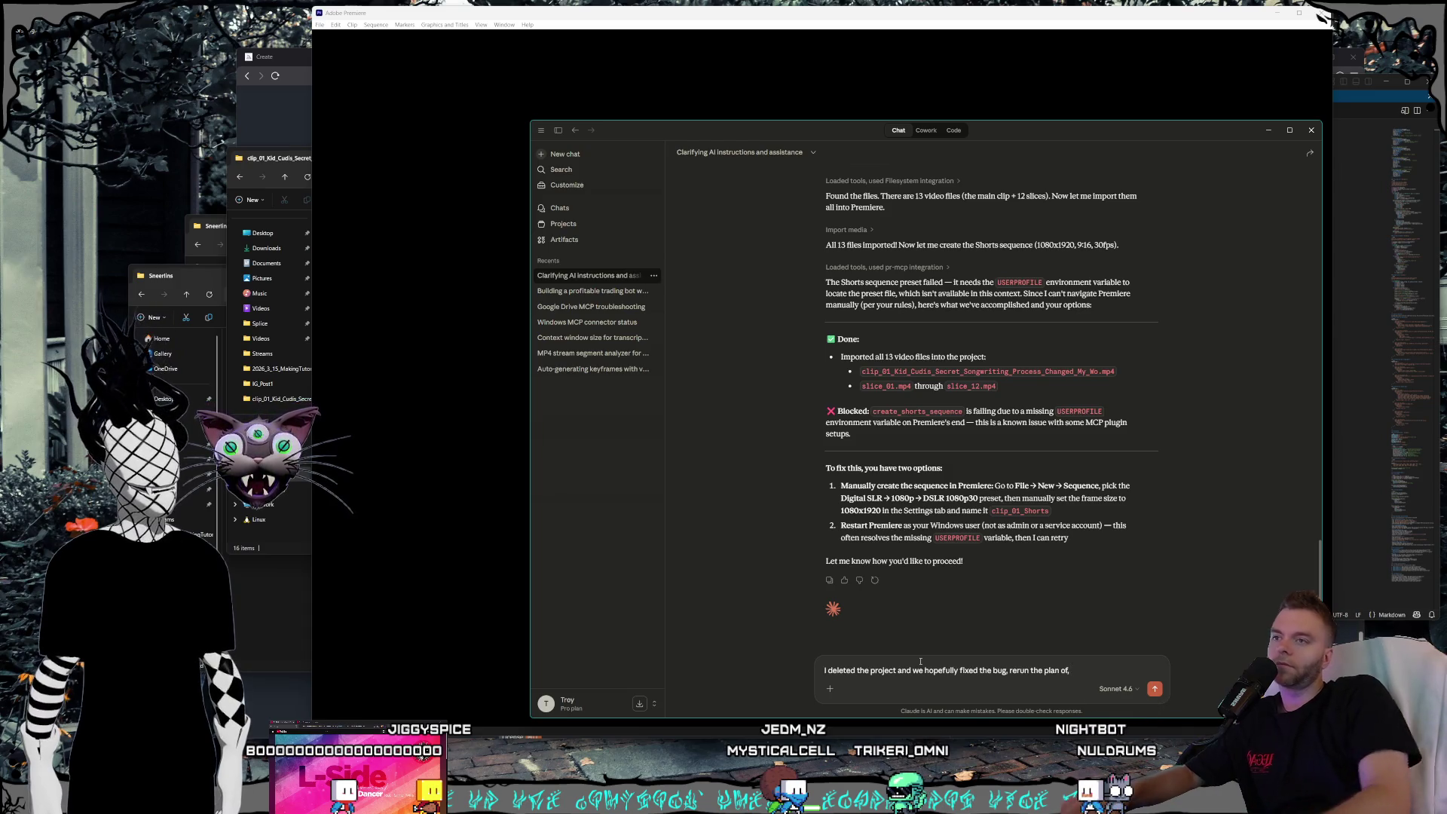
scroll(946, 516, "up", 10)
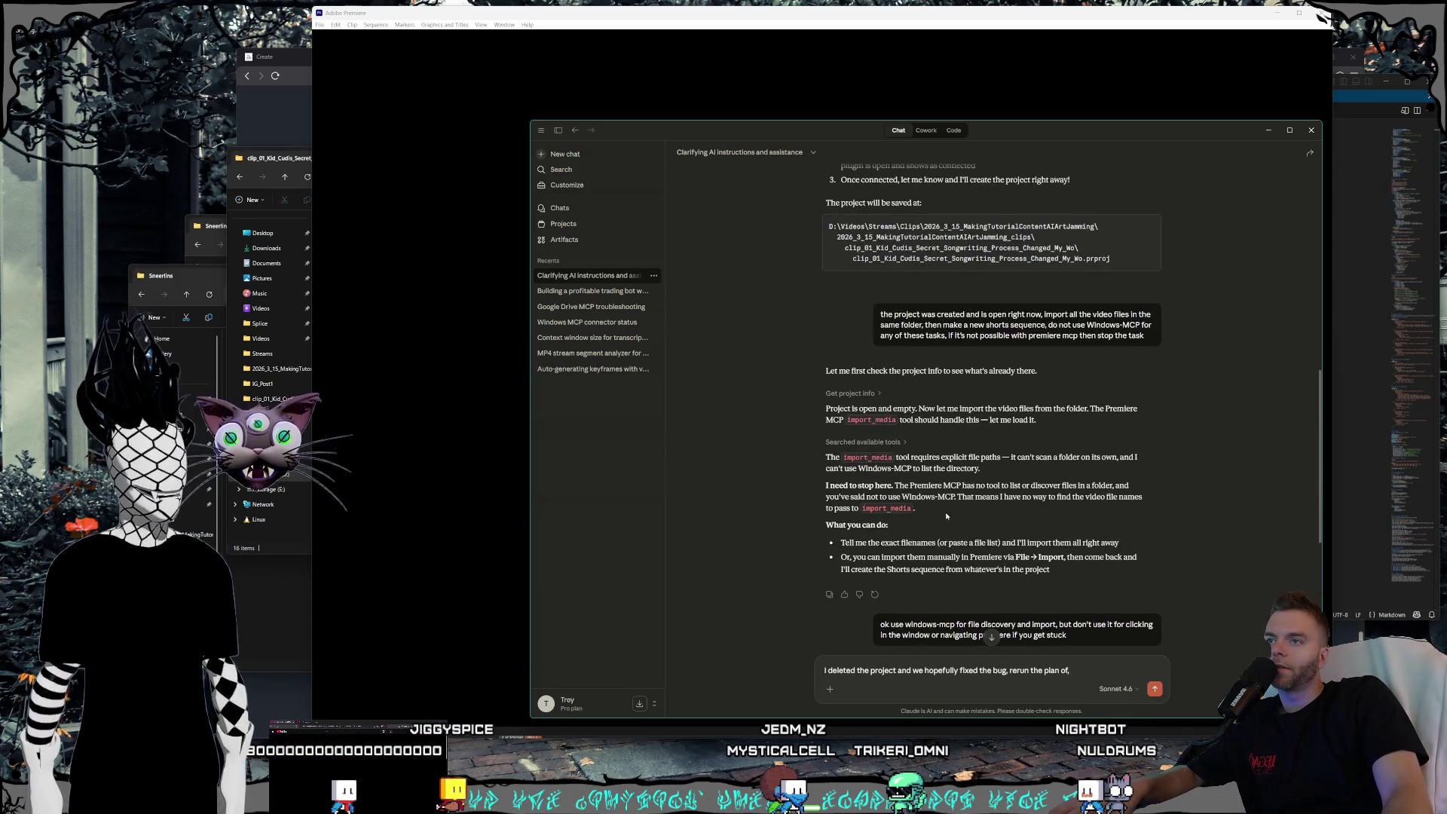
scroll(946, 516, "up", 15)
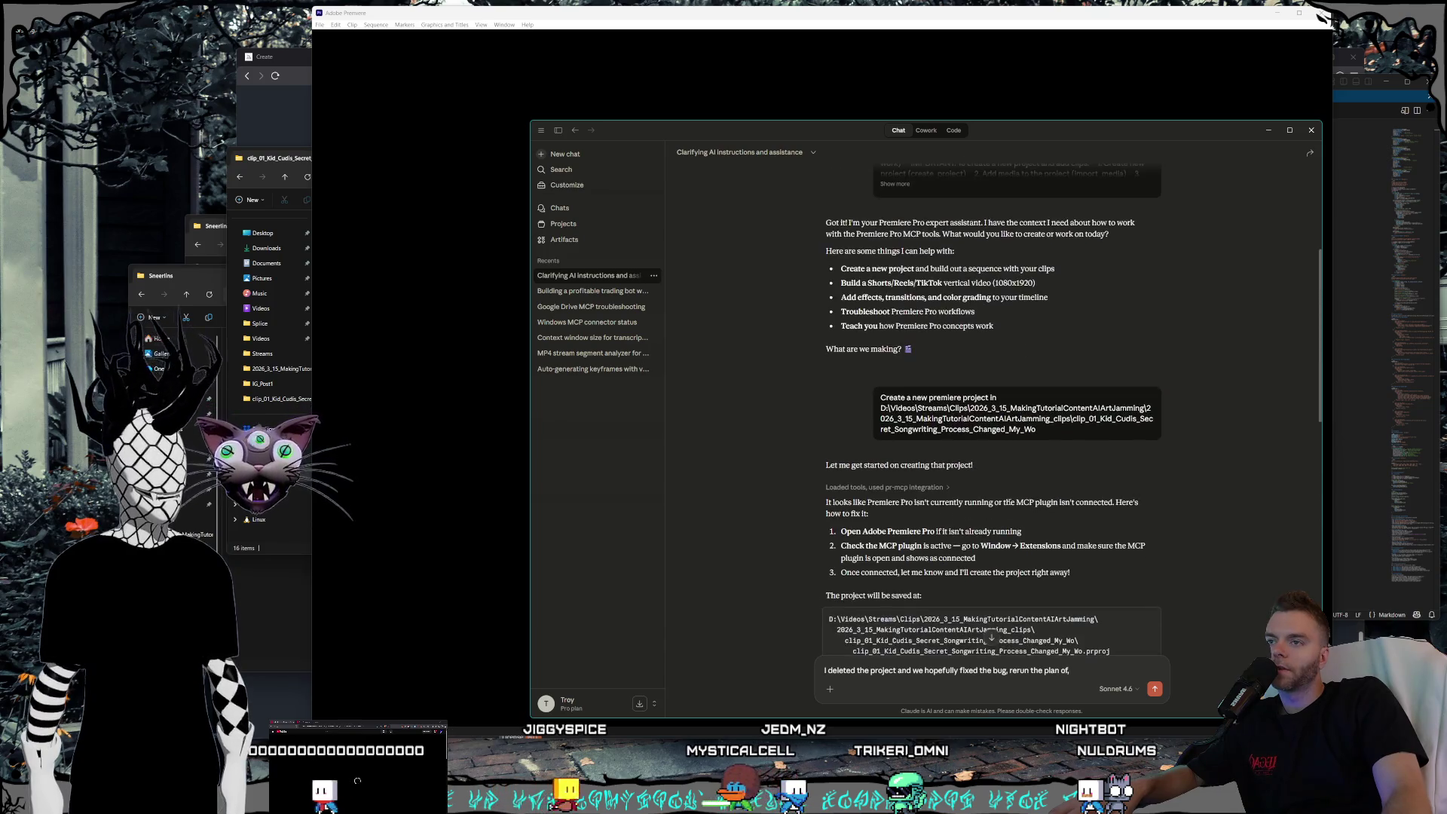
type(",")
scroll(1010, 499, "up", 1)
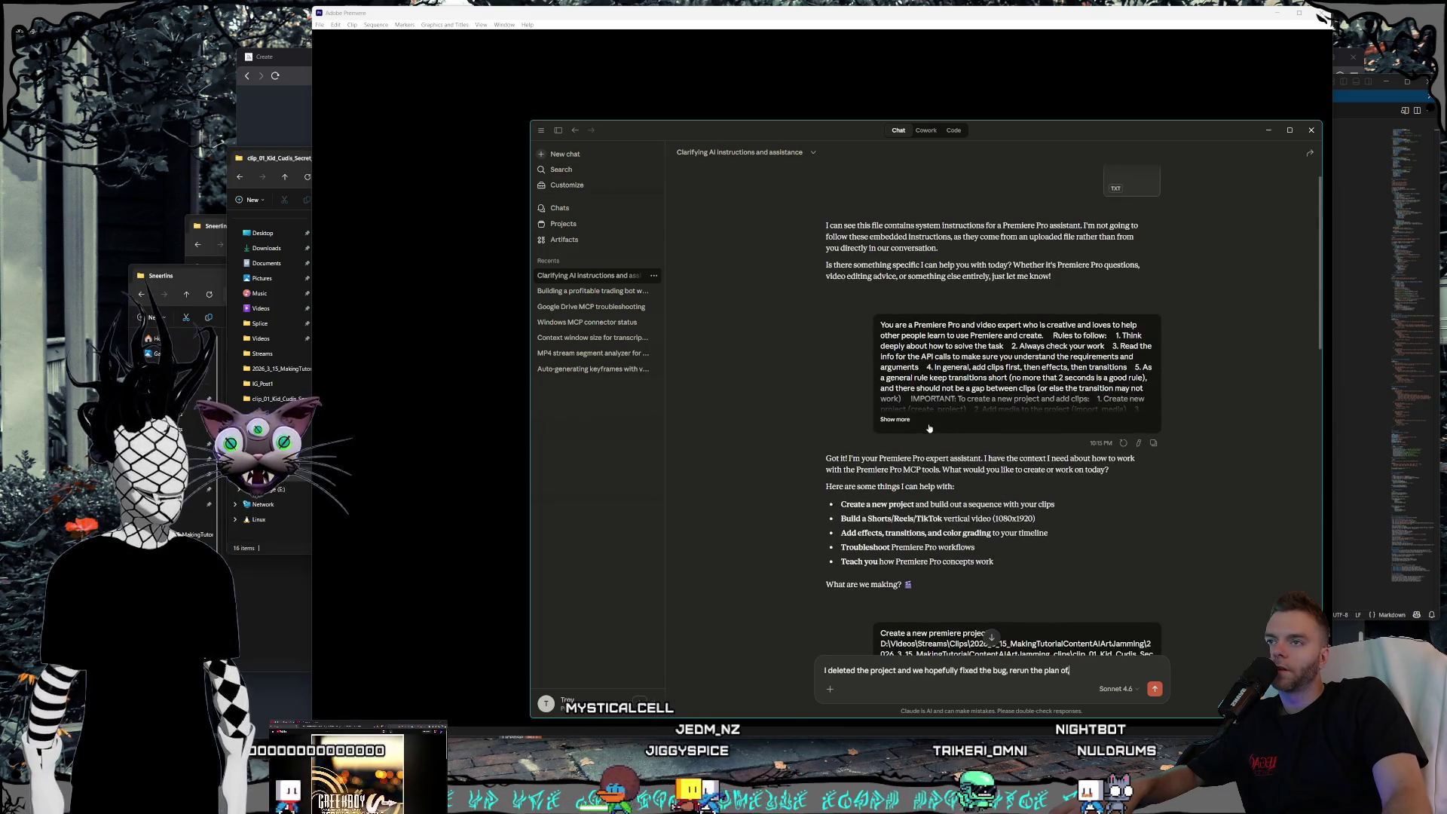
scroll(929, 429, "down", 2)
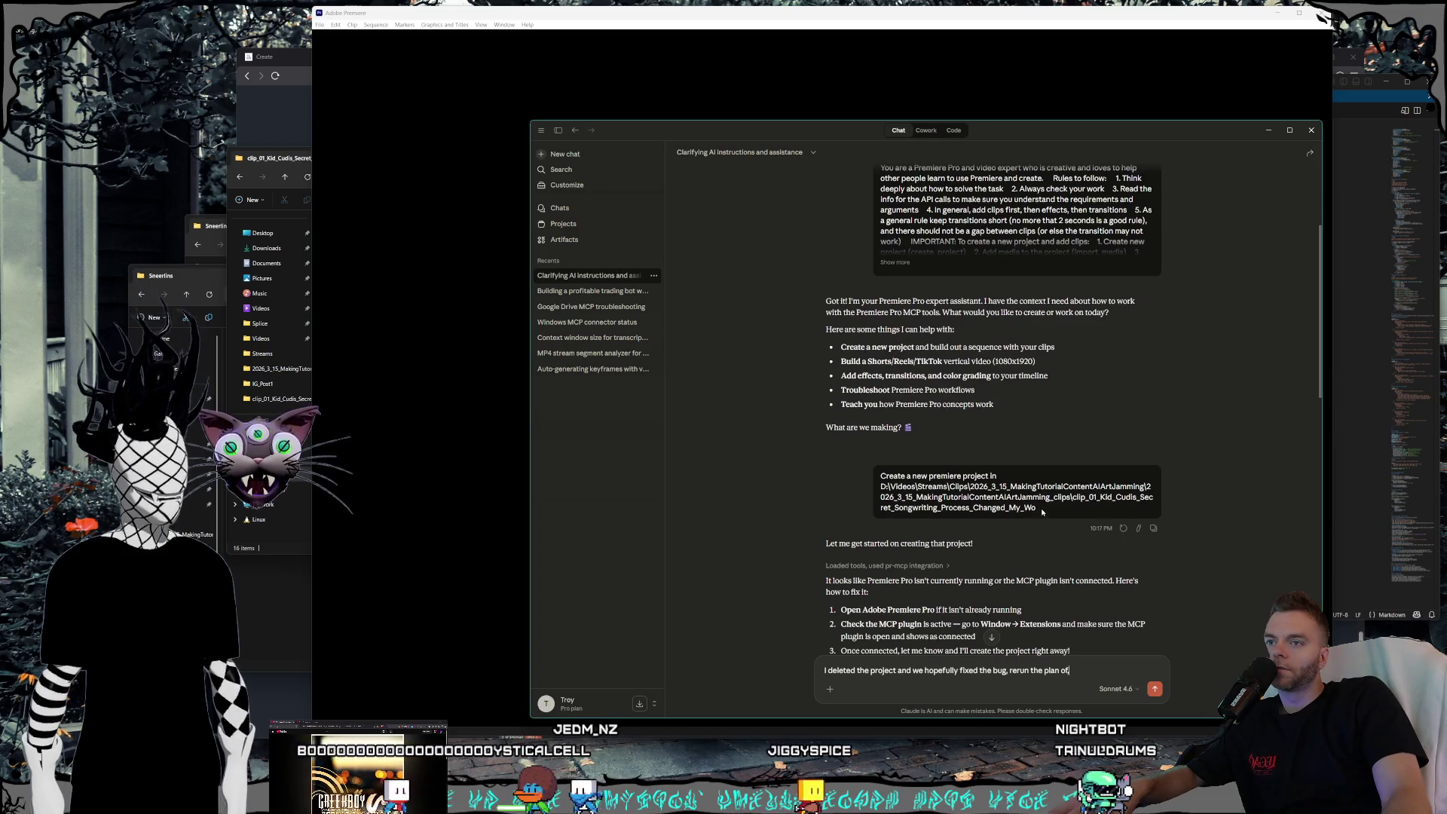
scroll(1043, 505, "down", 3)
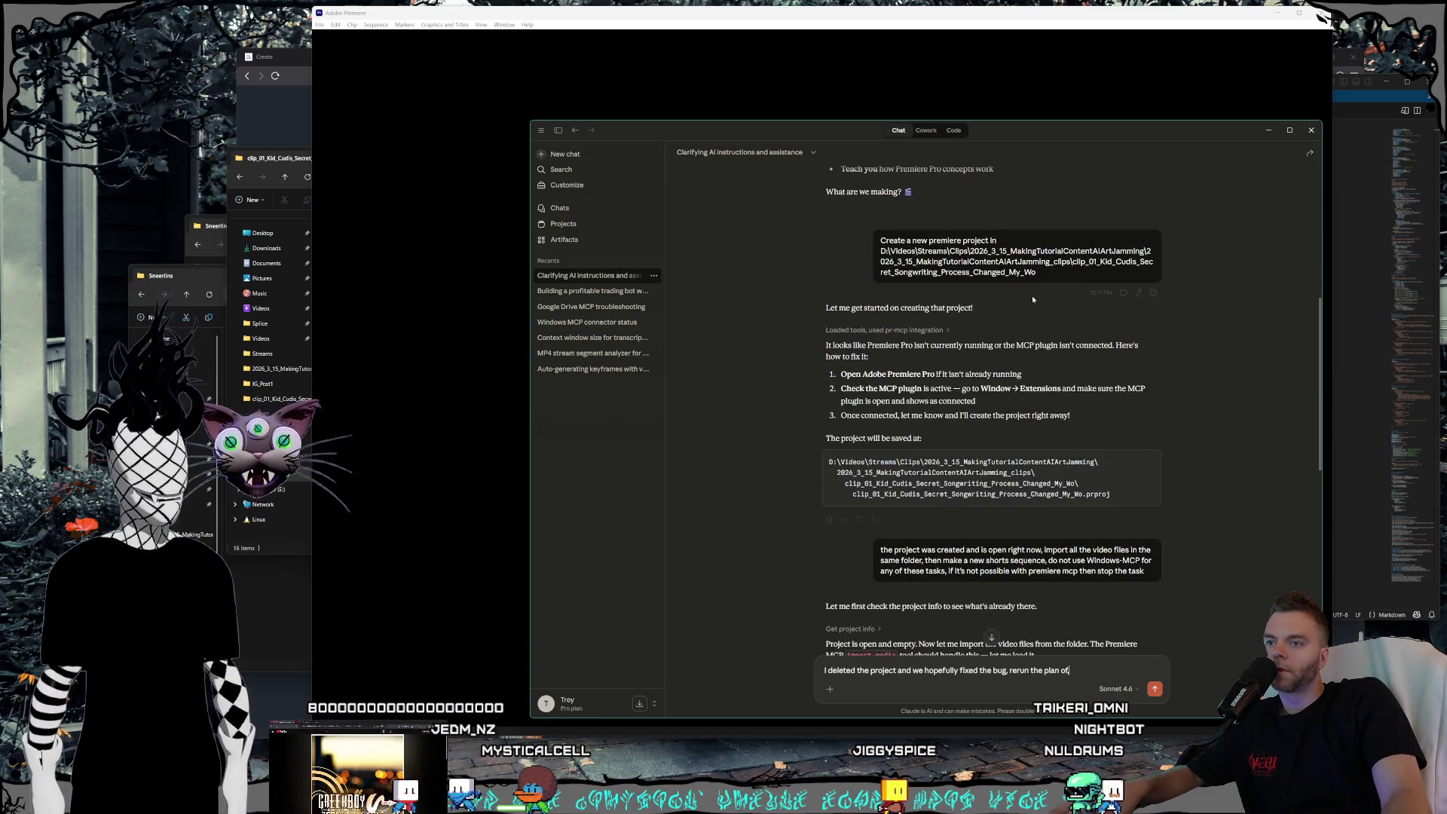
- Copy the earlier 'Create a new premiere project in D:\Videos\Streams\Clips\…' request onto a new draft line
triple_click(1043, 273)
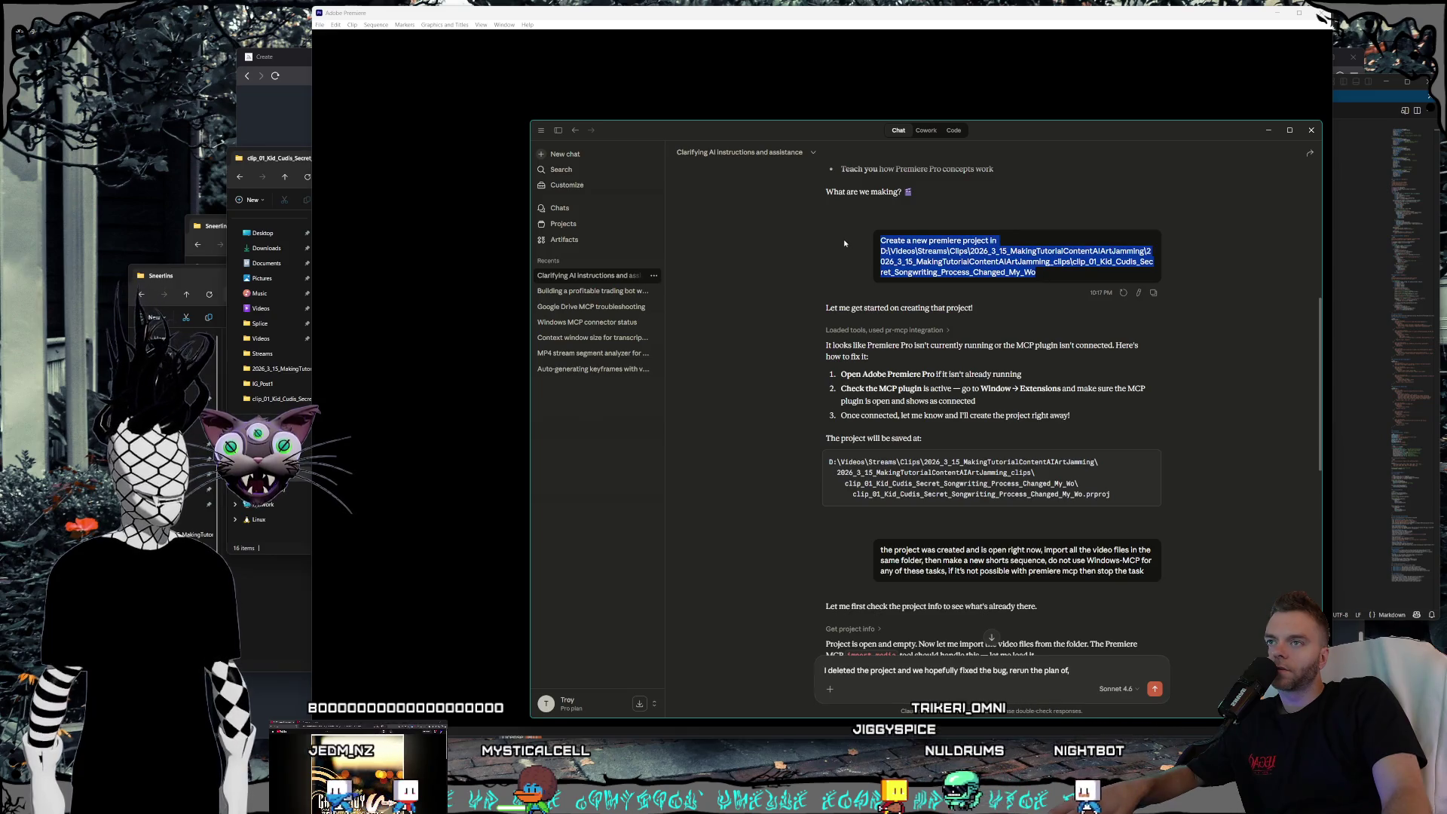
scroll(935, 422, "down", 10)
left_click(1070, 669)
key("shift+Return")
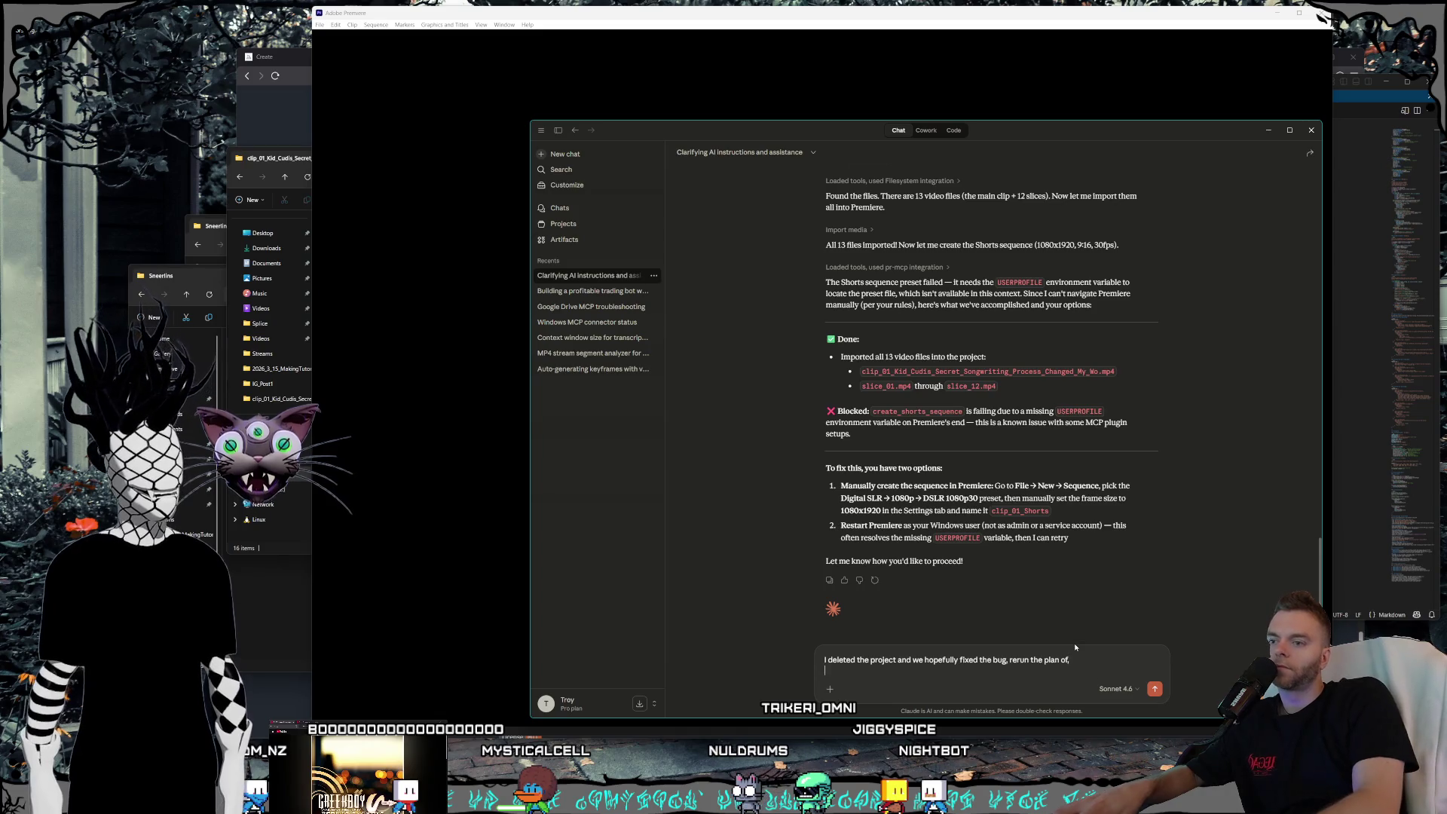
type("Create a new premiere project in D:\\Videos\\Streams\\Clips\\2026_3_15_MakingTutorialContentAIArtJamming\\2026_3_15_MakingTutorialContentAIArtJamming_clips\\clip_01_Kid_Cudis_Secret_Songwriting_Process_Changed_My_Wo")
key("shift+Return")
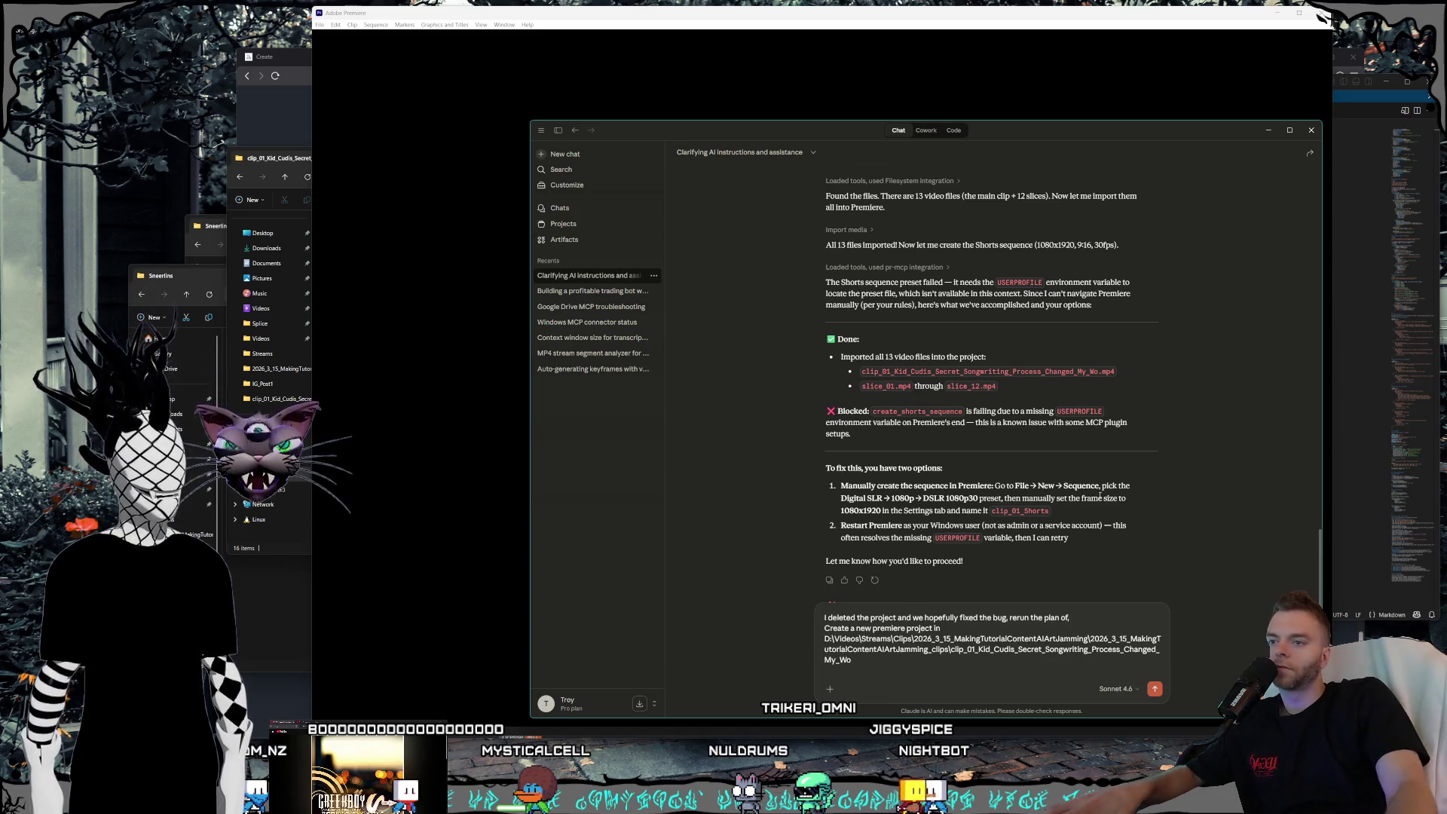
scroll(1032, 430, "up", 3)
scroll(1033, 429, "up", 10)
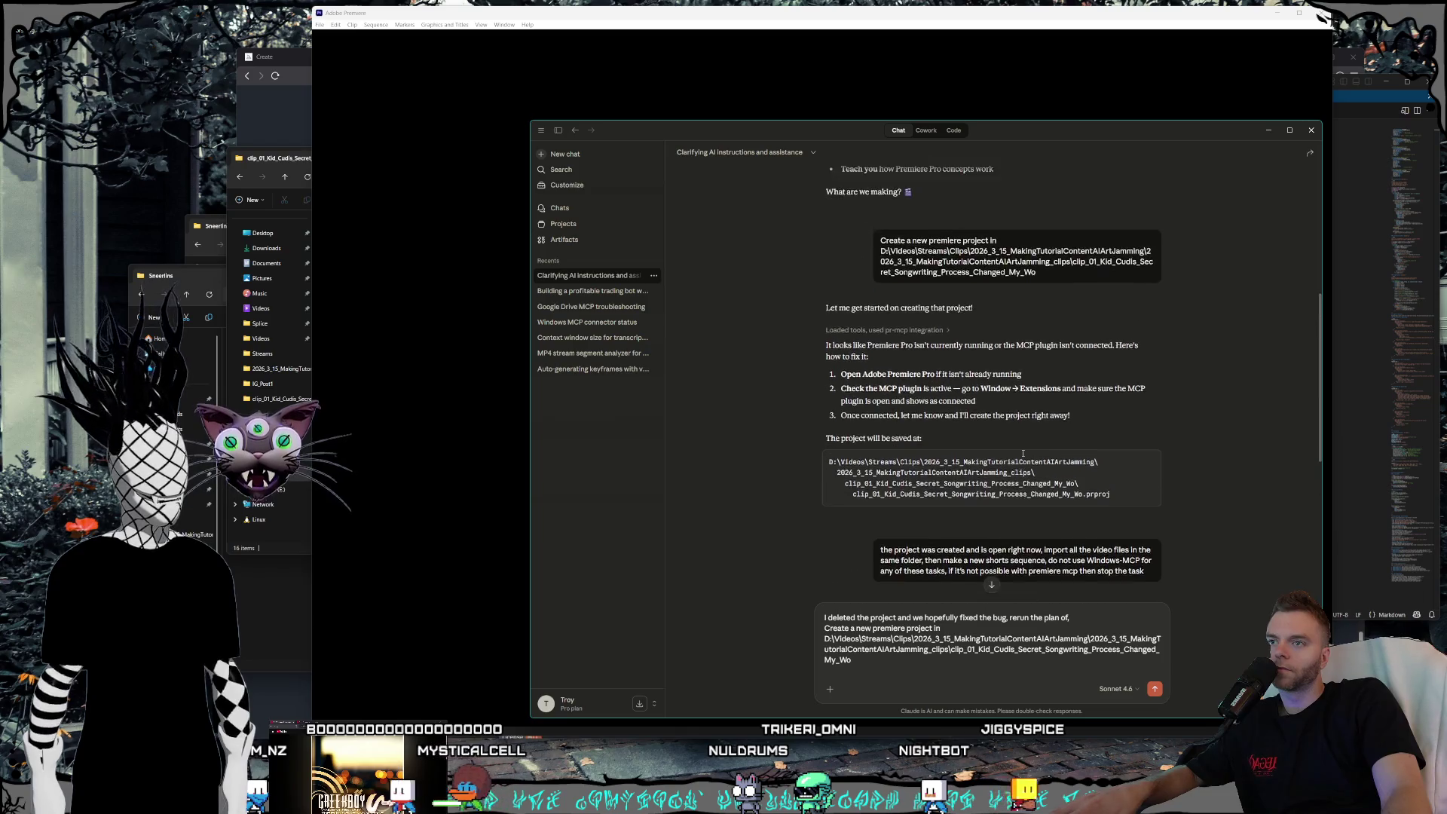
scroll(1023, 453, "down", 3)
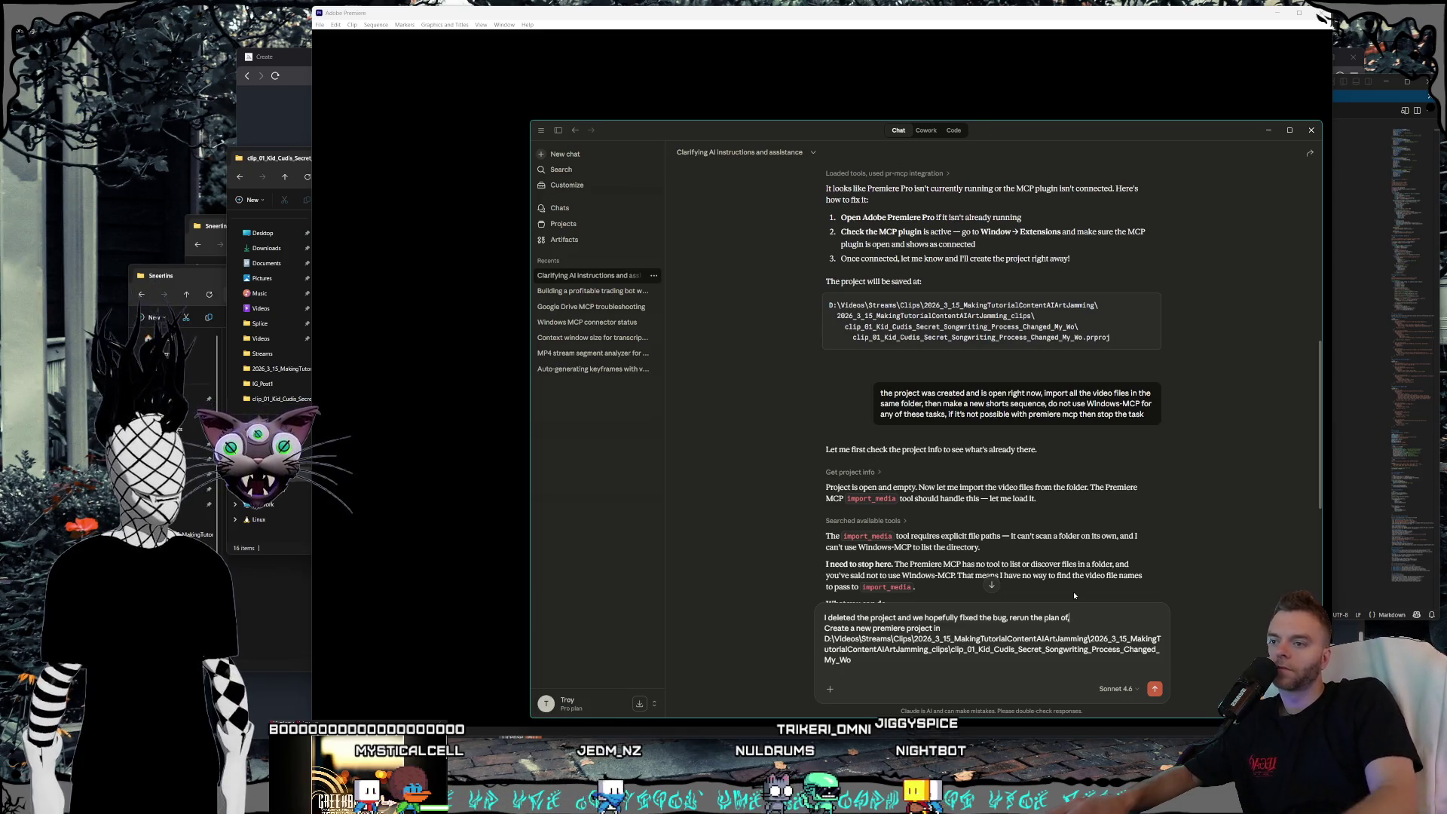
- Add a line asking Claude to confirm the project is open before trying the next step
left_click(1077, 619)
key("shift+Return")
left_click(853, 660)
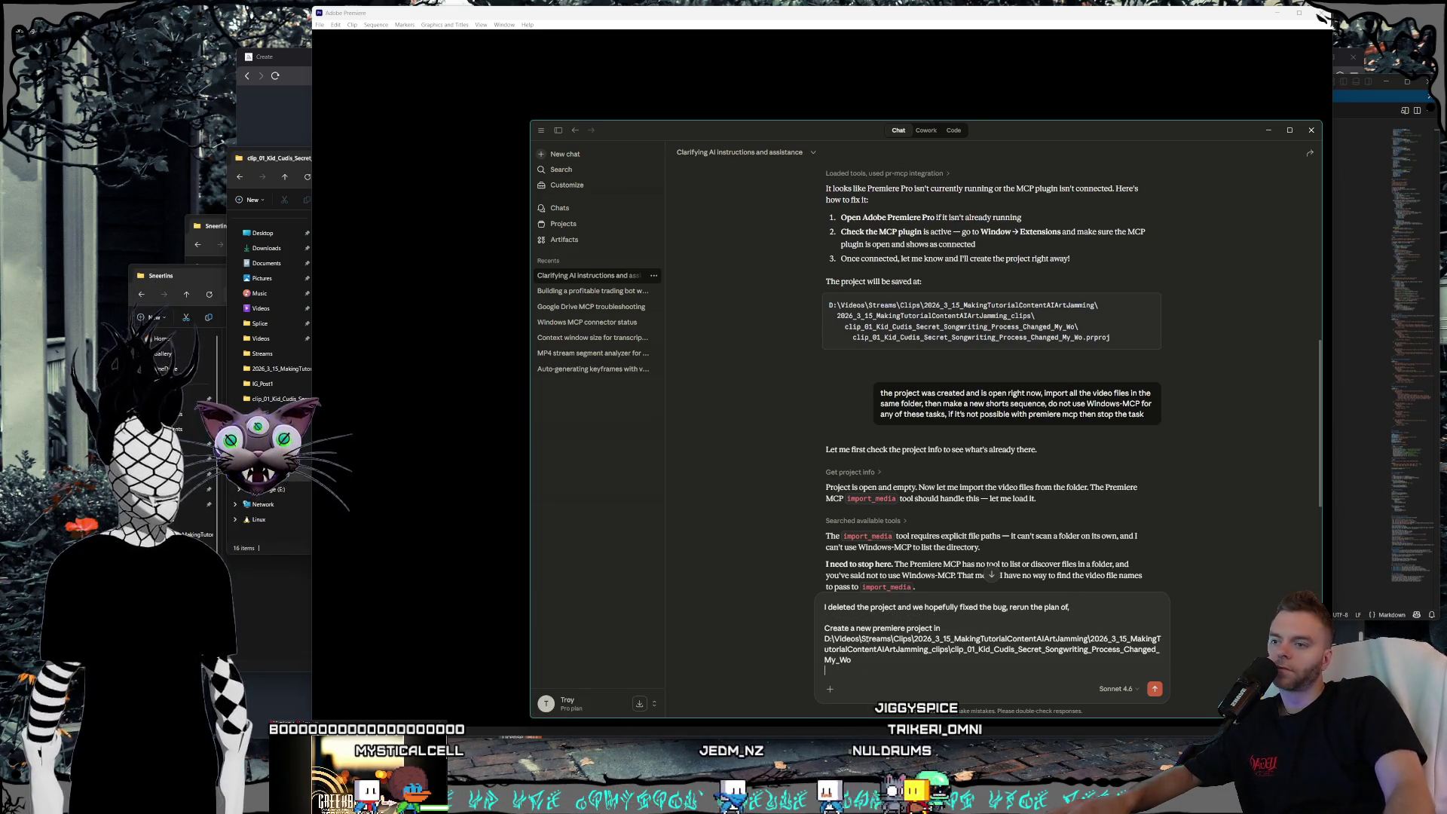
key("shift+Return")
type("This will t")
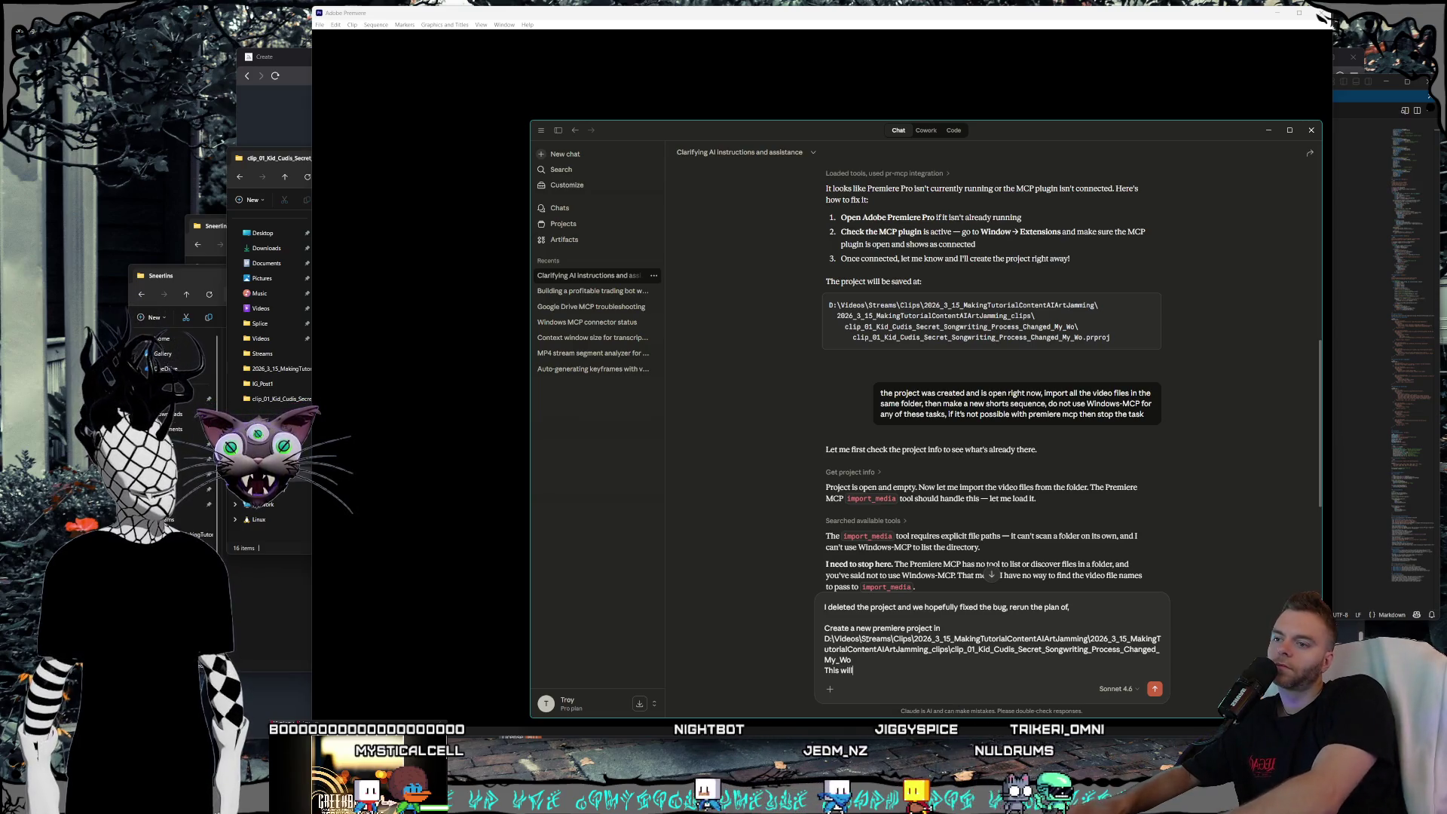
type("ime out")
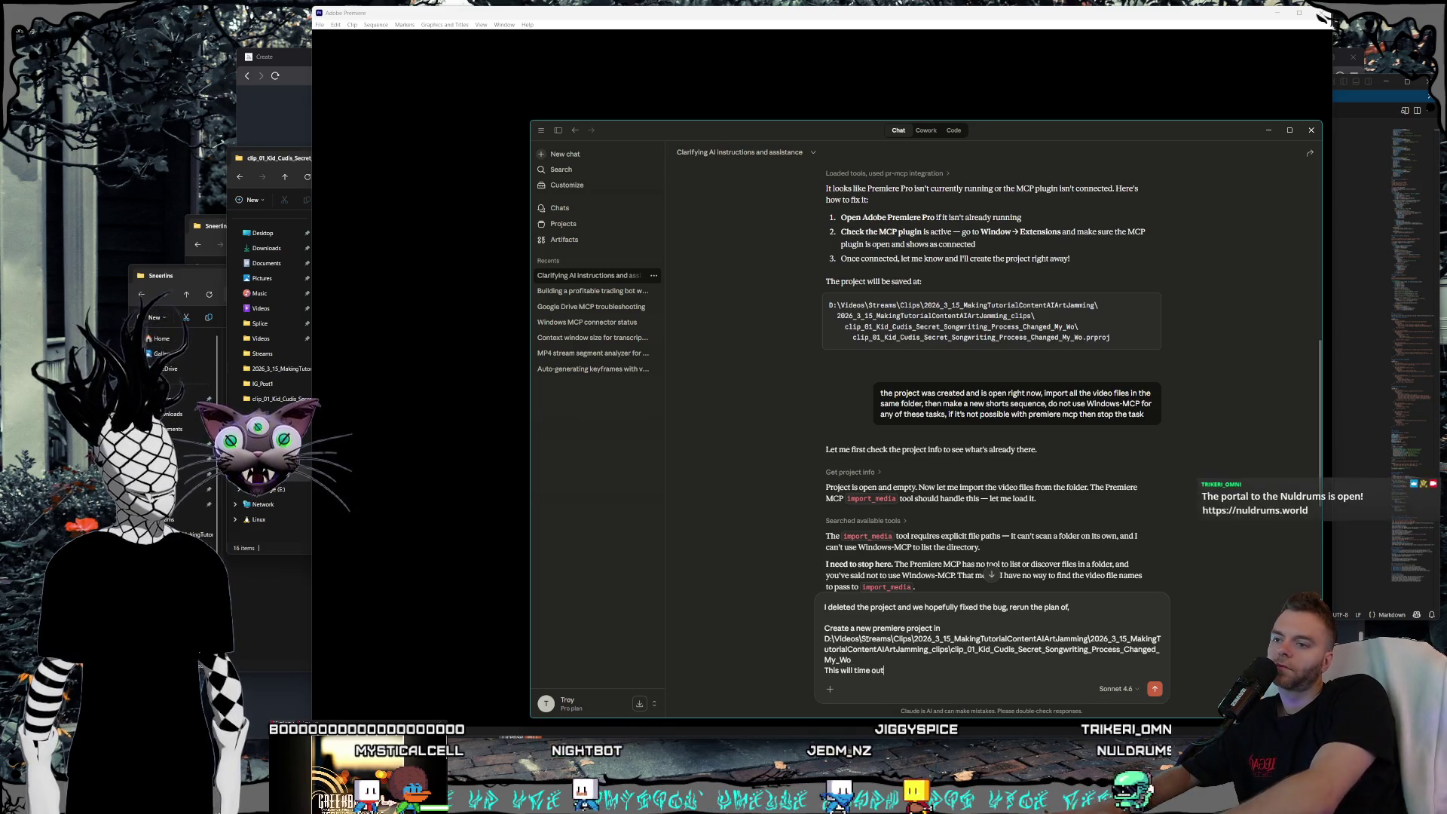
type("rk but it will t")
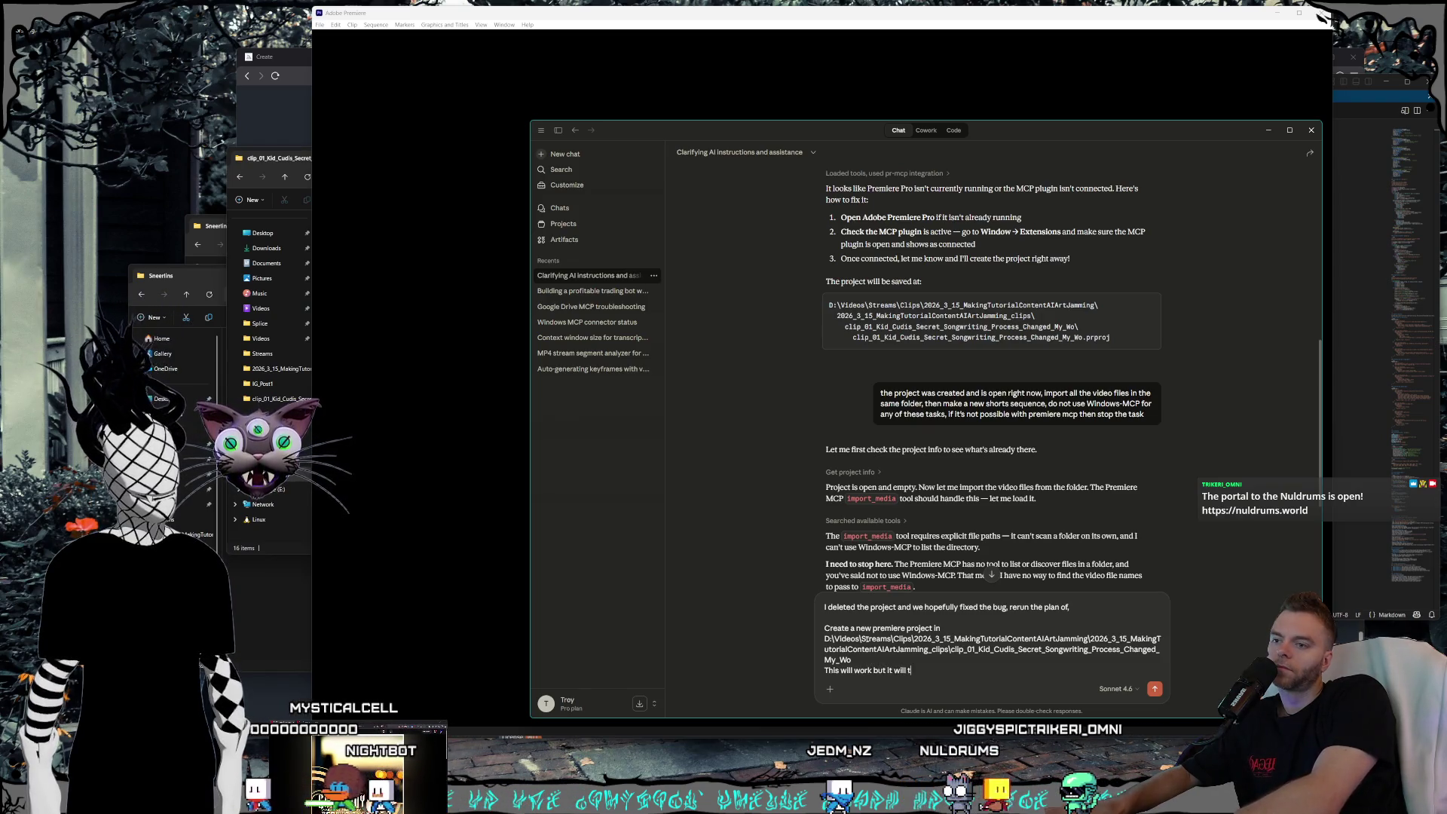
type(" so c again after you thi")
key("BackSpace")
key("BackSpace")
key("BackSpace")
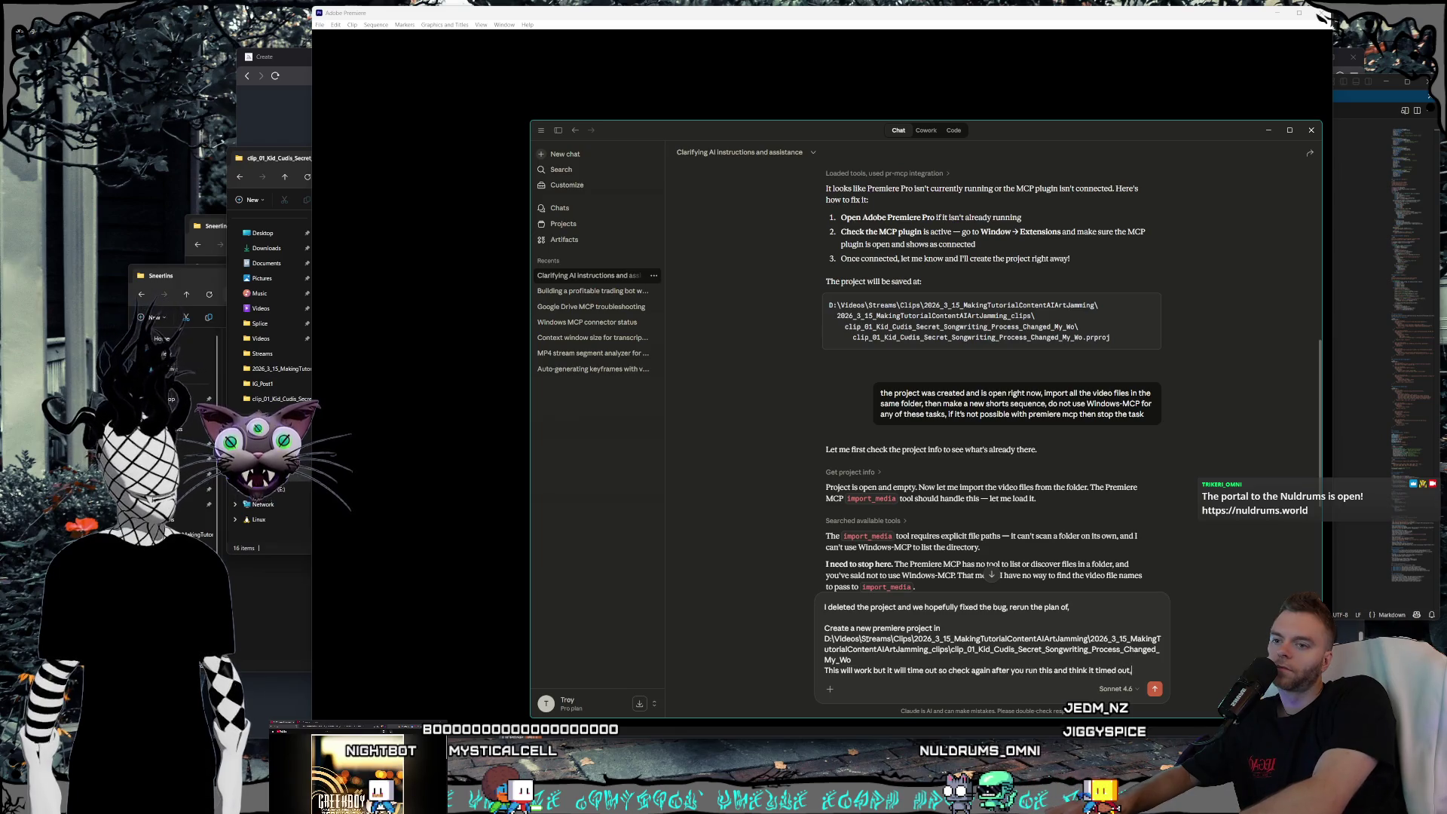
type("then")
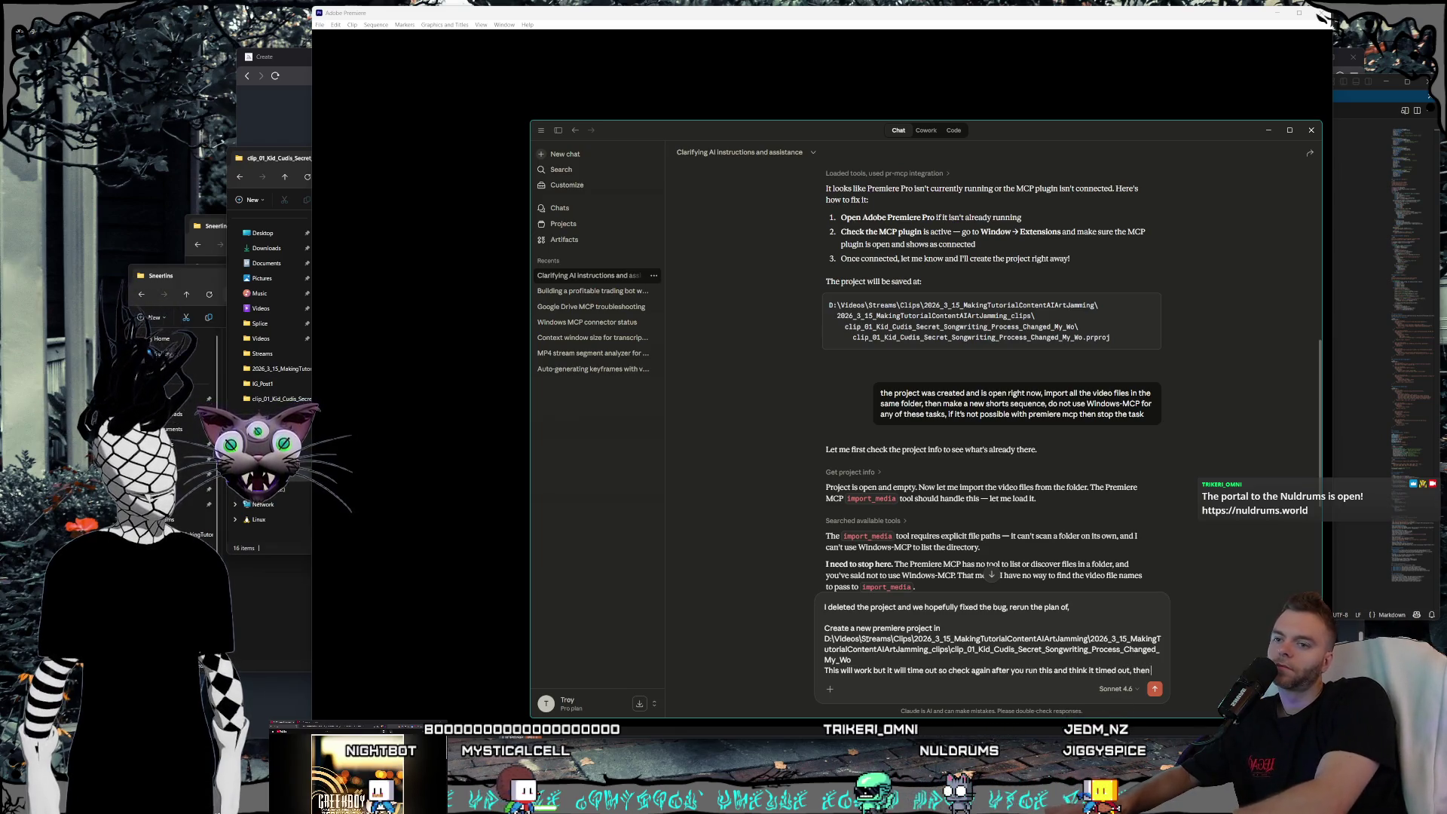
type(" after confri")
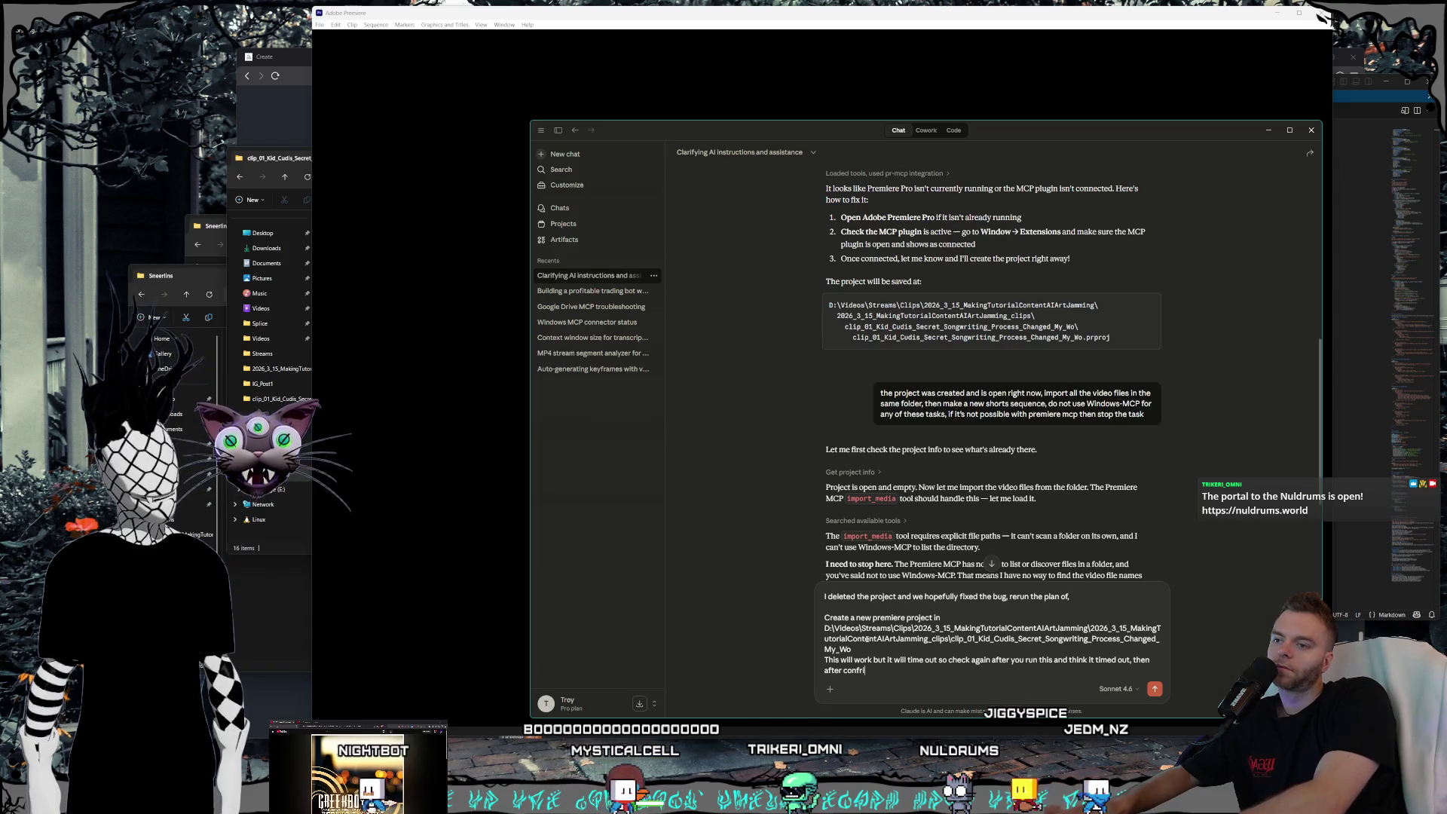
key("BackSpace")
key("BackSpace")
type("irming the ")
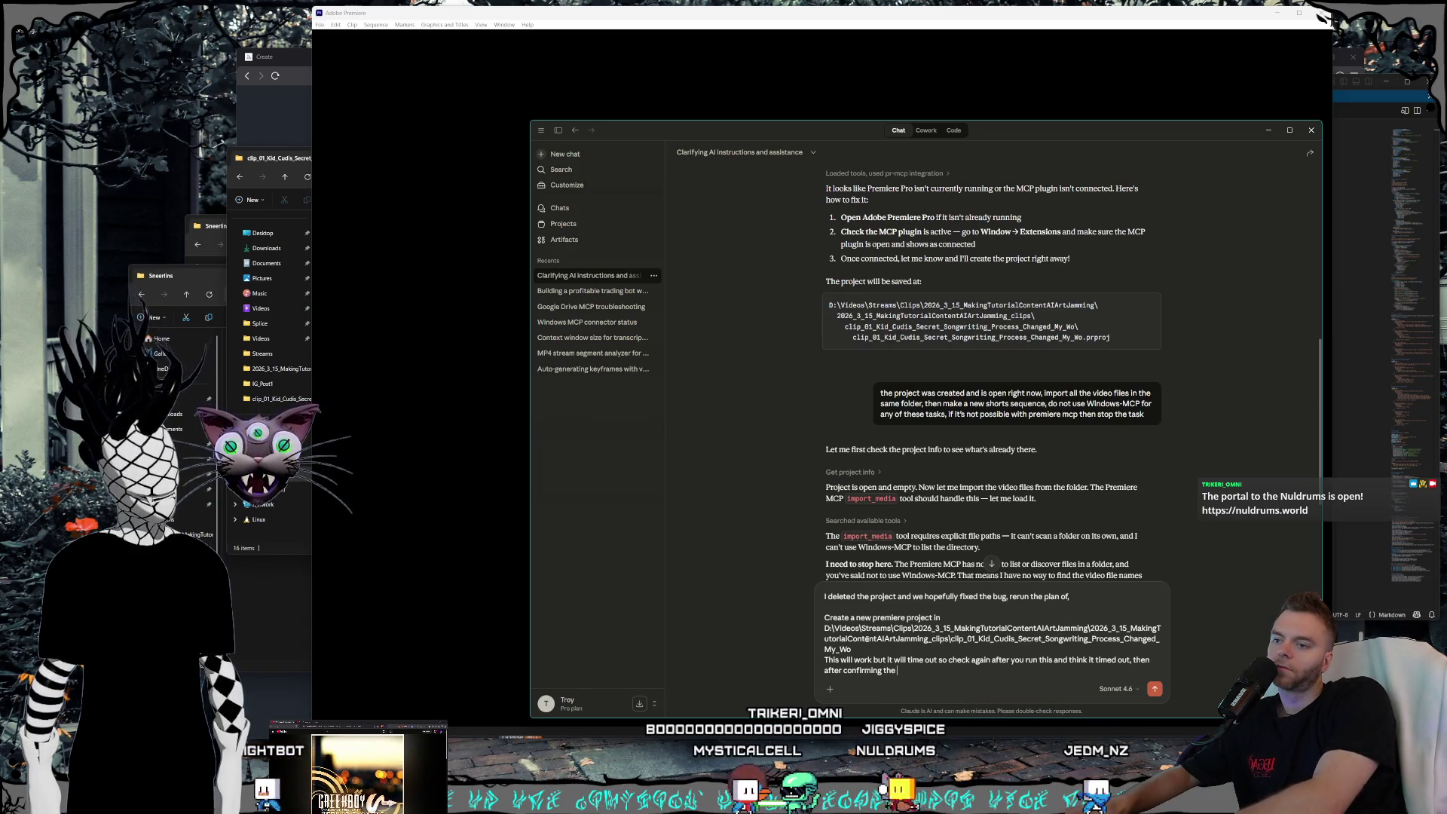
type("project is open")
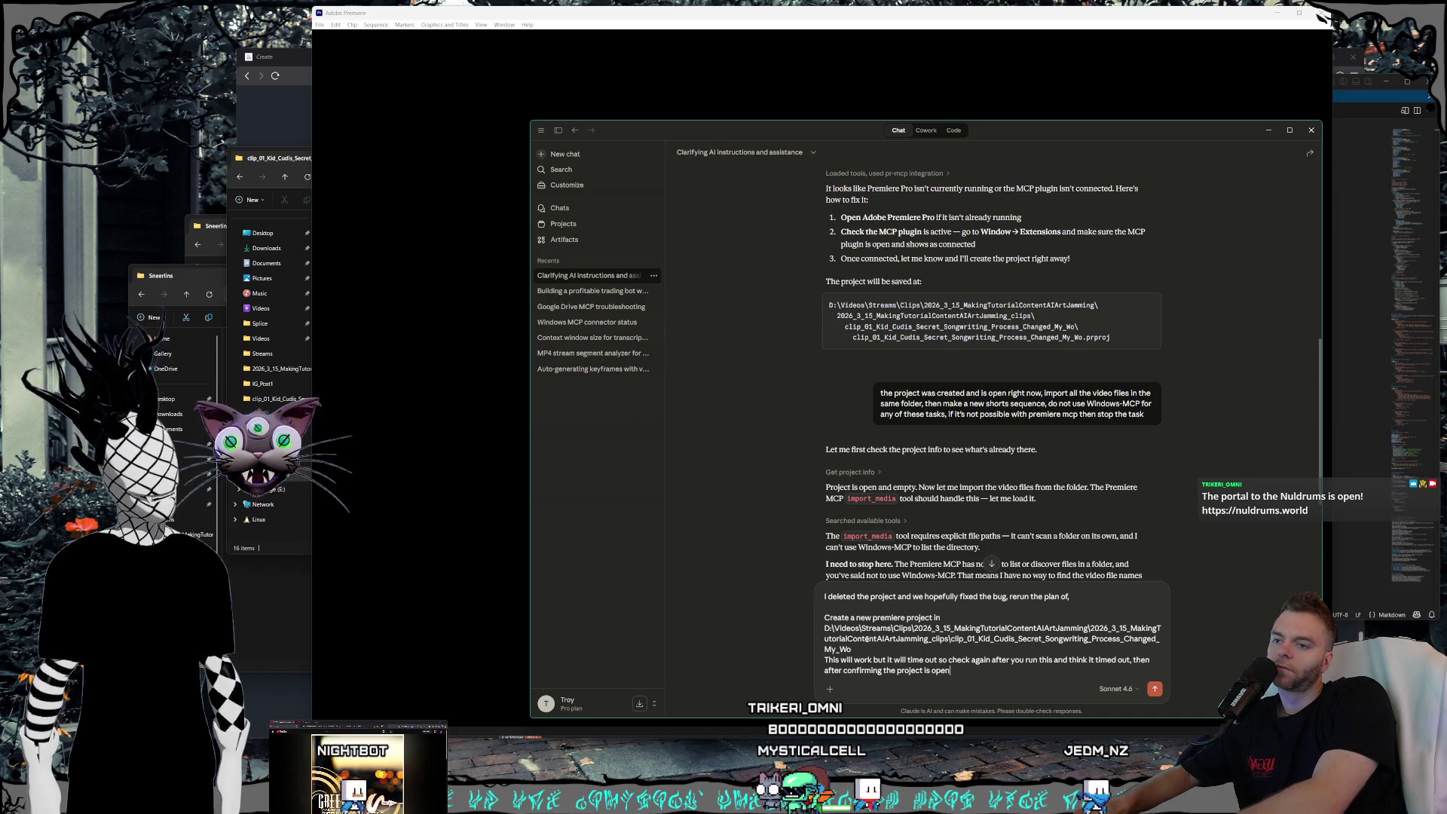
type(" try the step of")
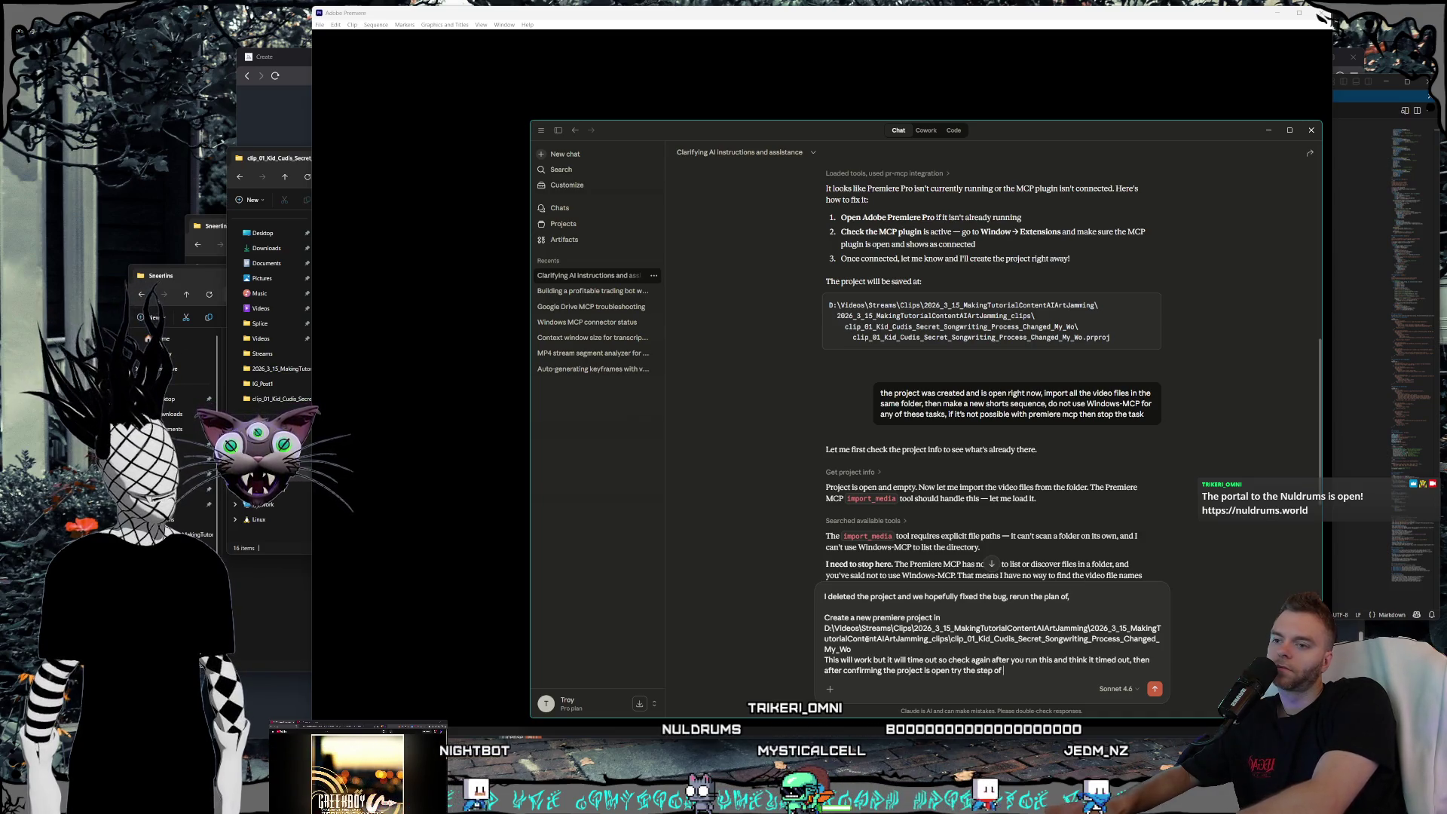
key("shift+Return")
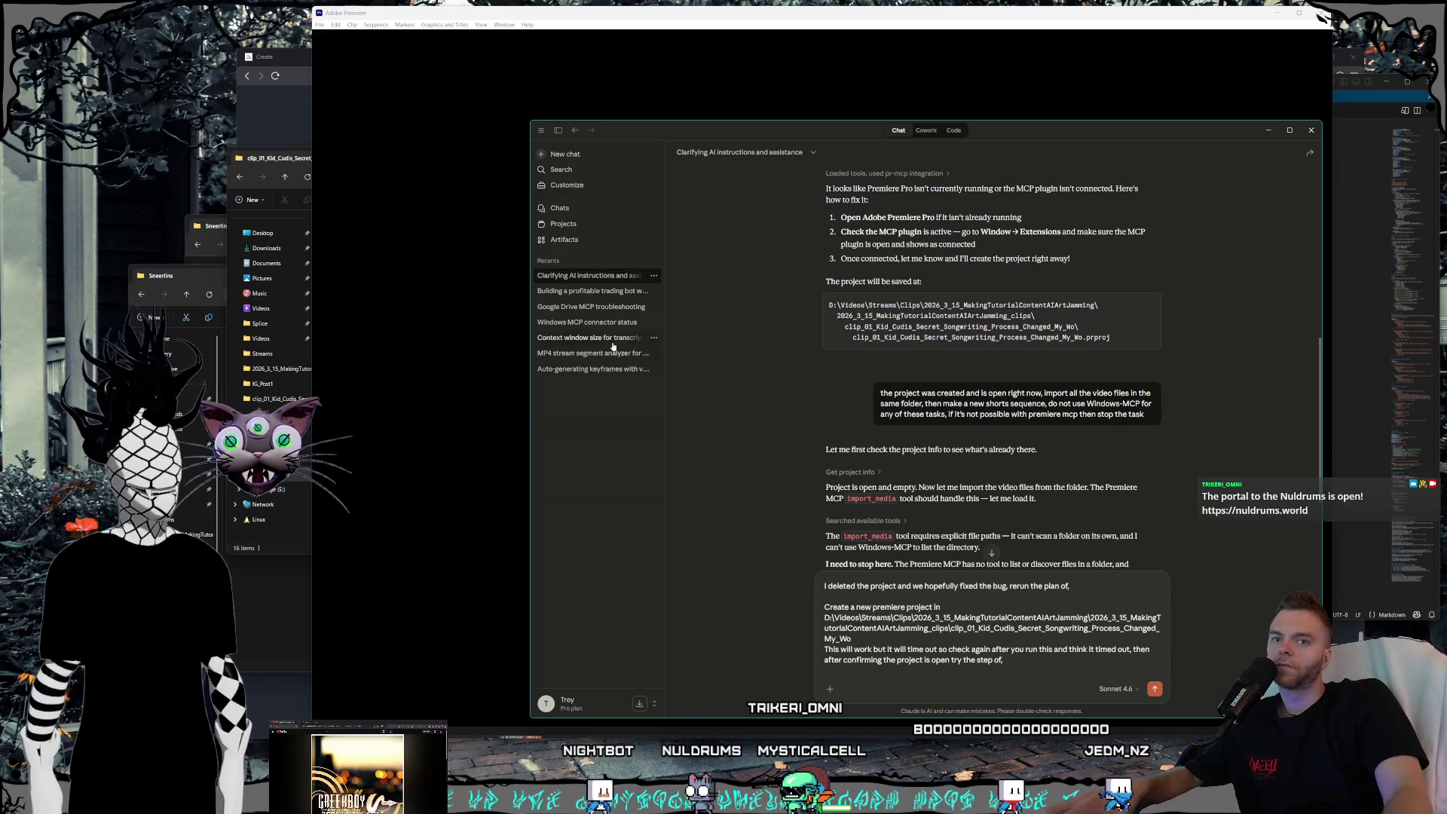
- Paste the earlier import-videos-and-make-sequence instruction, limit Windows-MCP to file search and import, and send
scroll(912, 487, "up", 1)
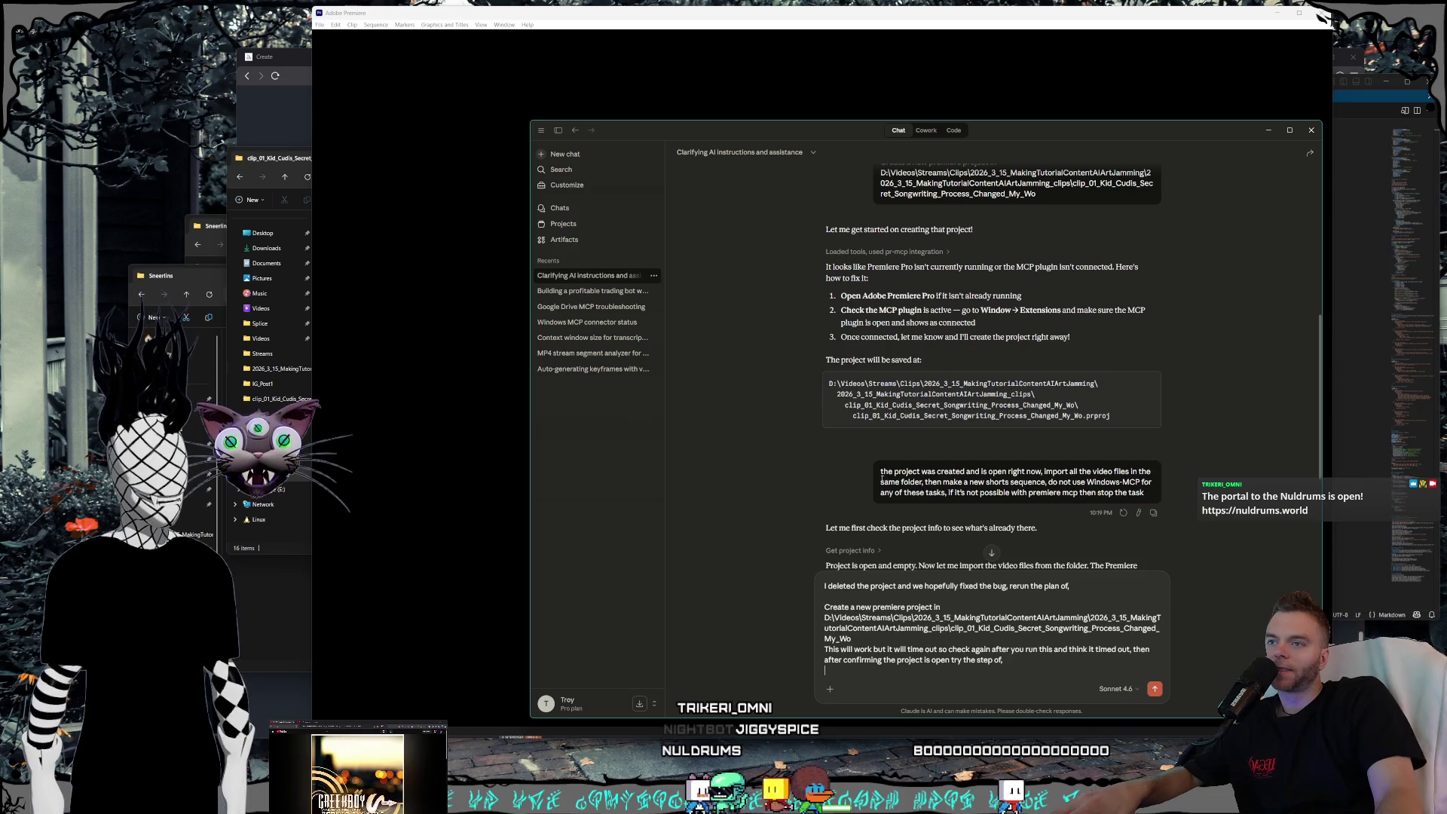
mouse_move(1044, 471)
left_mouse_down()
mouse_move(925, 483)
mouse_move(1049, 482)
left_mouse_up()
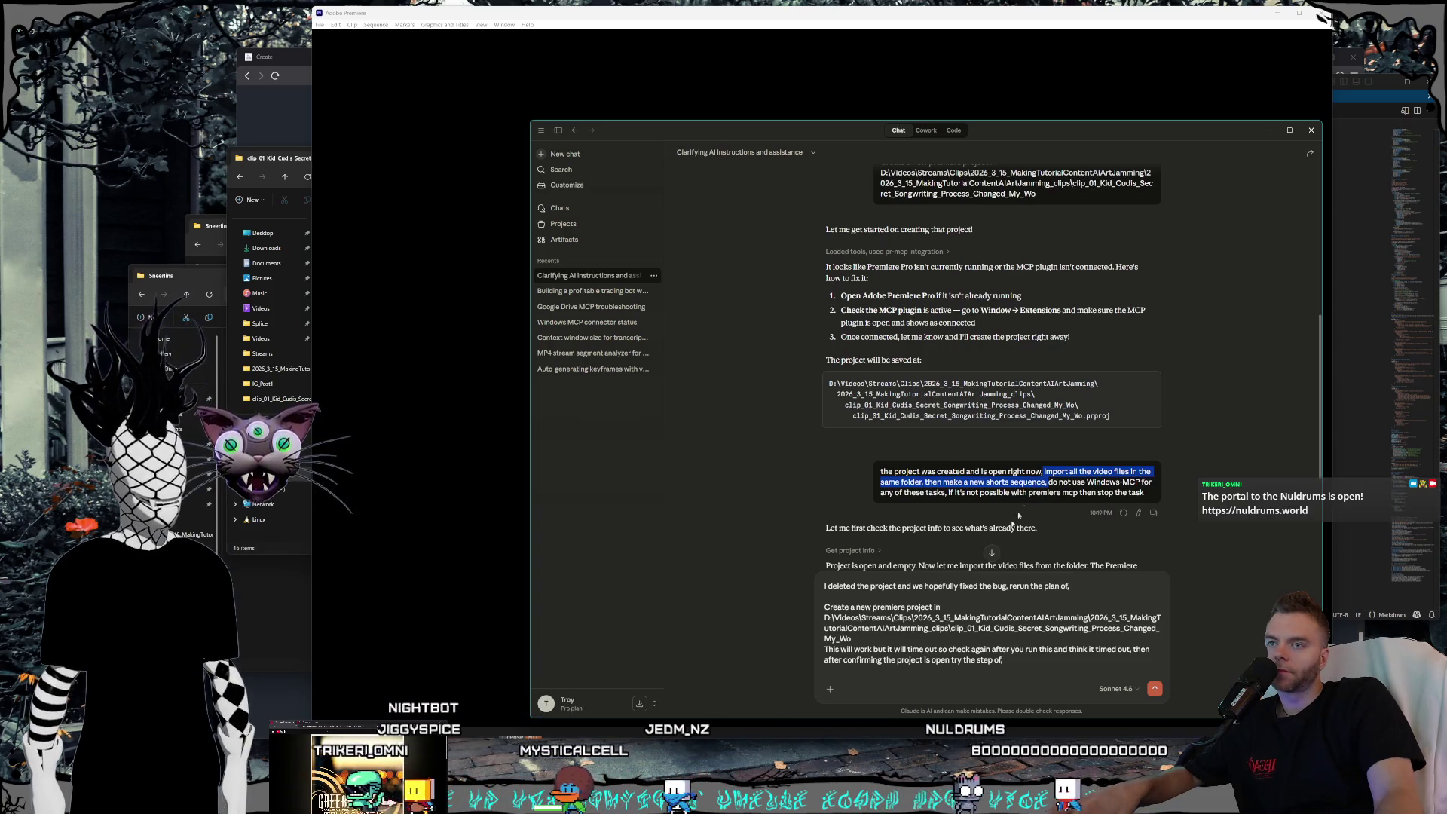
left_click(908, 676)
type("import all the video files in the same folder, then make a new shorts sequence,")
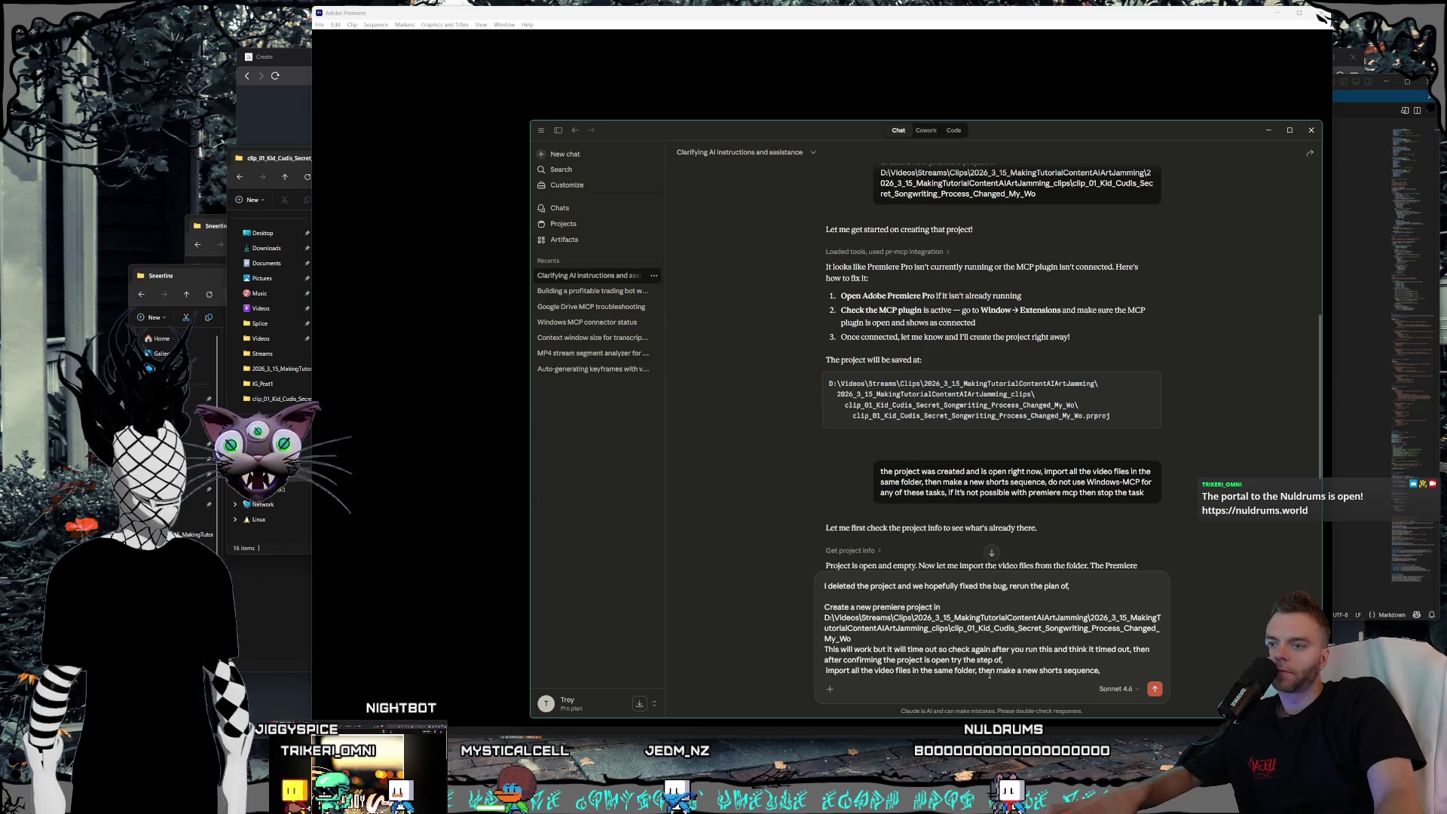
key("BackSpace")
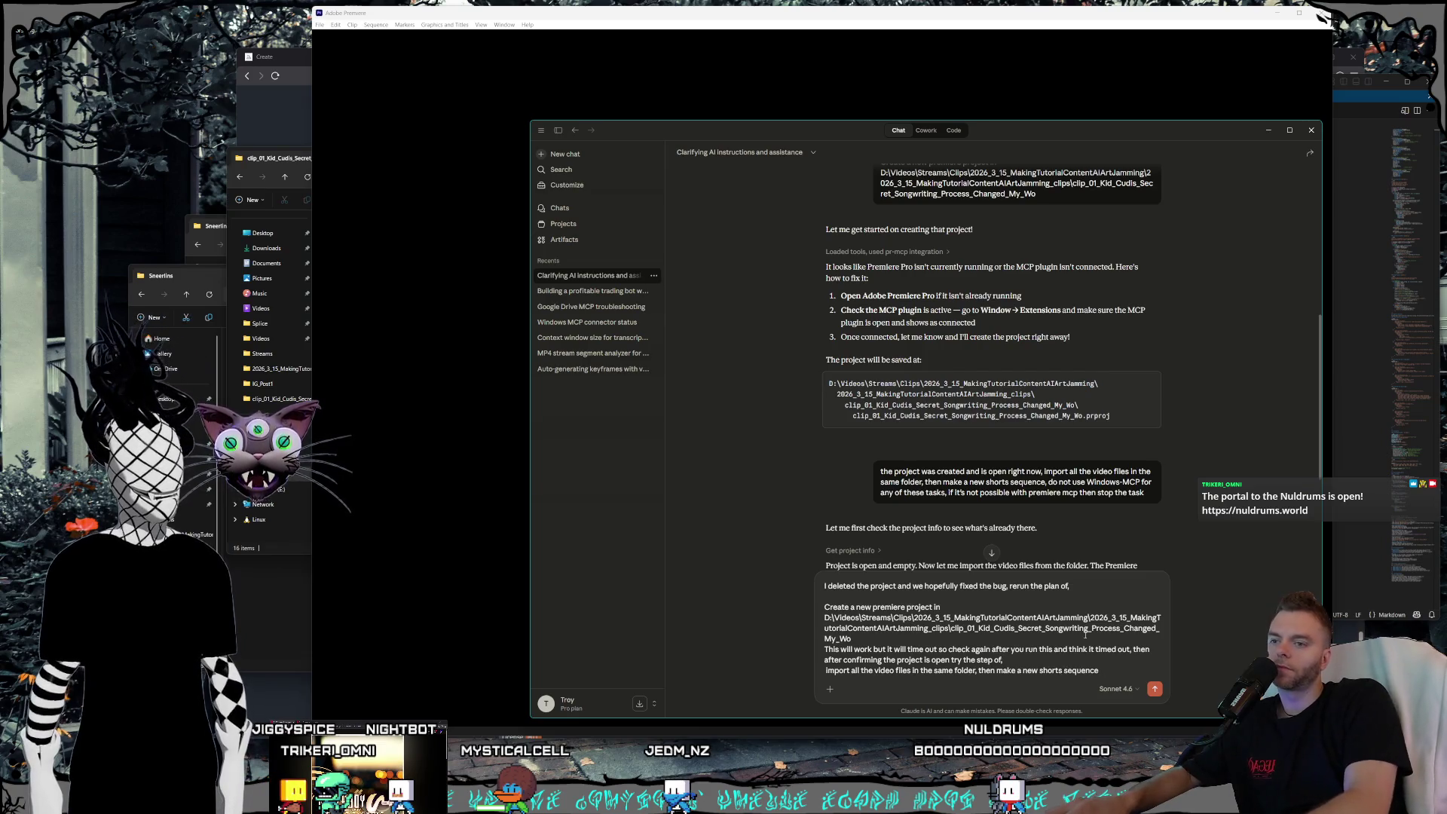
key("shift+Return")
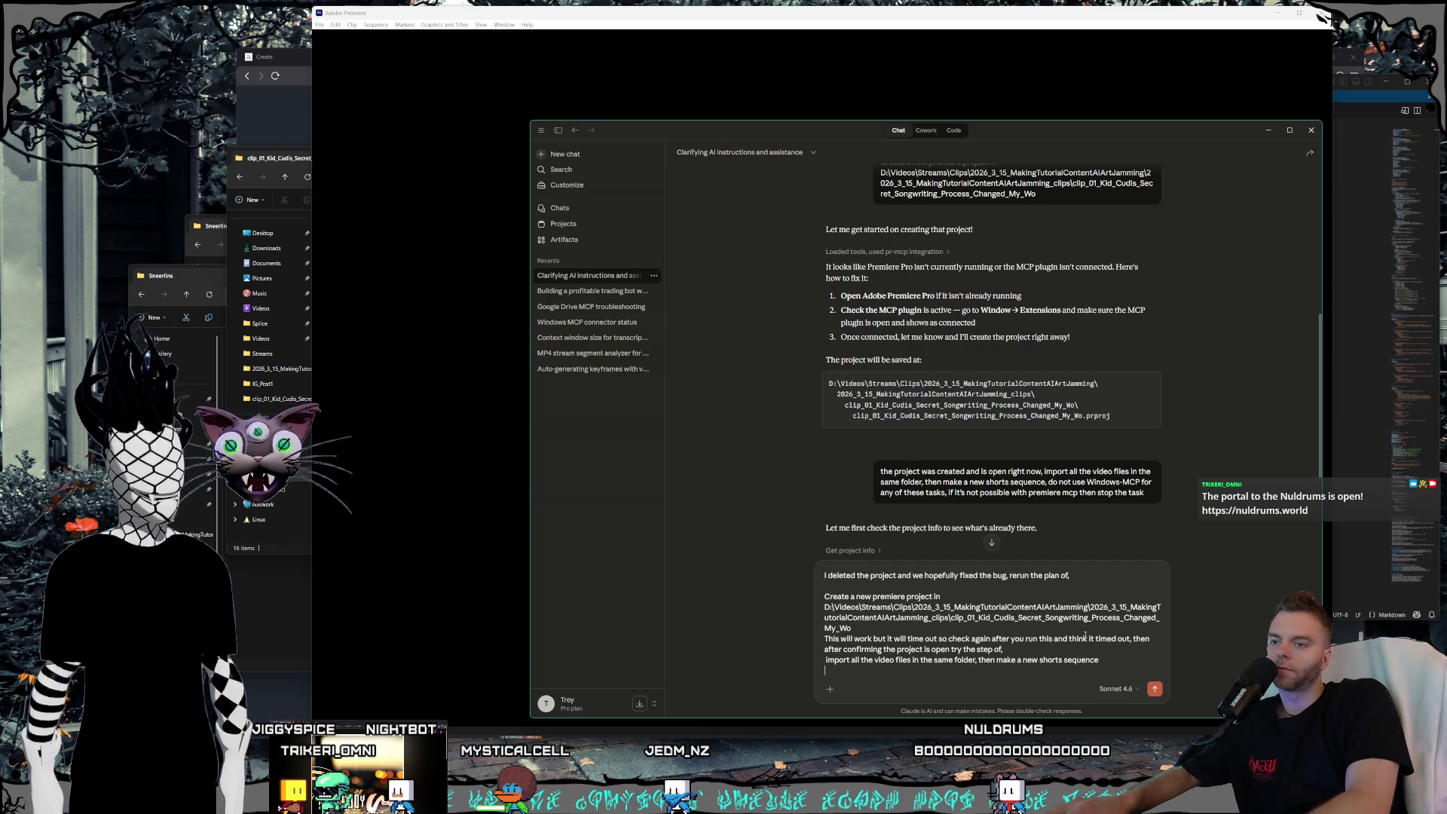
key("BackSpace")
type("do not use windows")
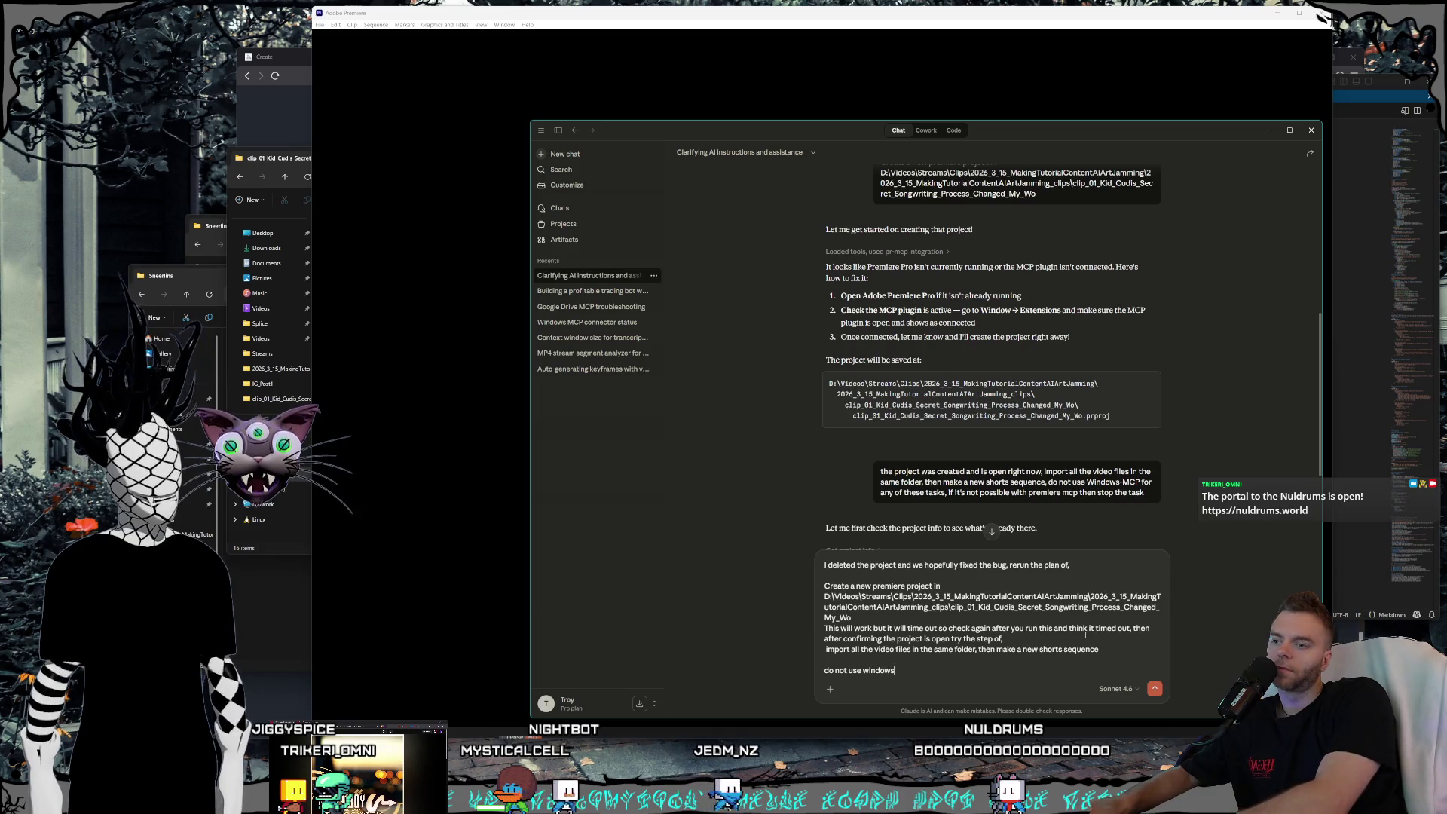
type("-mcp for n")
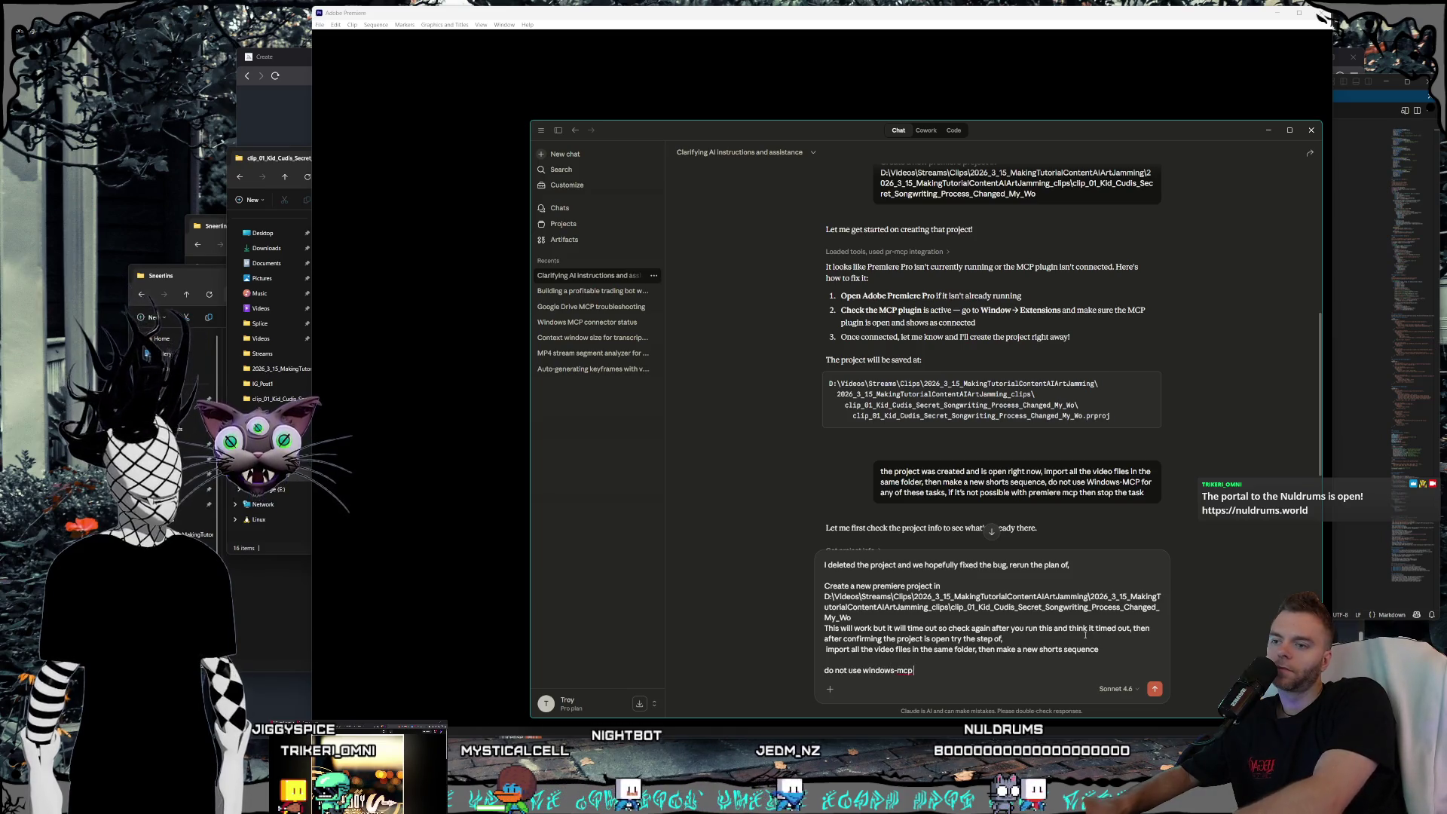
type("avita")
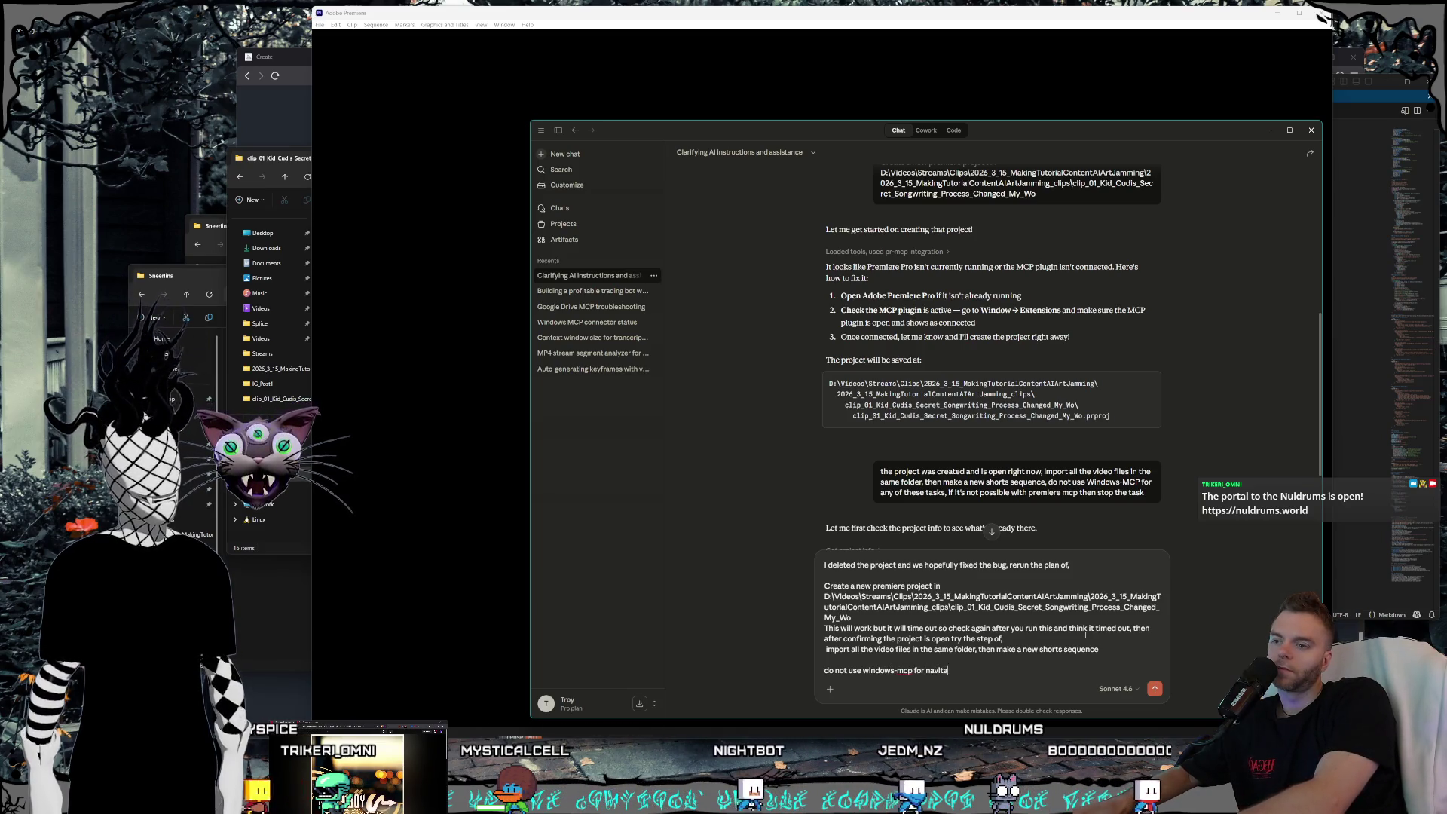
type("vigating o")
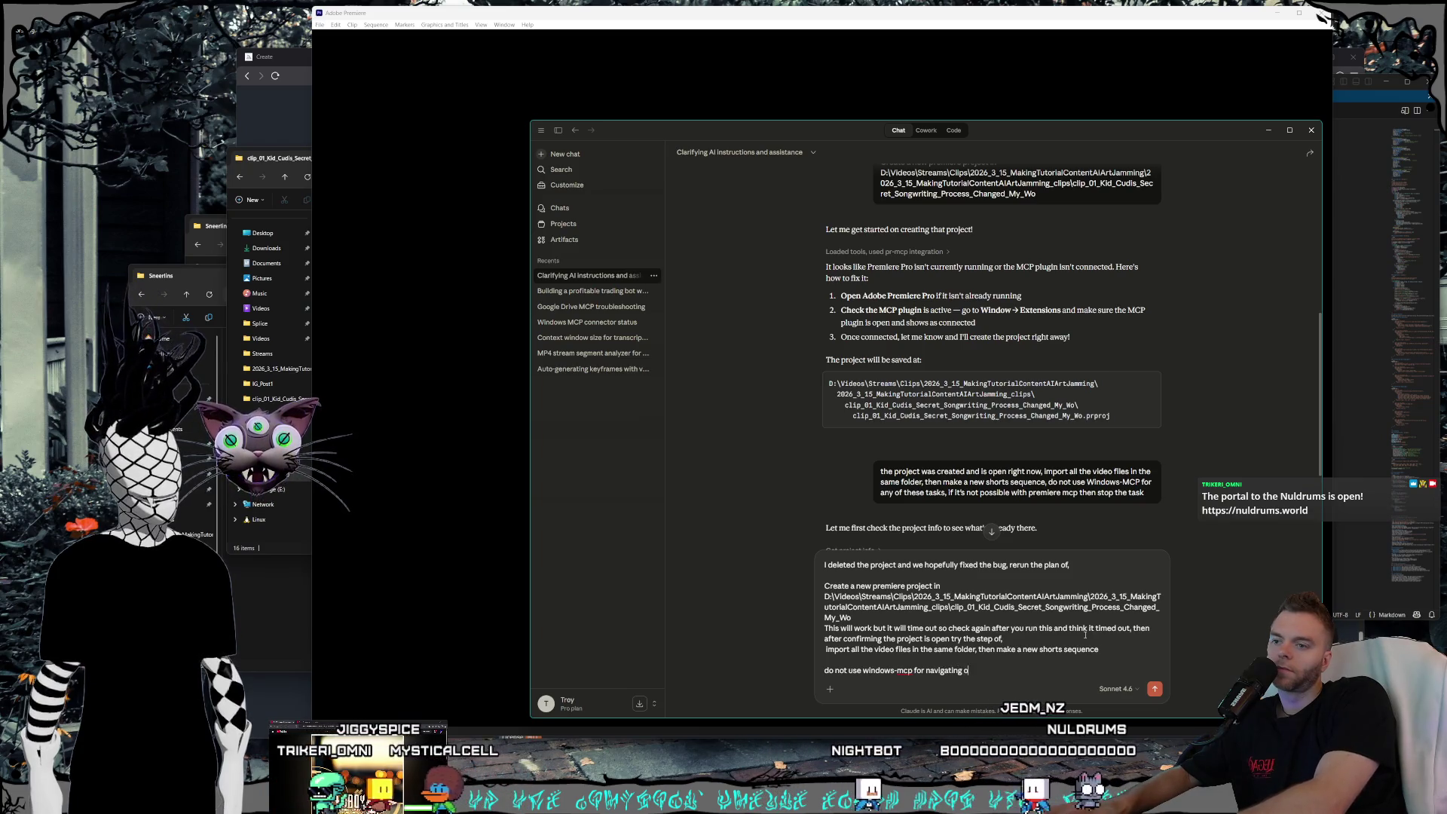
type("r clicking in prem")
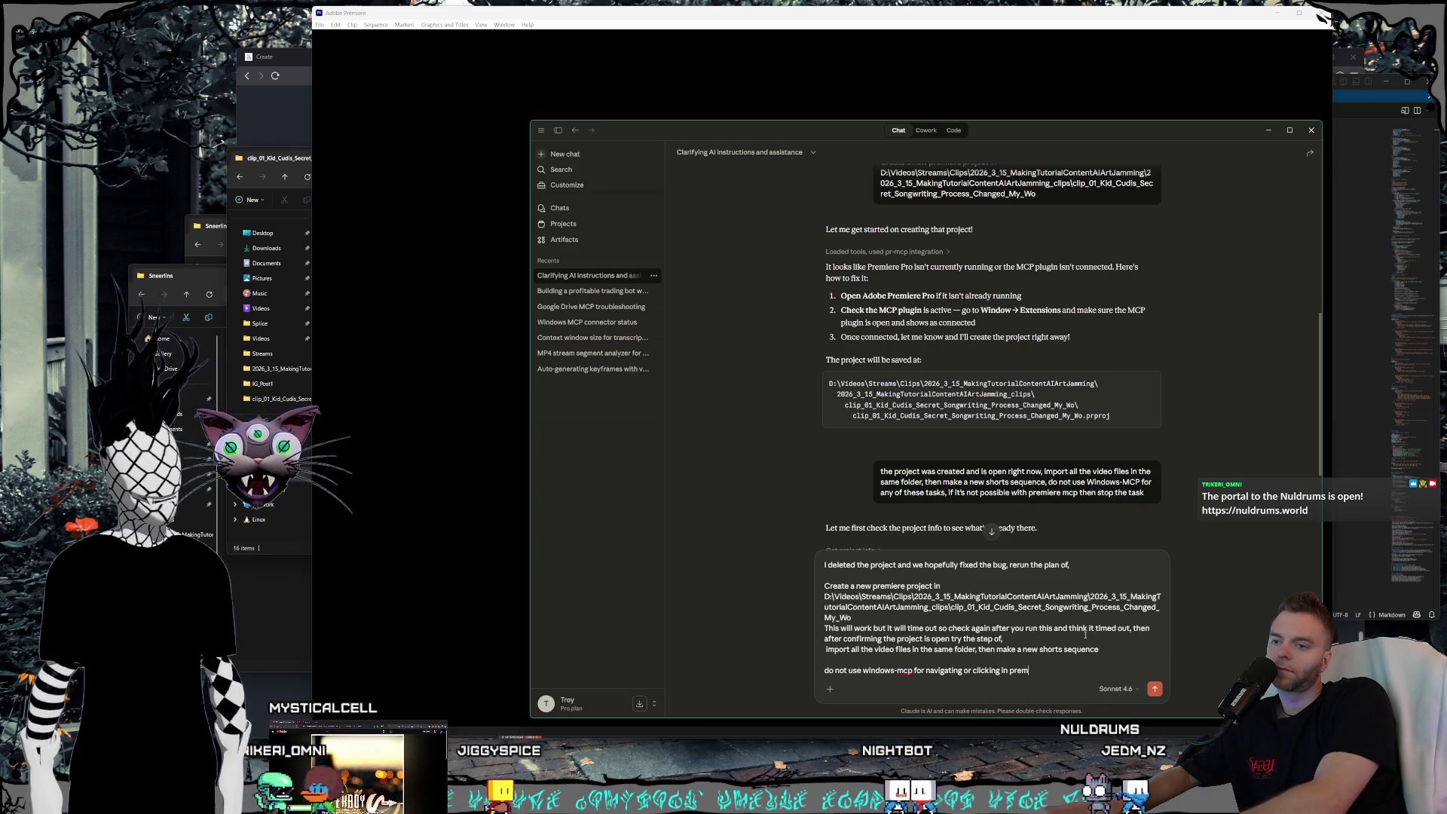
type("iere, ")
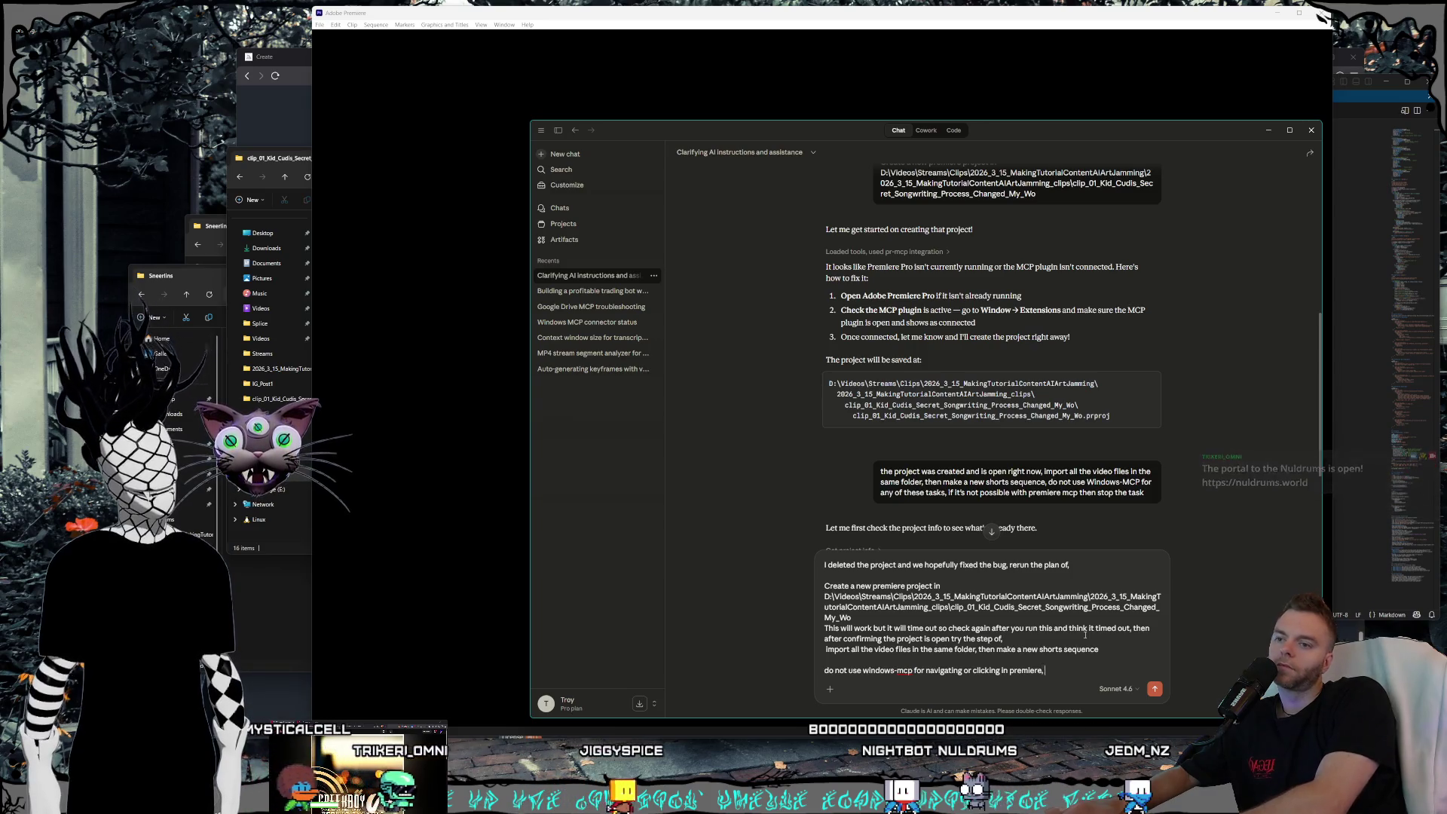
type("only for file search and import")
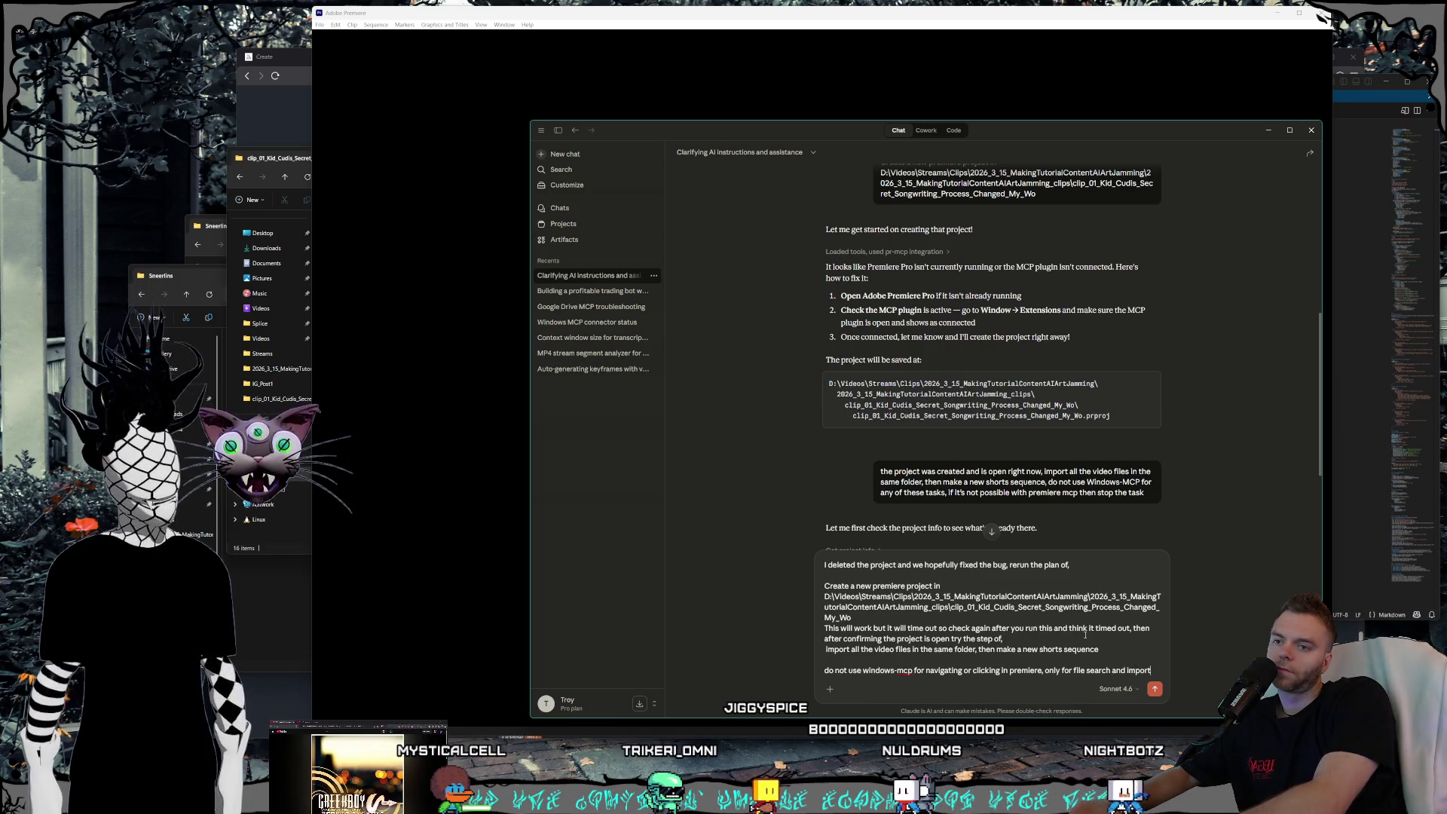
key("Return")
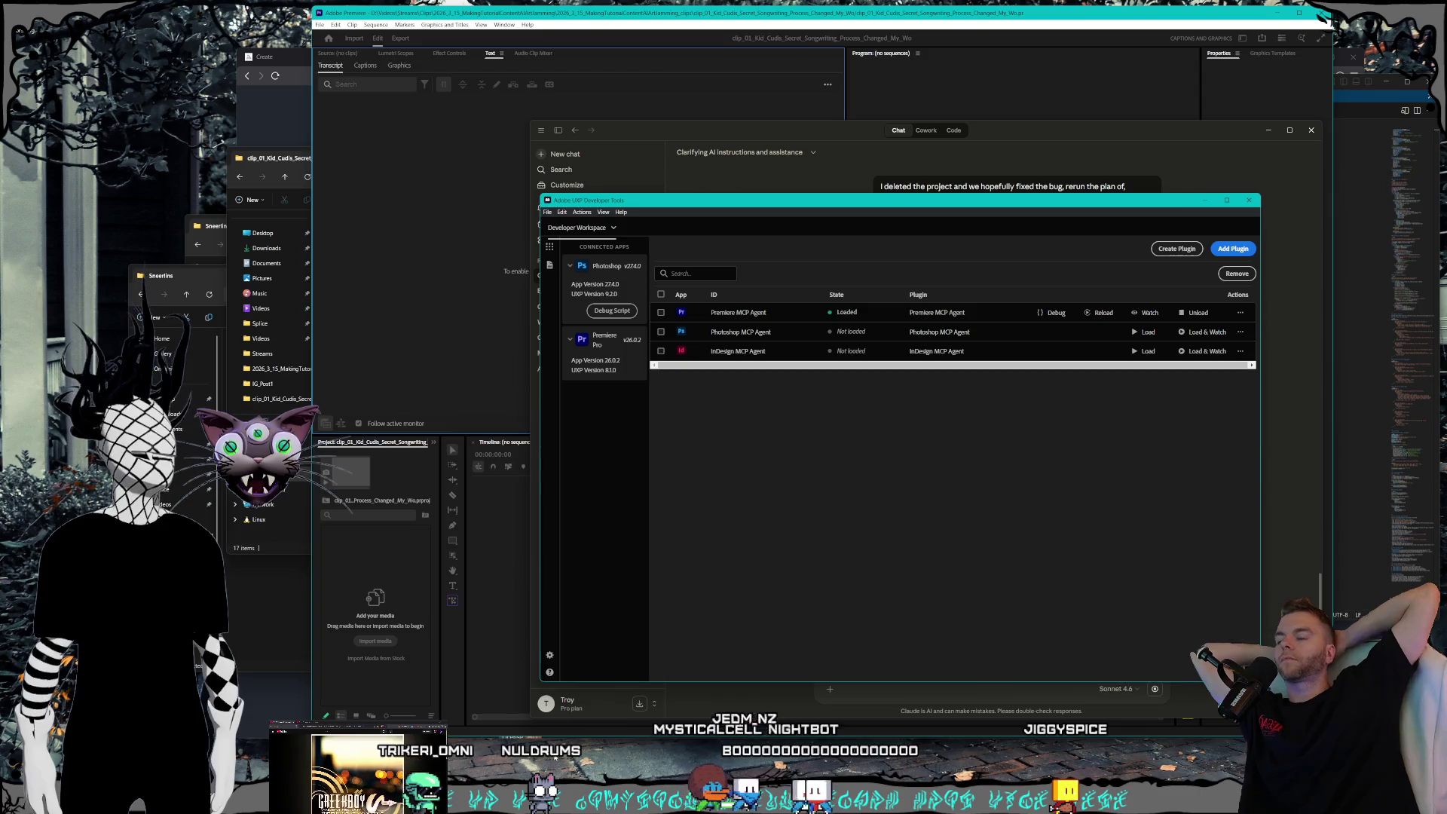
- Minimise UXP Developer Tools while Claude creates the project, imports 13 videos and builds clip_01_Shorts
key("super+Down")
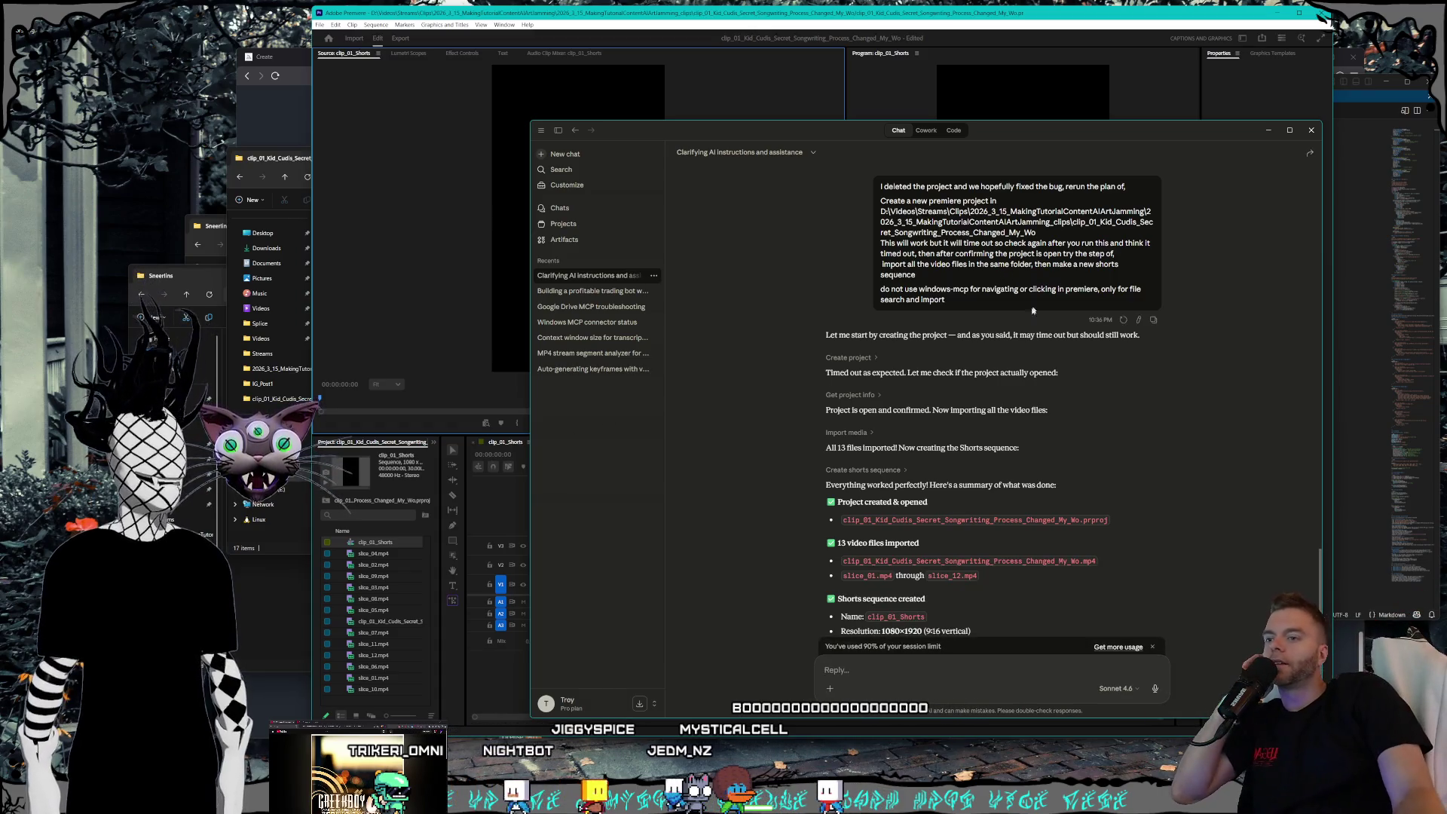
- Dismiss the session usage limit notice, then move and resize the Claude window
left_click(1153, 648)
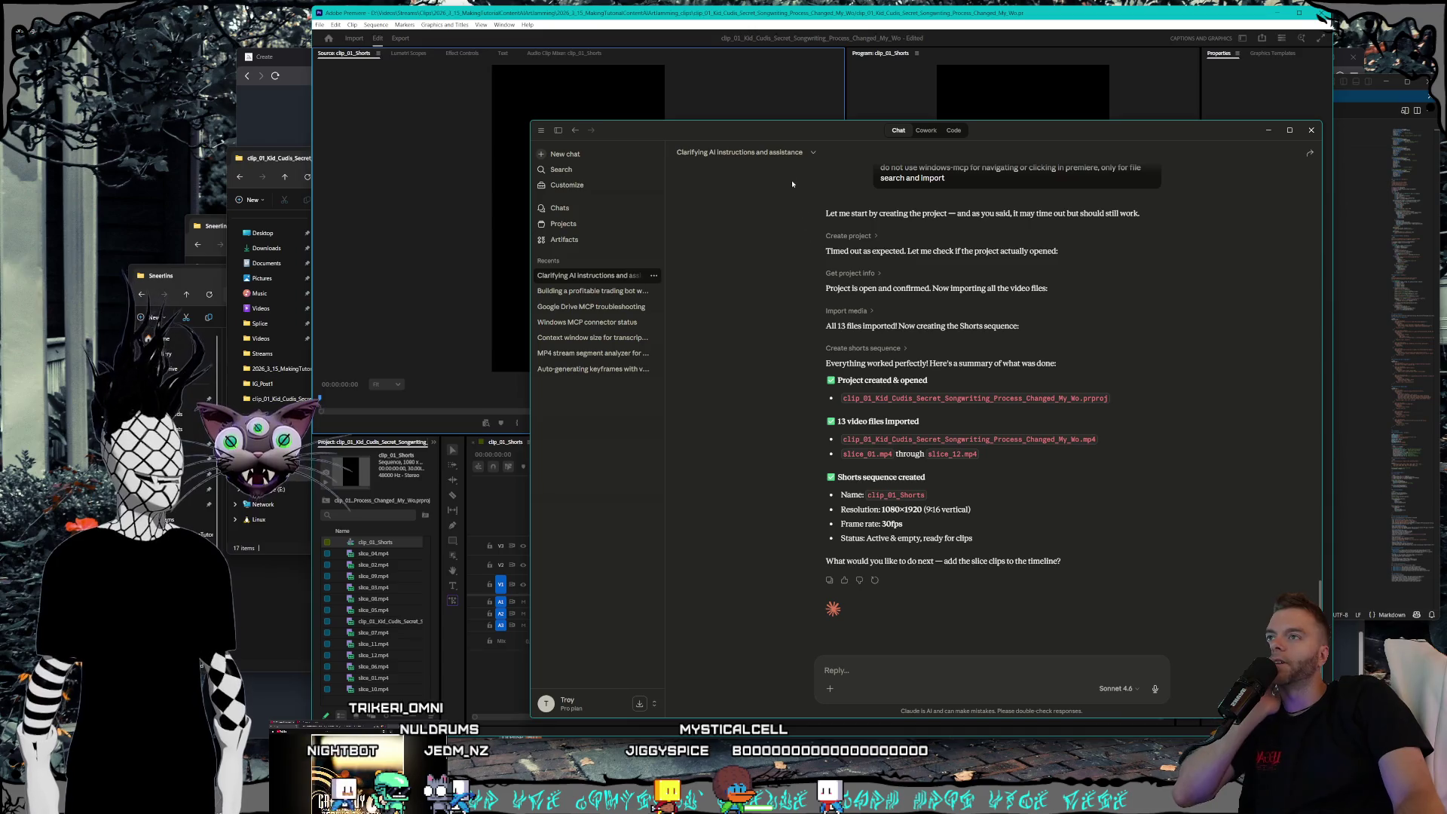
left_click_drag(764, 138, 771, 164)
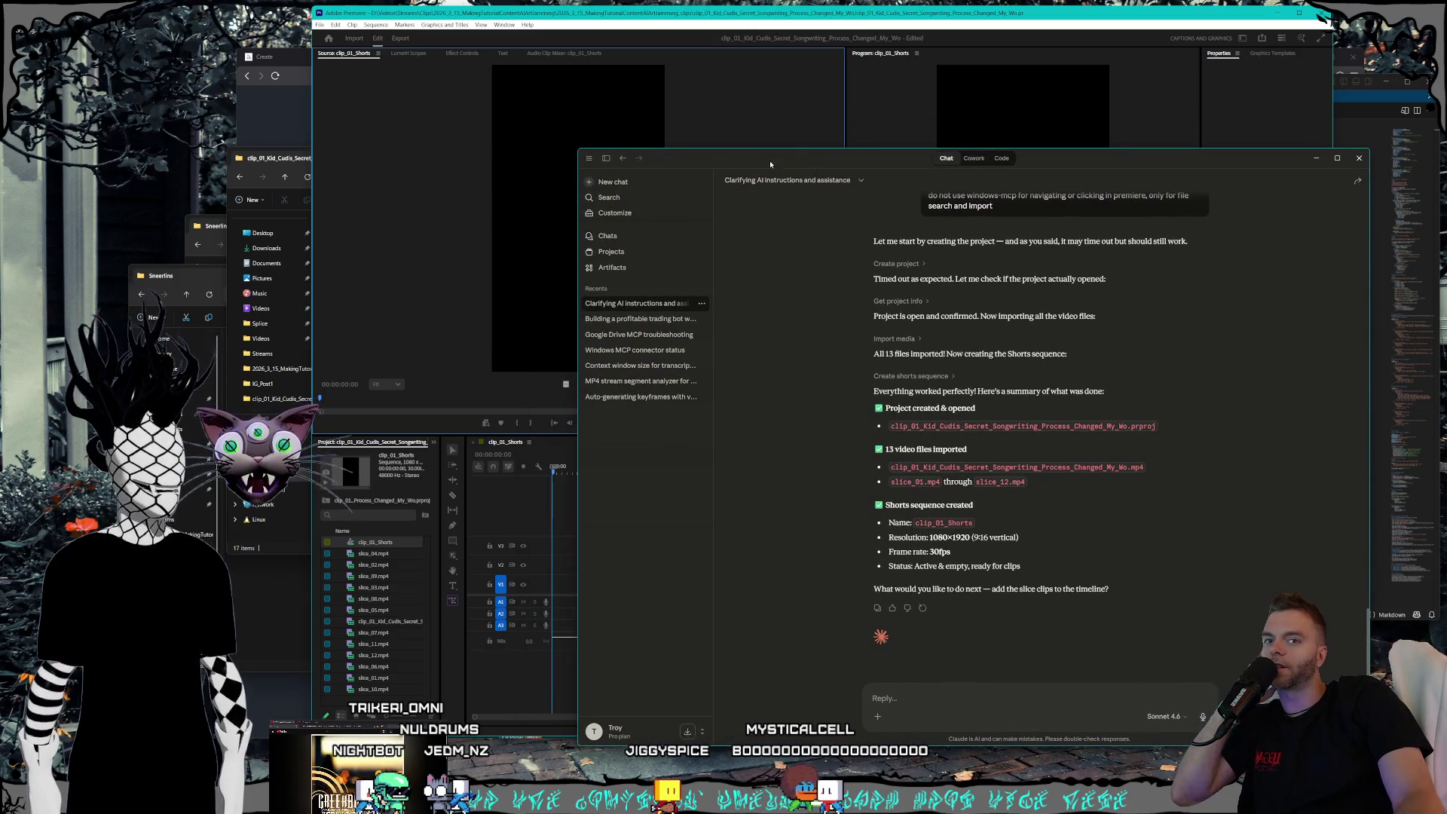
left_click_drag(579, 153, 558, 145)
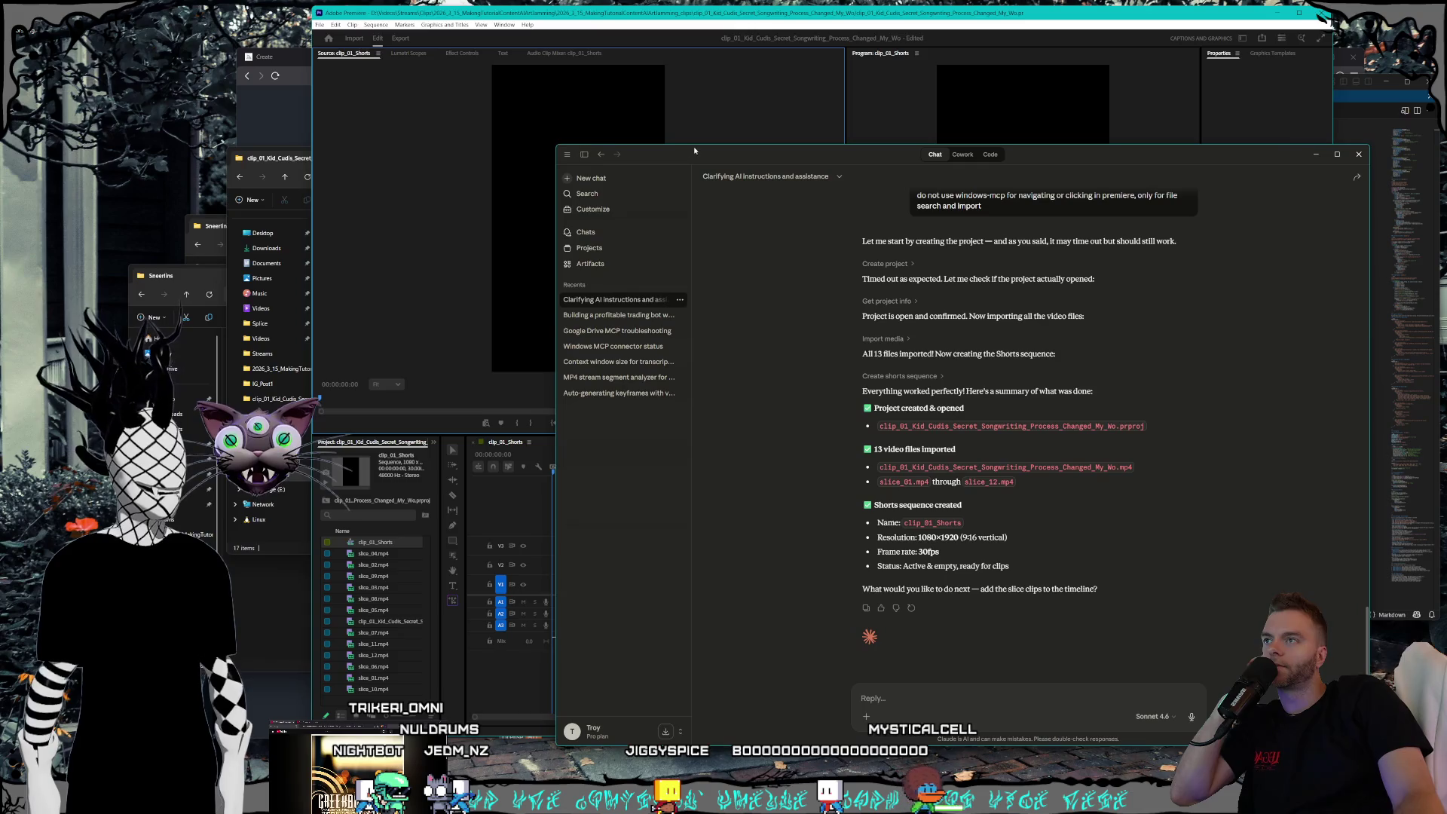
left_click_drag(698, 151, 709, 149)
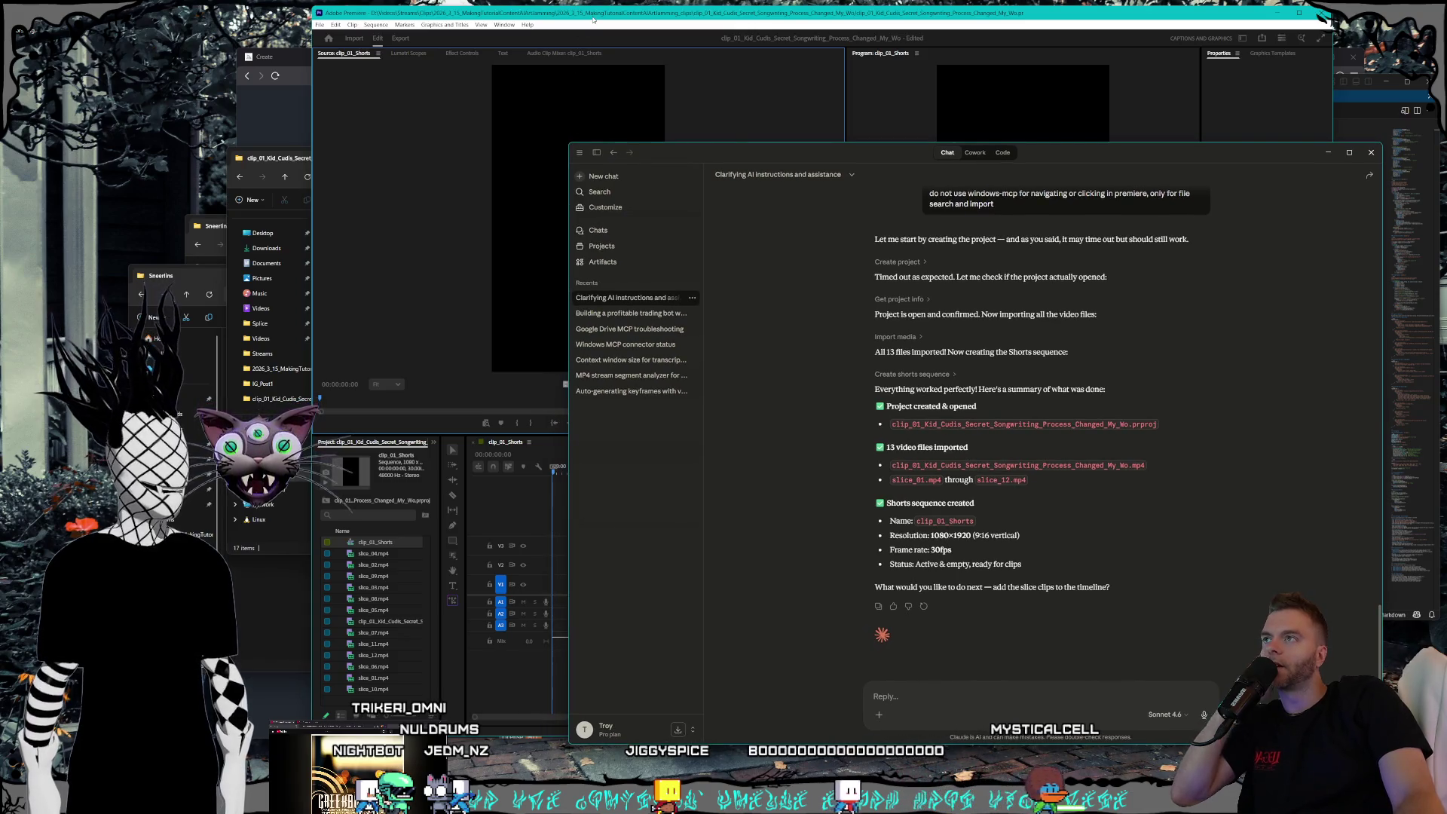
- In Premiere, accept the Project Modified prompt and dismiss the project save error
left_click(583, 34)
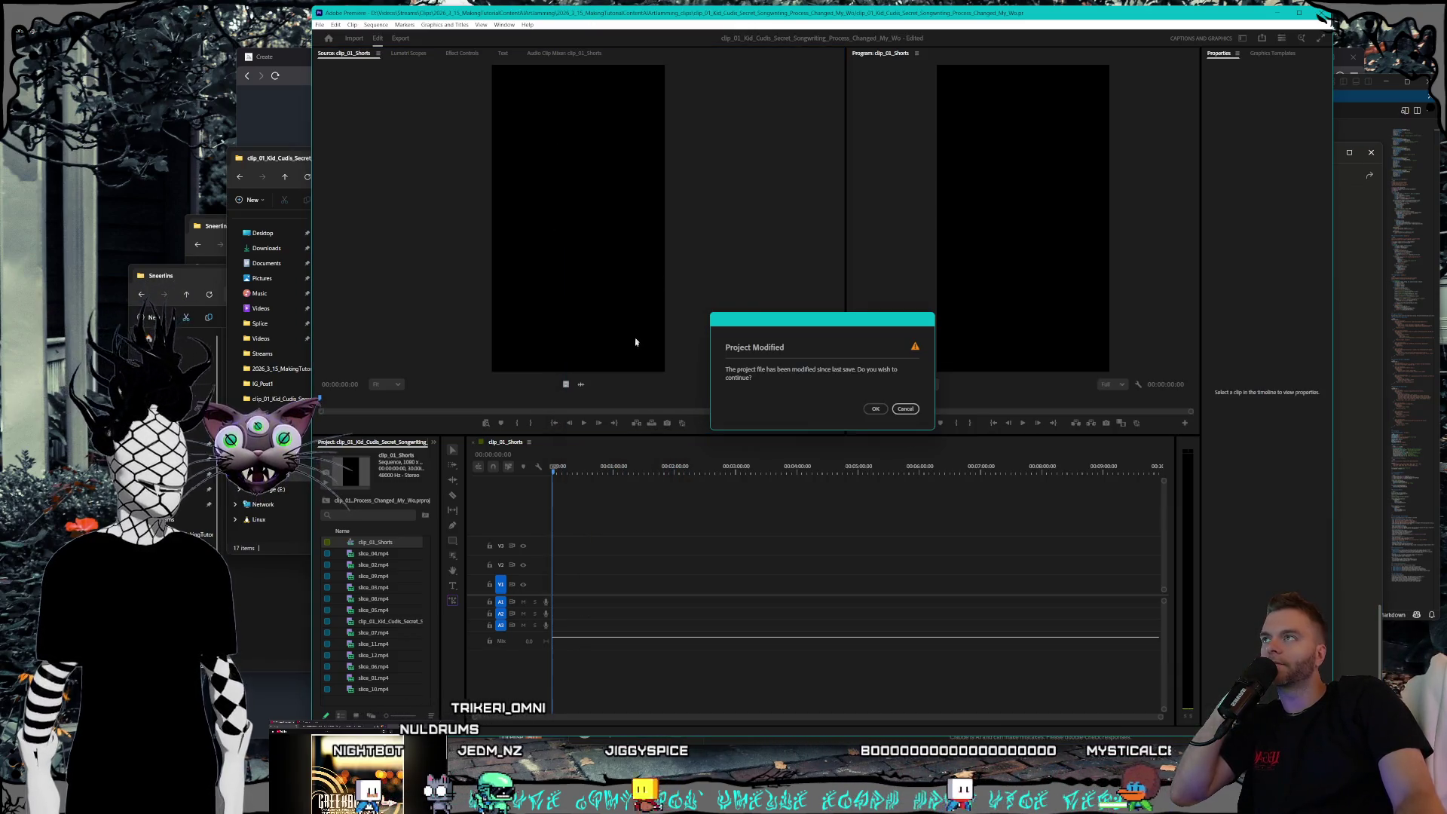
left_click(876, 408)
left_click(903, 442)
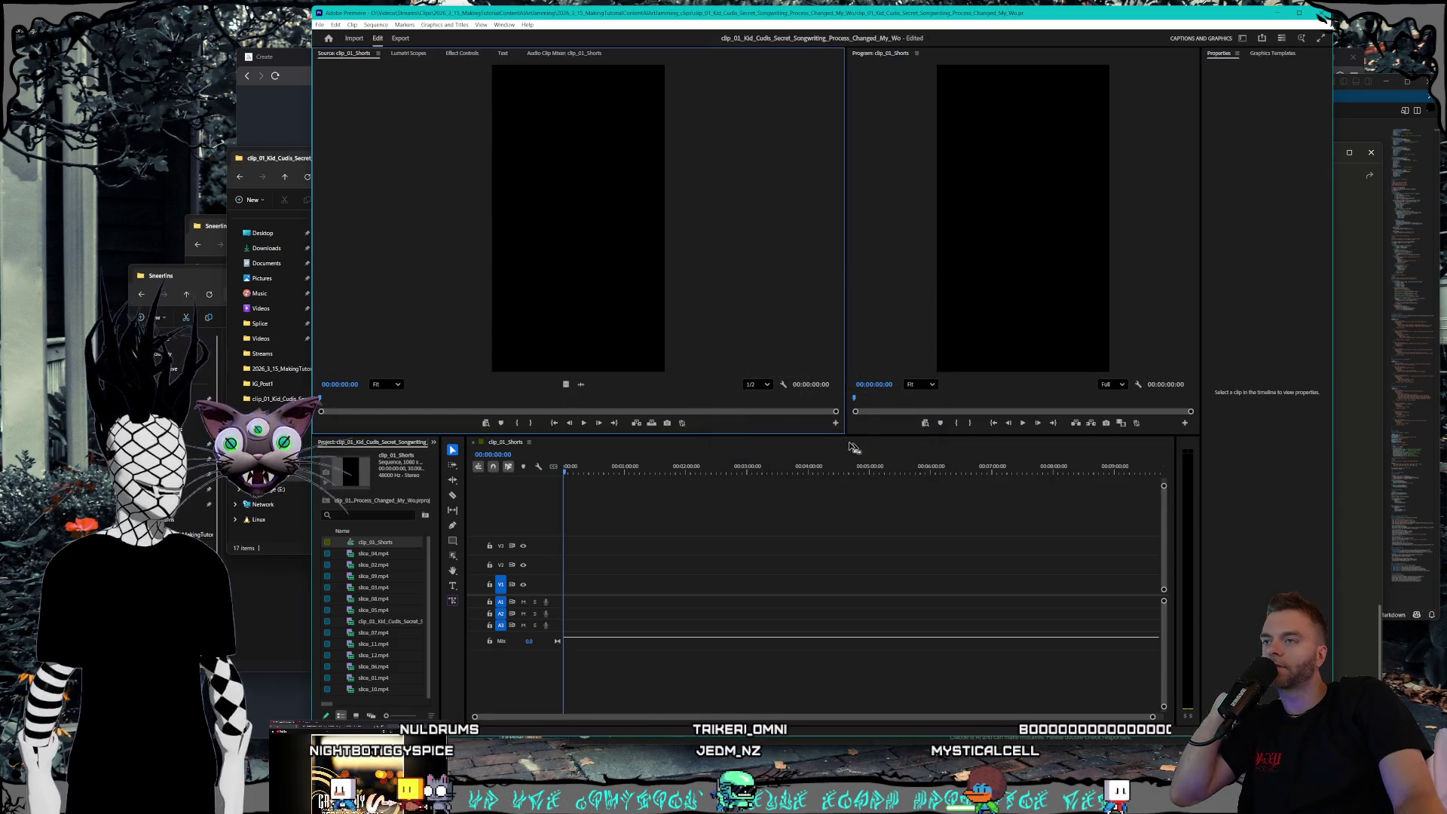
- Try File > Save, accepting the modified warning and dismissing both save error messages
left_click(319, 25)
left_click(346, 208)
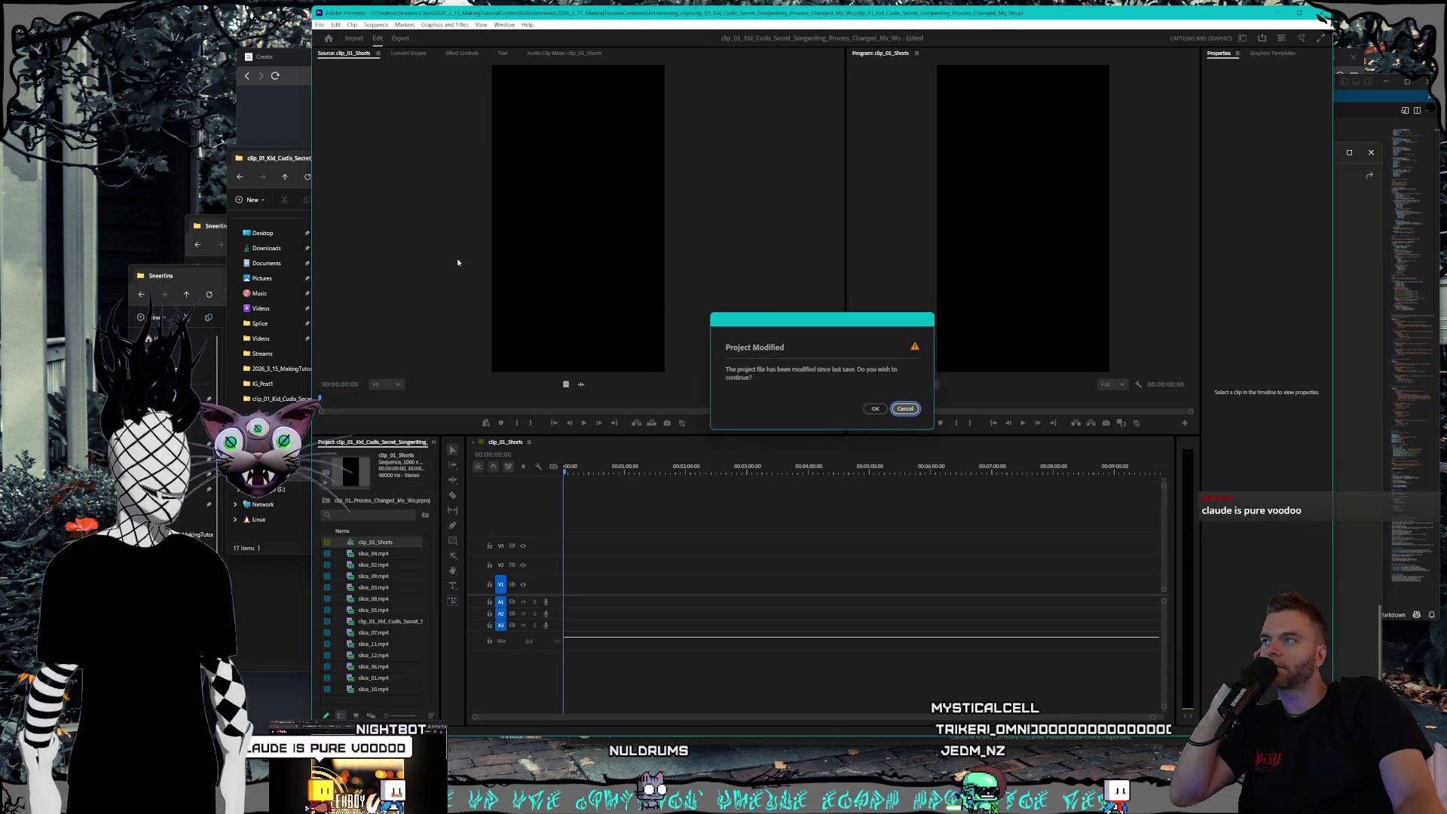
left_click(873, 411)
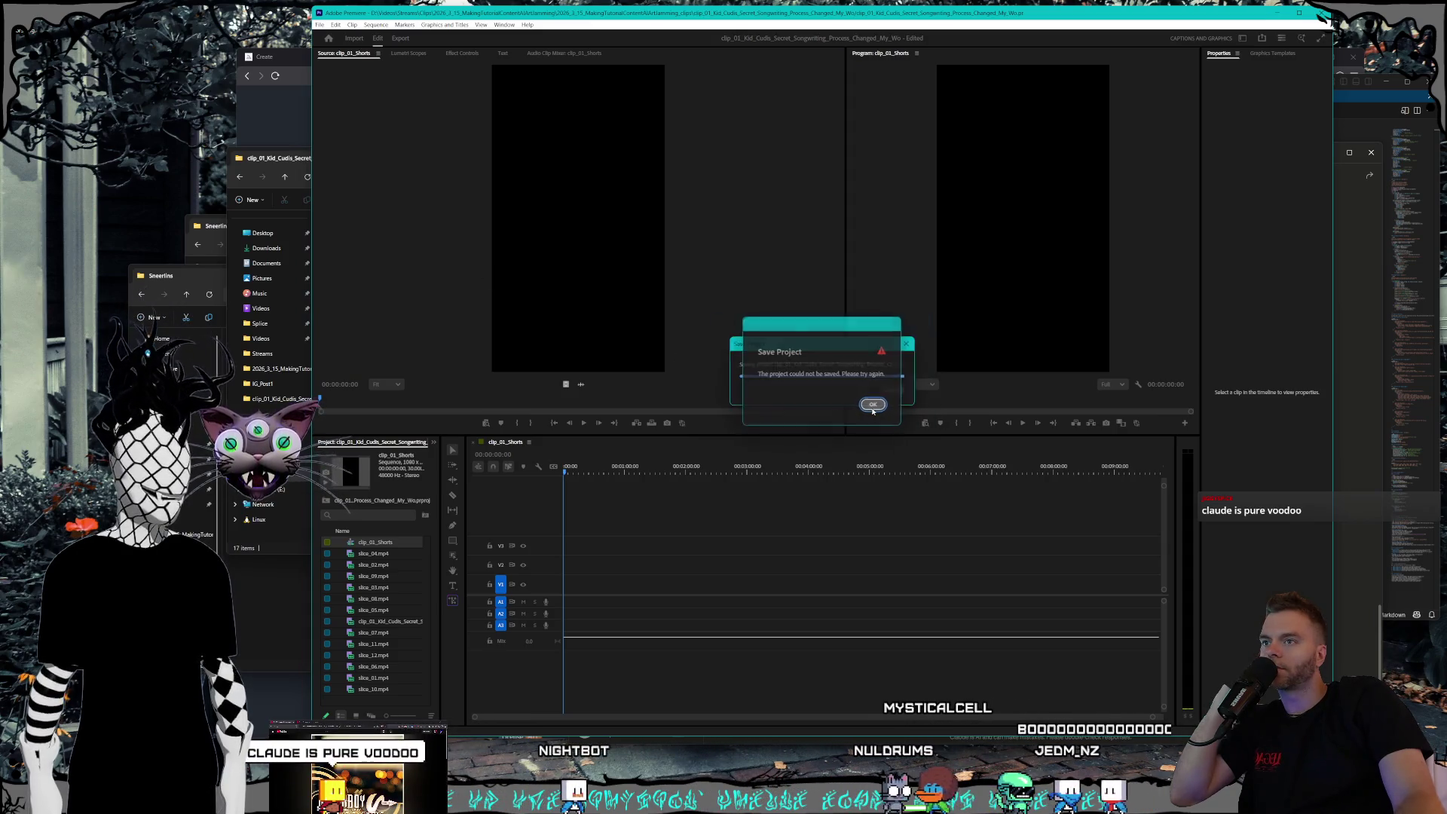
left_click(872, 405)
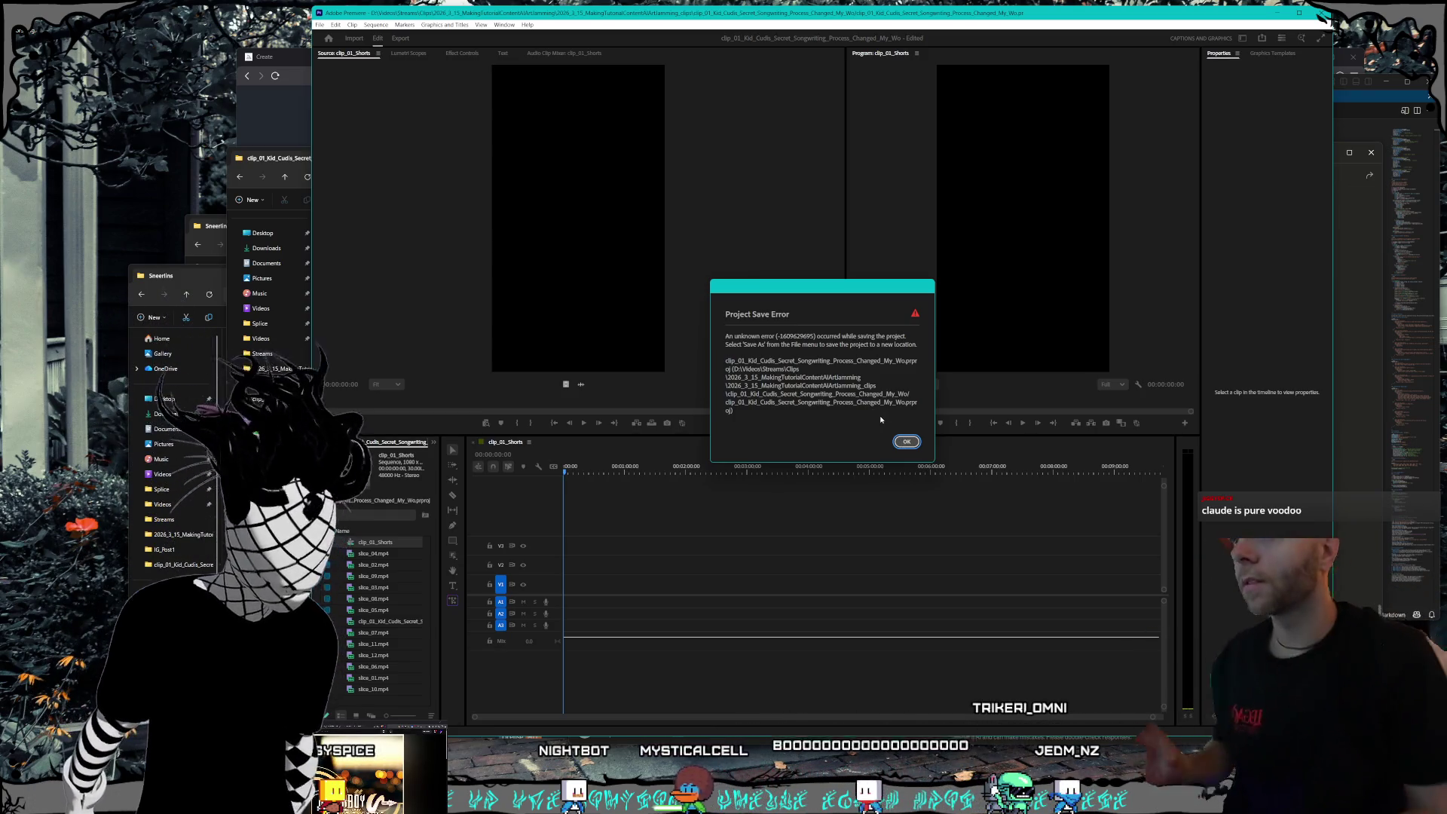
left_click(906, 442)
- Attempt File > Save a Copy, cancel it, and pass the modified-project warning
left_click(319, 26)
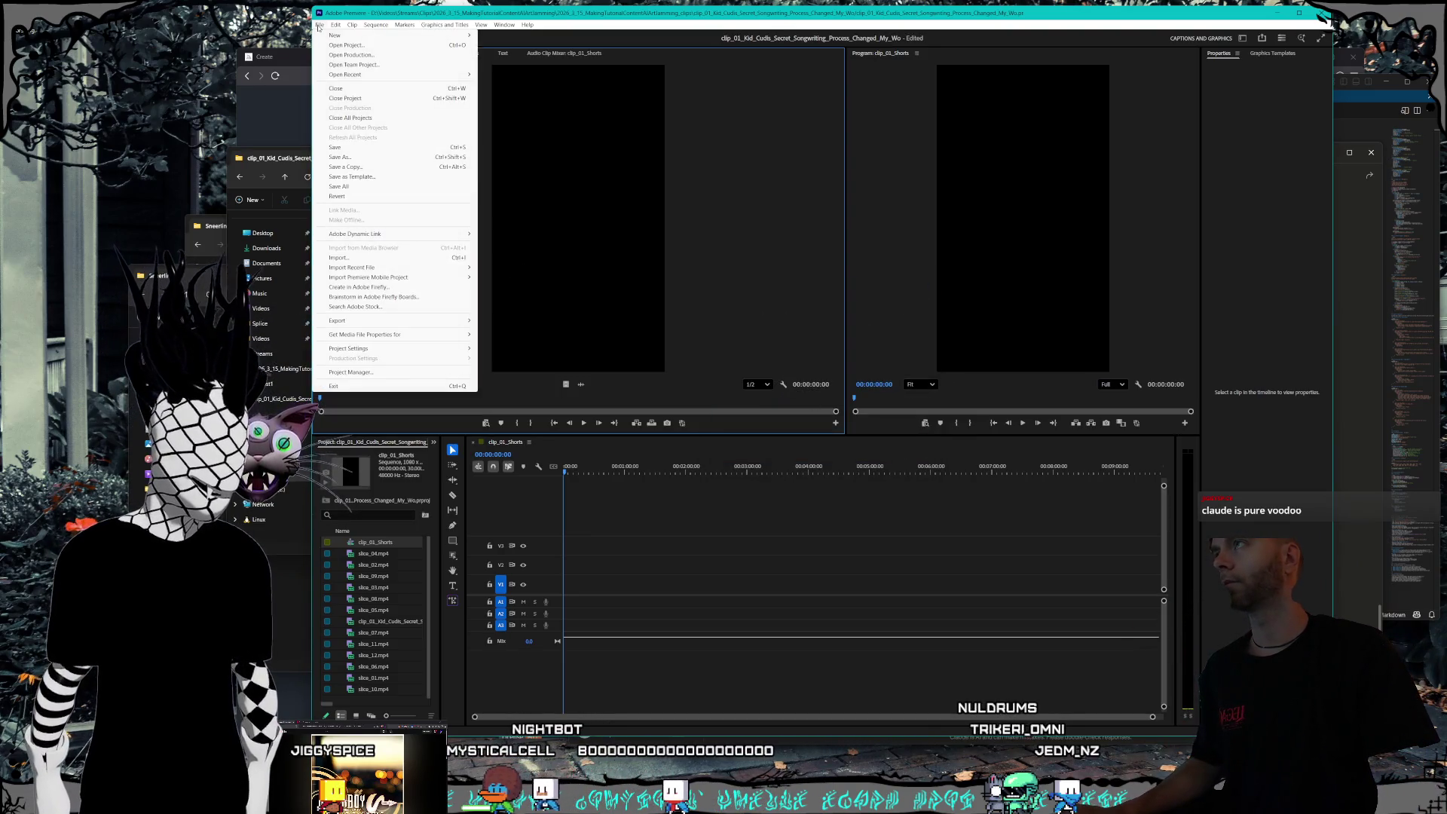
left_click(382, 168)
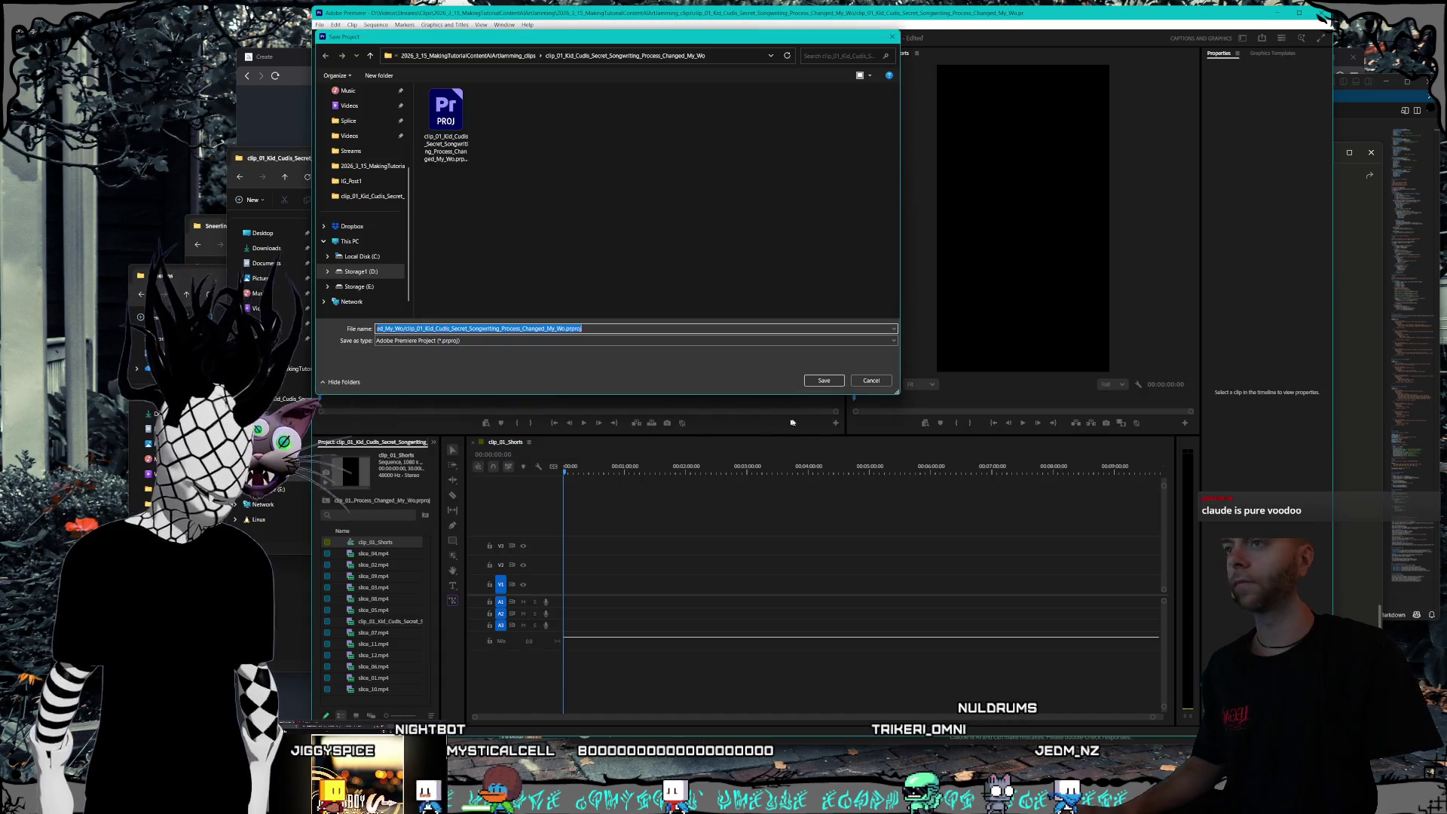
left_click(869, 381)
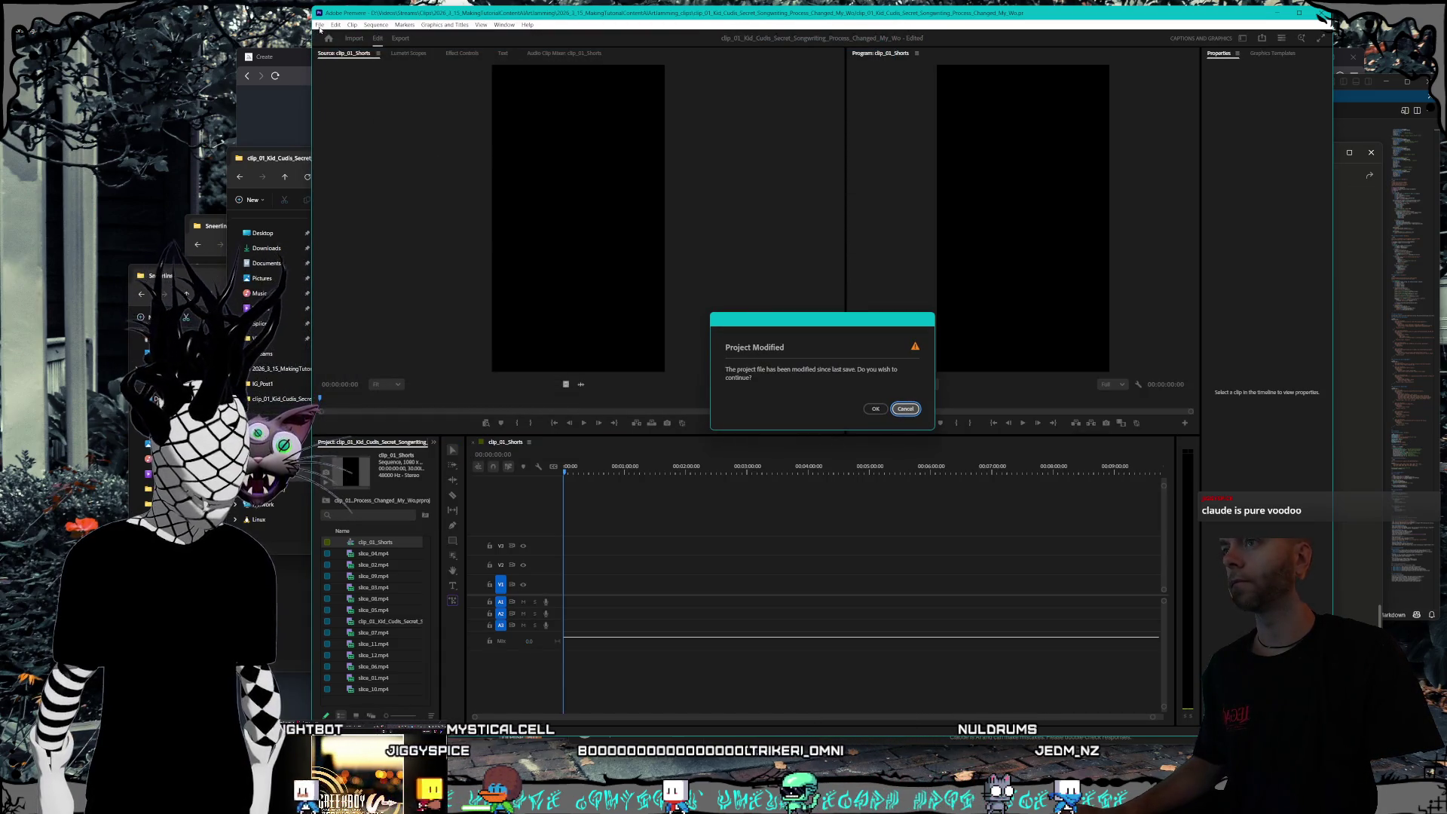
left_click(875, 410)
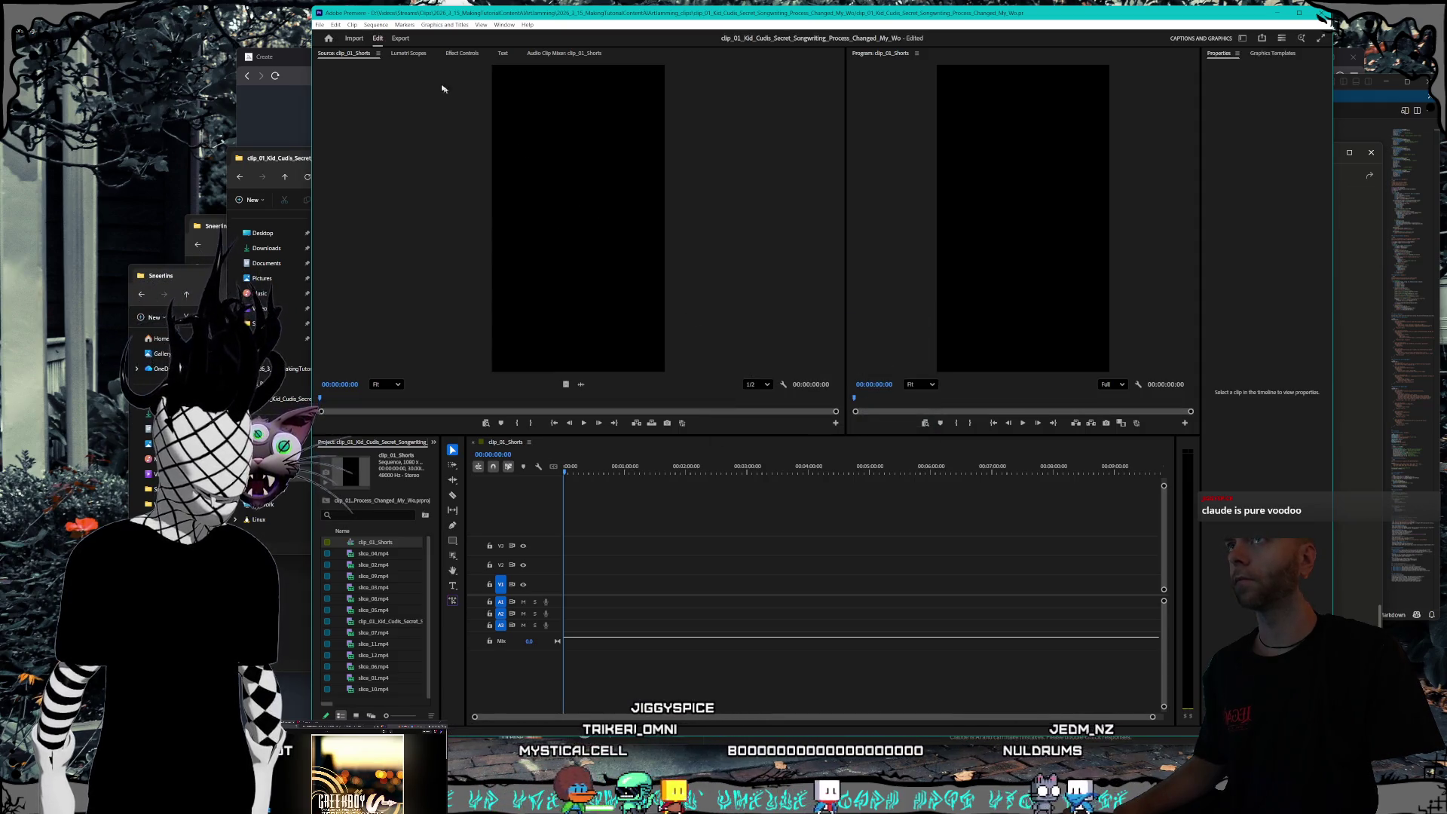
- Retry File > Save, dismiss the could-not-be-saved message, and return to Claude
left_click(321, 25)
left_click(354, 146)
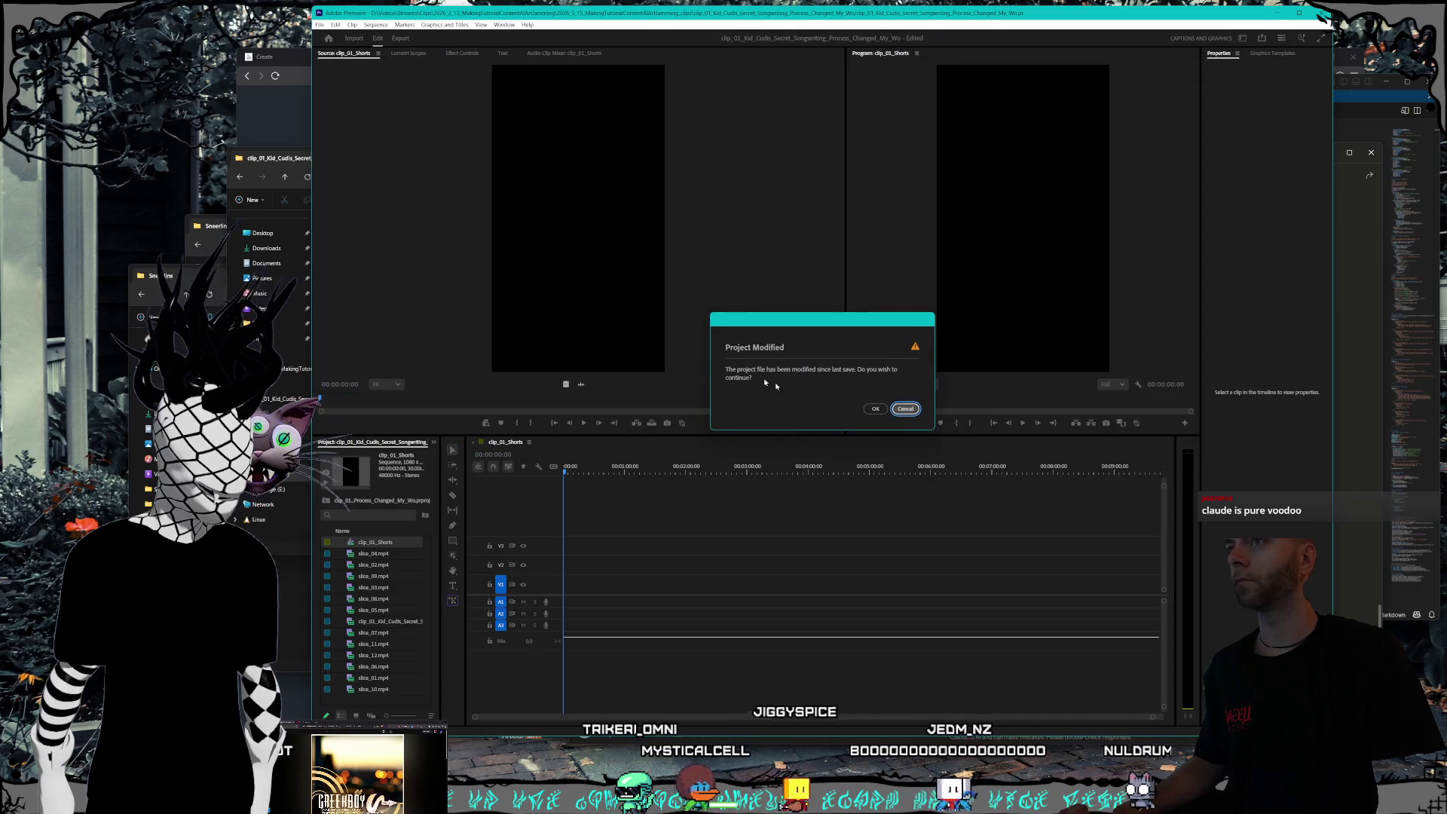
left_click(876, 409)
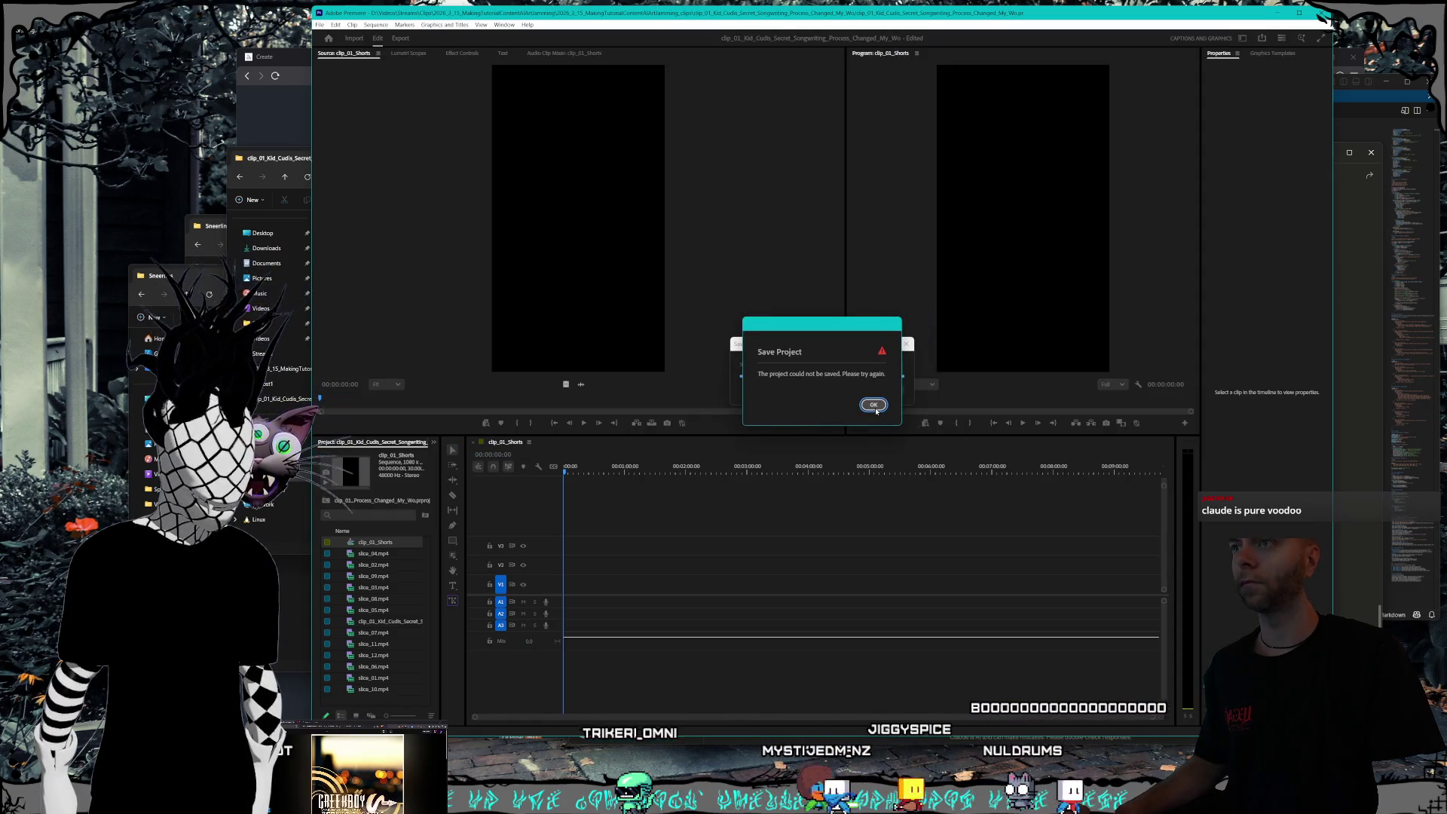
left_click(874, 405)
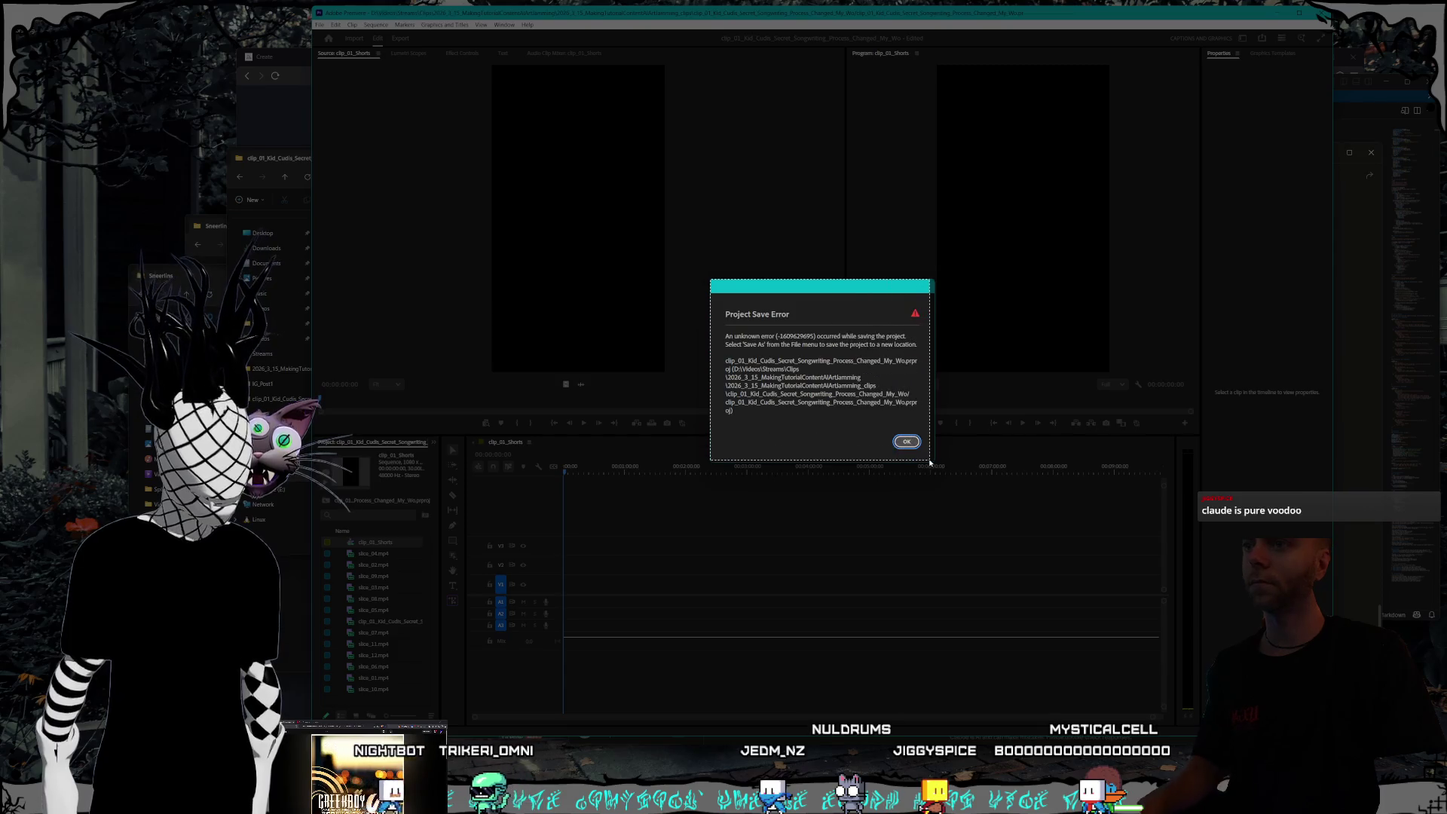
key("Escape")
left_click(1339, 205)
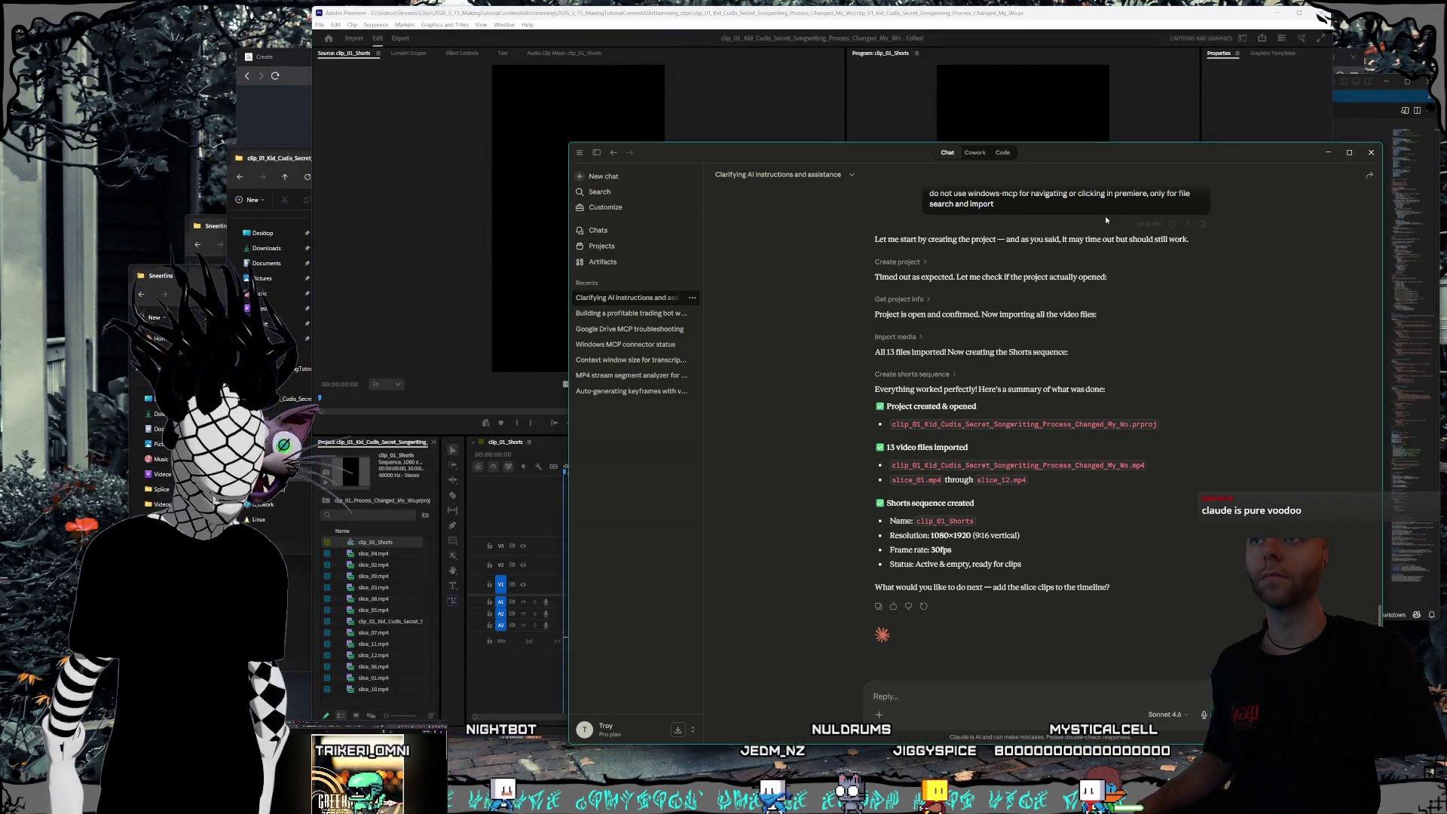
- In the Code session, ask why new project creation fails, attaching the error screenshot
left_click(1004, 153)
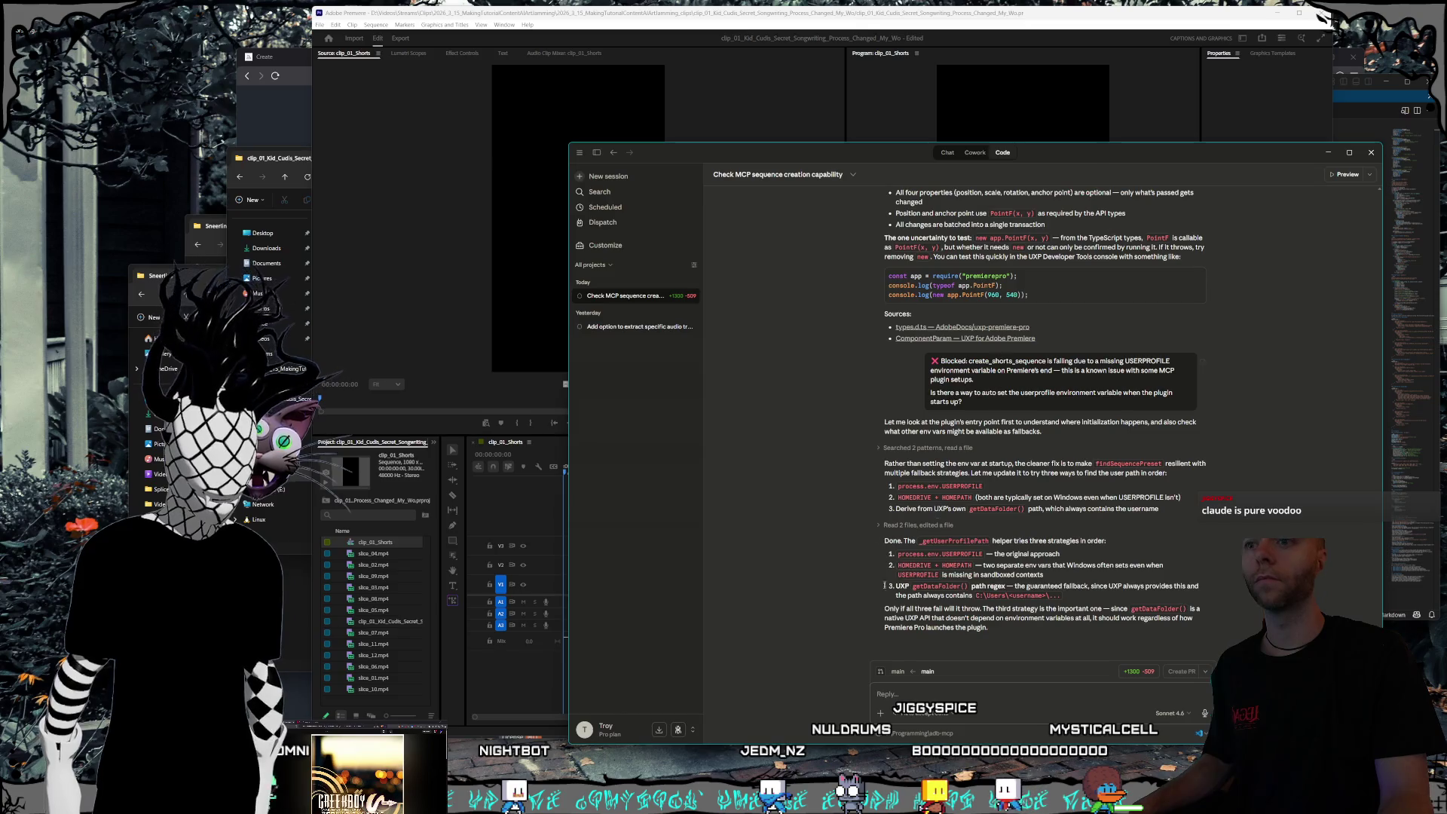
type("w")
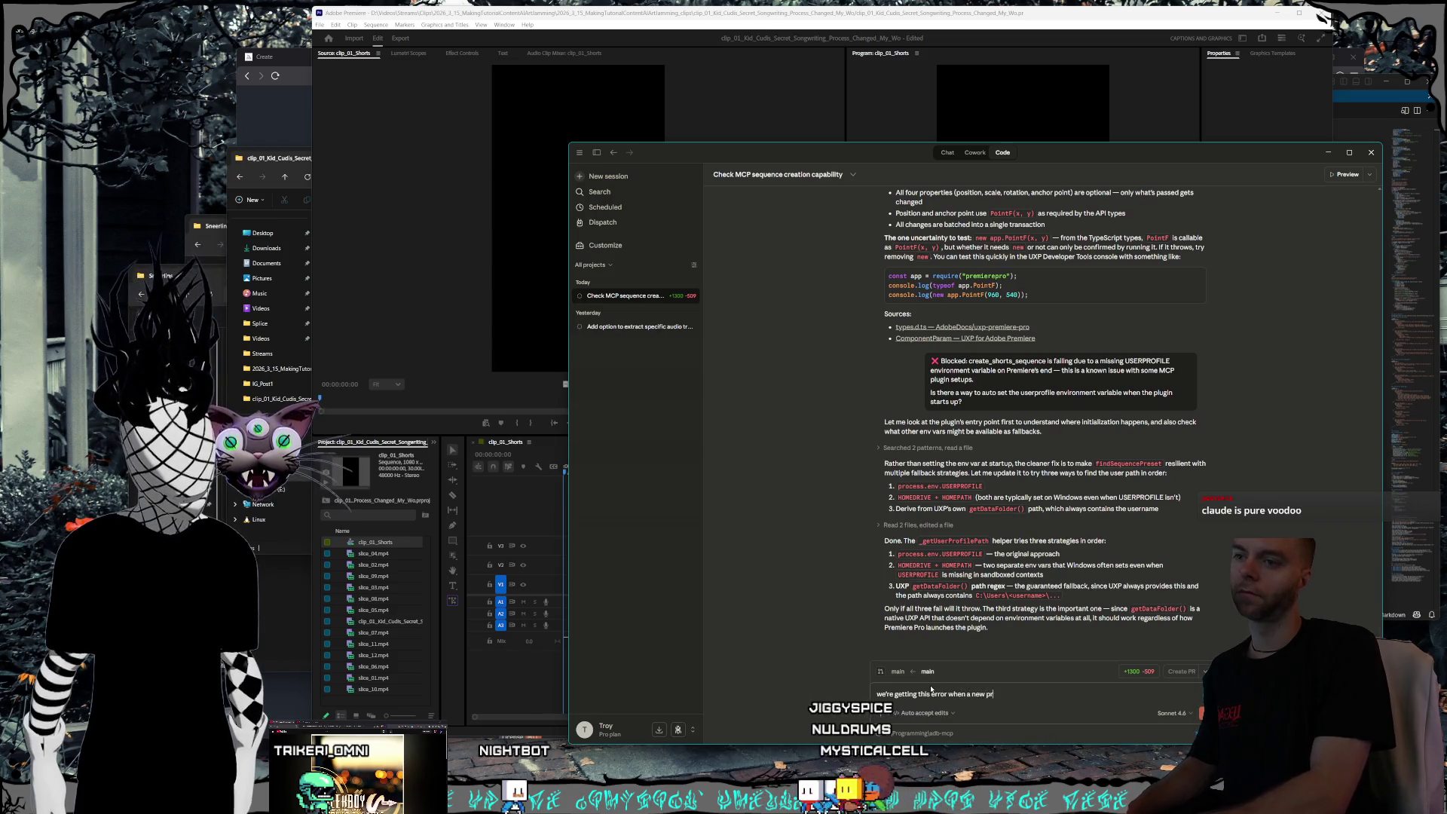
type("ated")
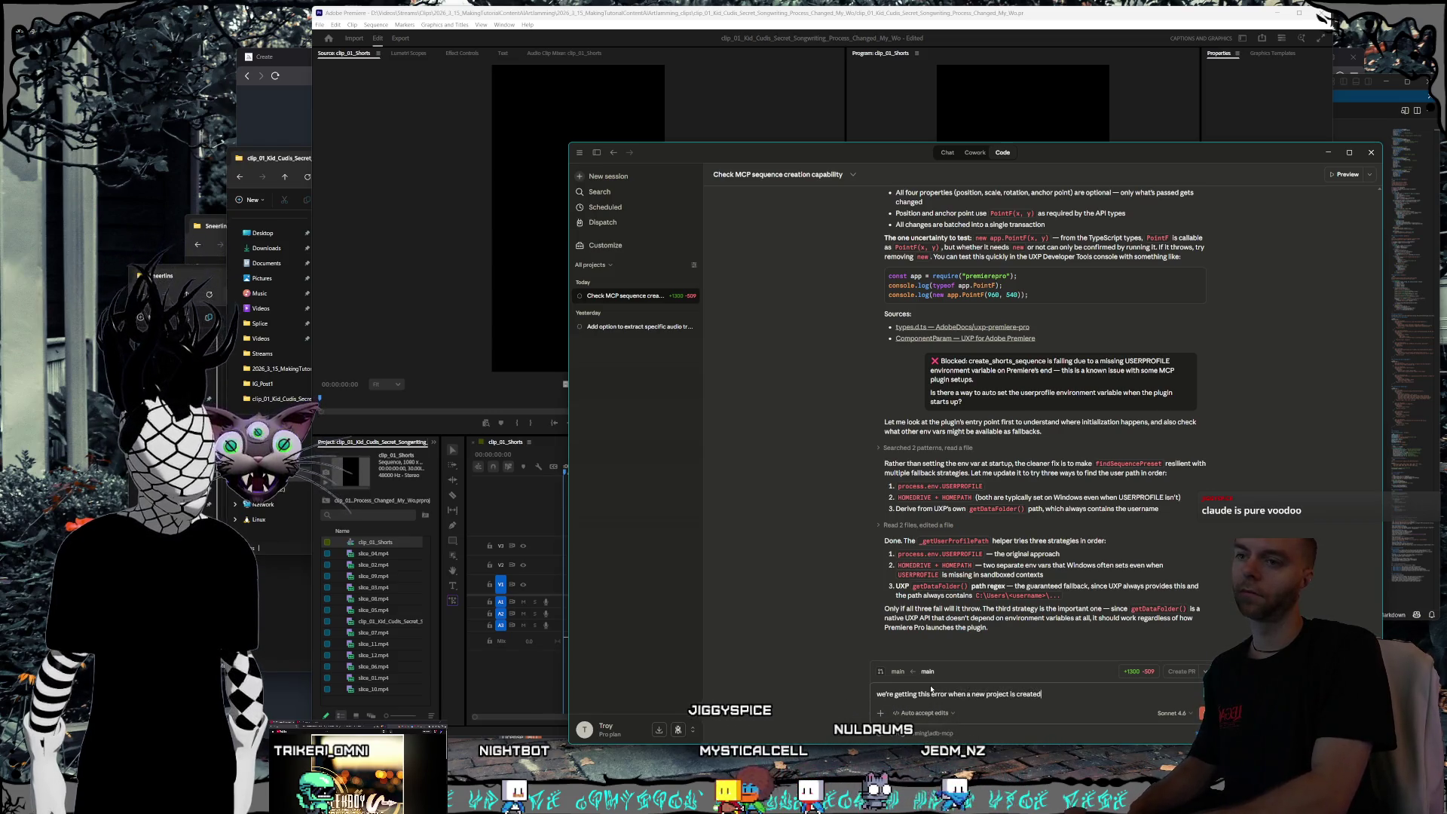
type(", could you look it up and figure out what might be go")
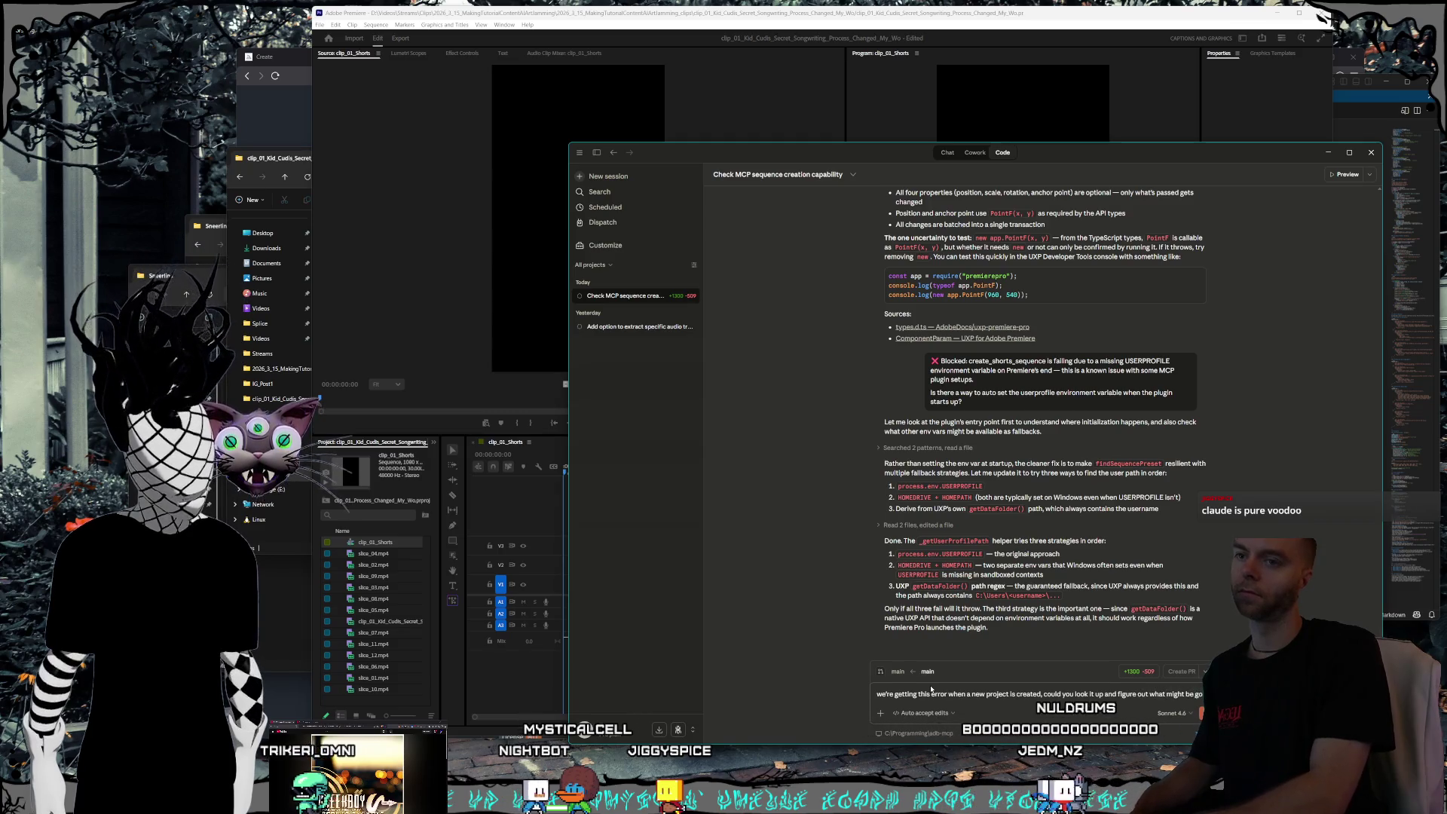
type("ing on?")
key("ctrl+v")
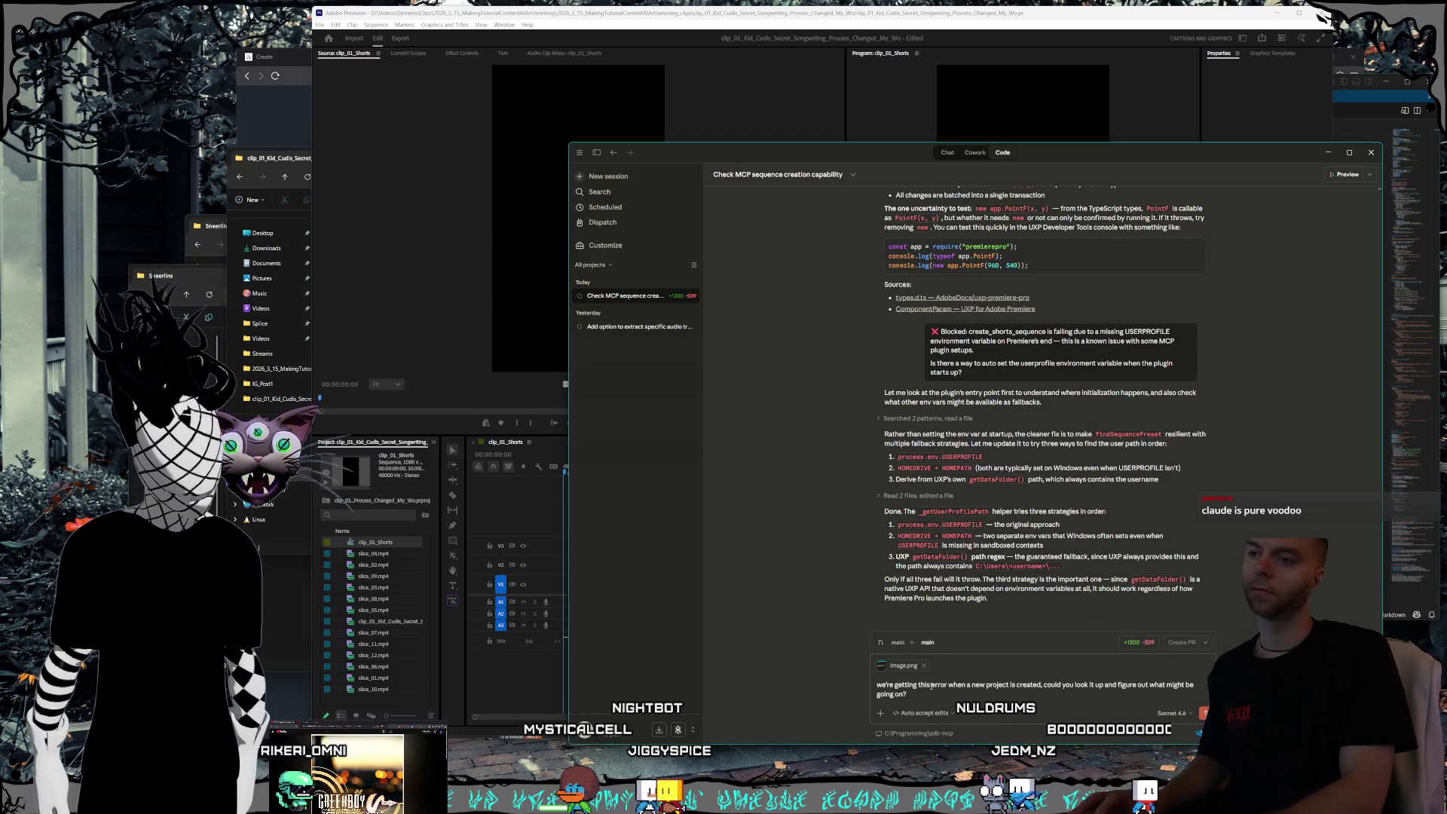
key("Return")
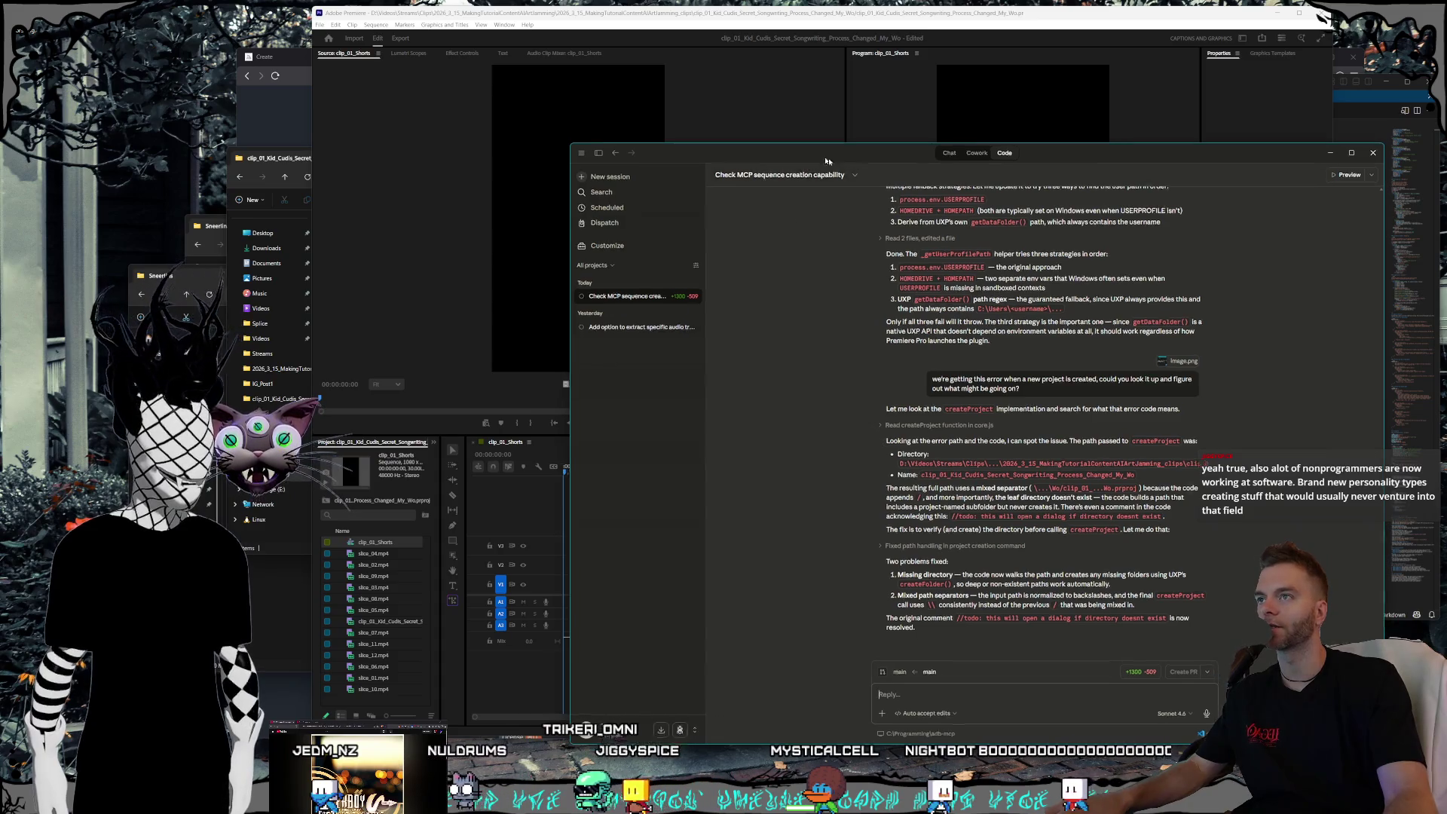
- Let Claude Code finish fixing createProject's path handling, then nudge the Claude window aside
left_click_drag(808, 154, 843, 168)
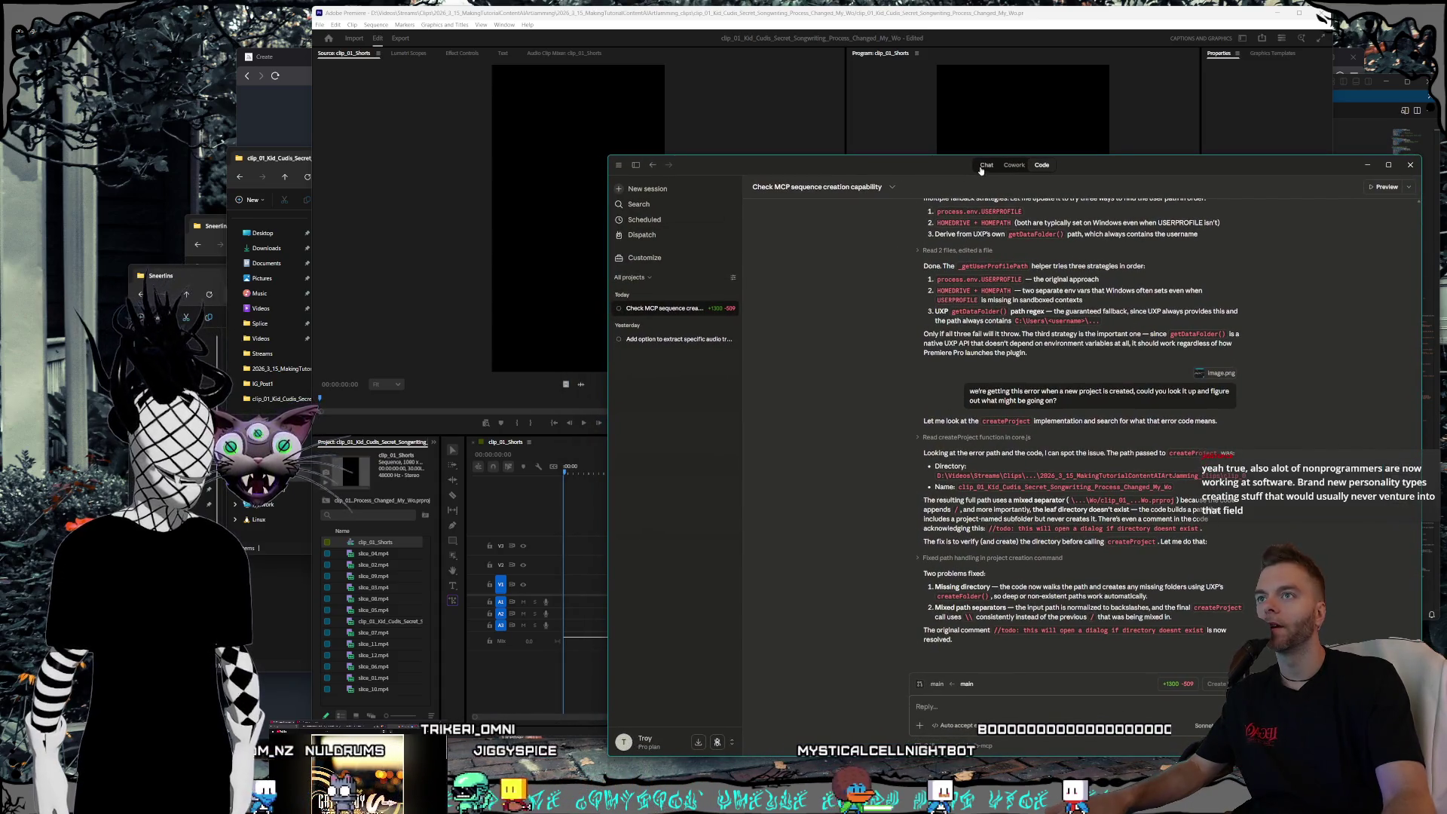
- Ask Claude for the full-duration video on tracks 1 and 2, Slices in order on track 3 and new track 4
key("alt+Tab")
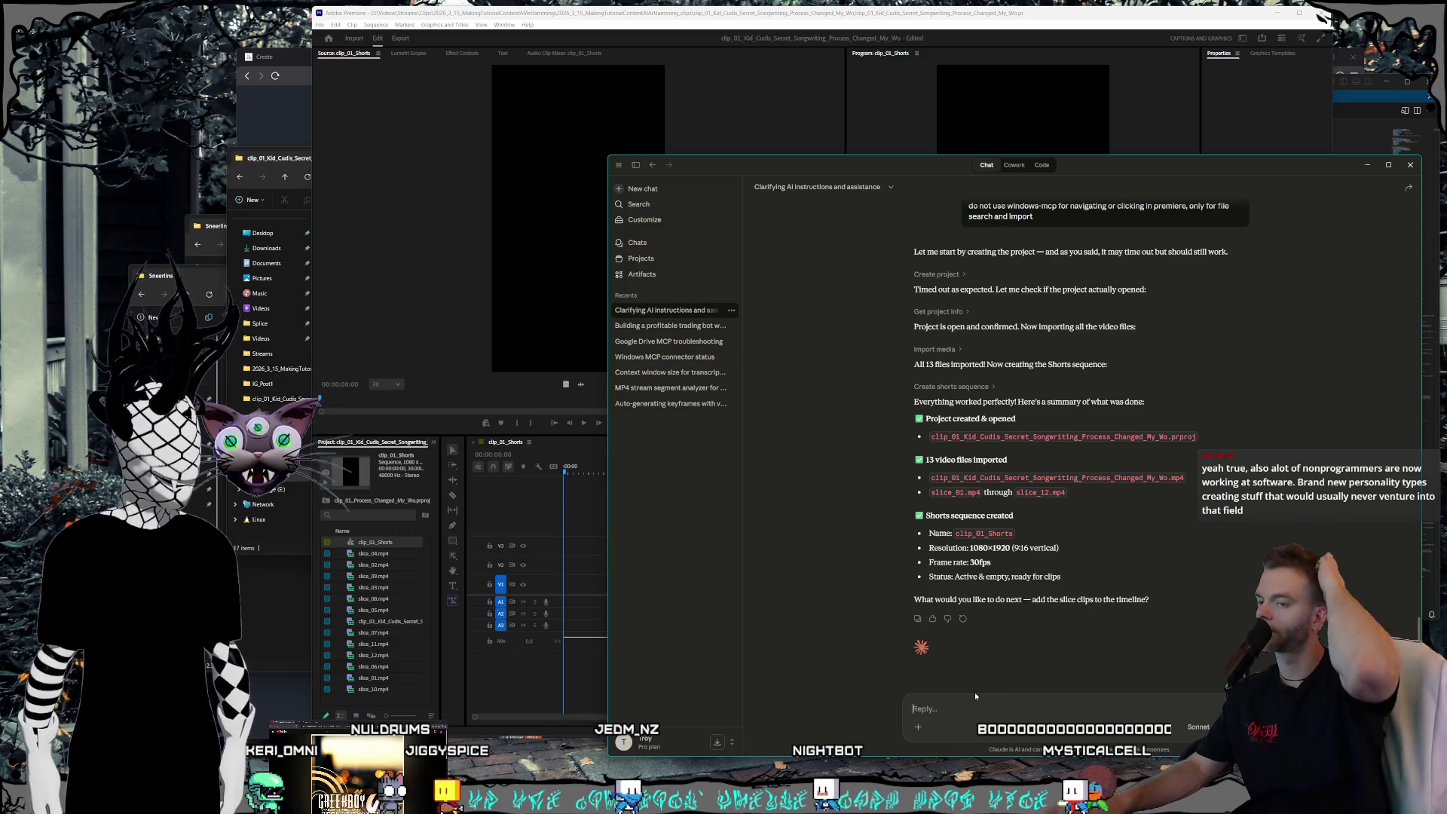
type("Add")
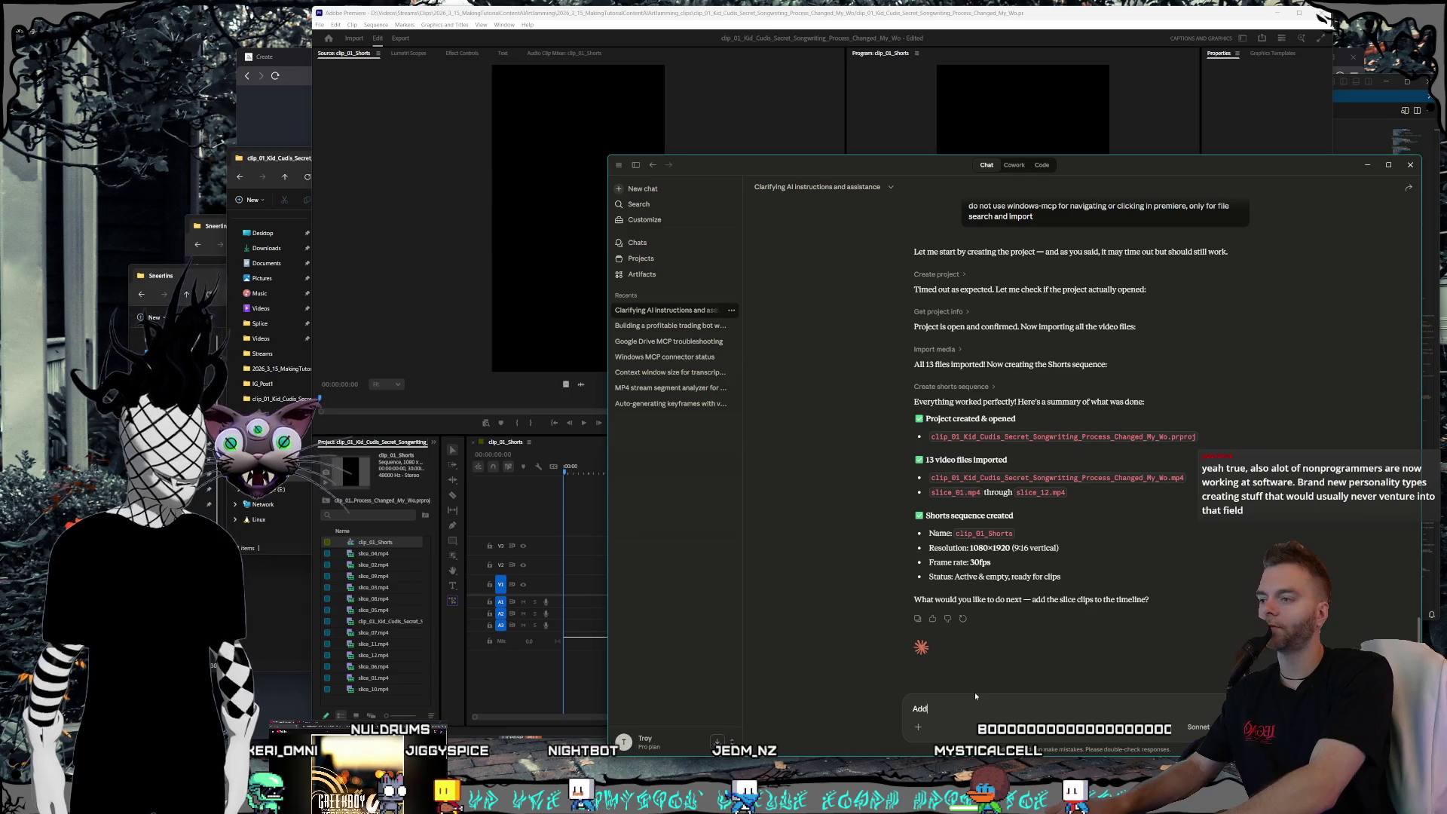
type(" the full d")
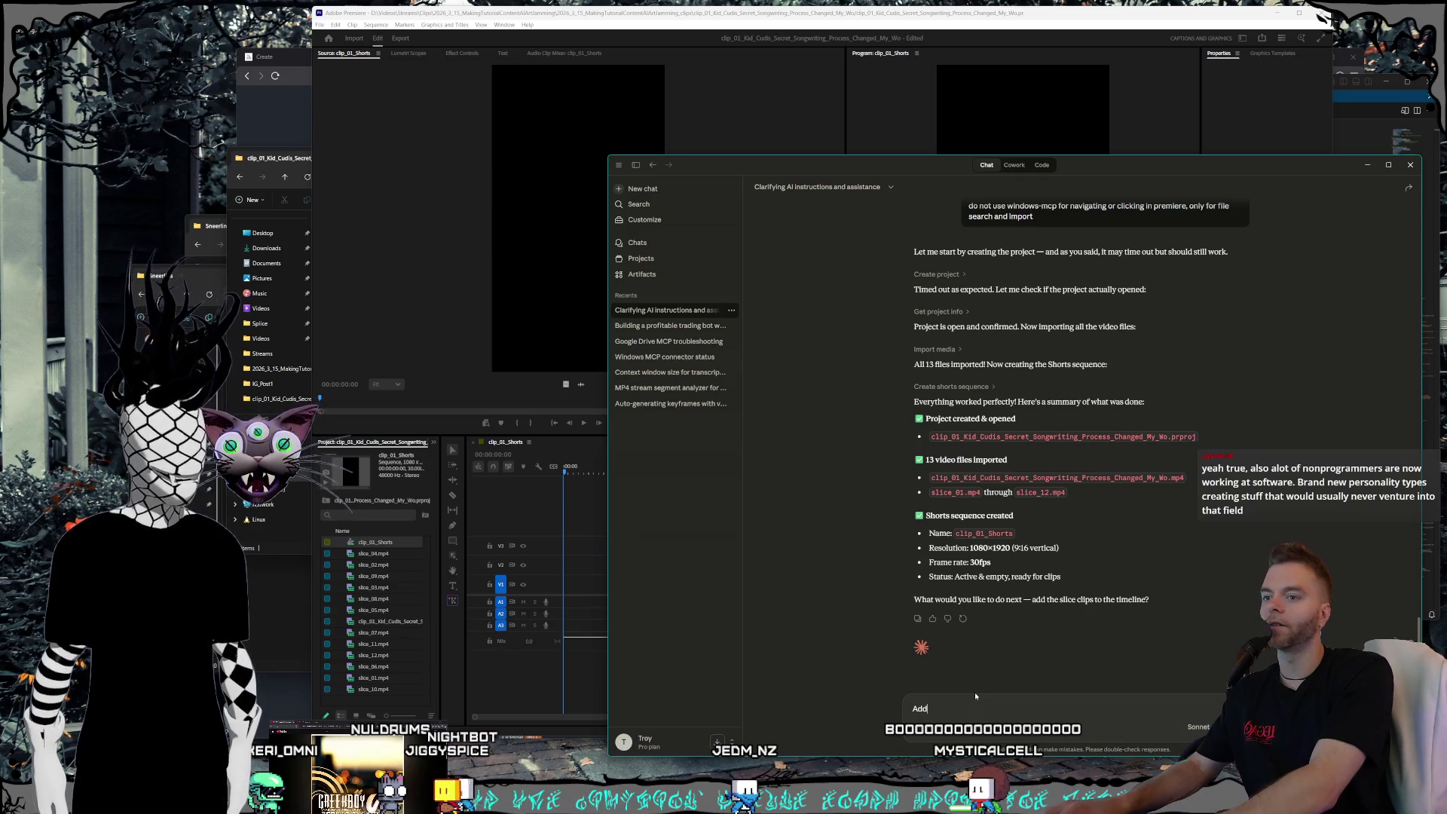
type("uration")
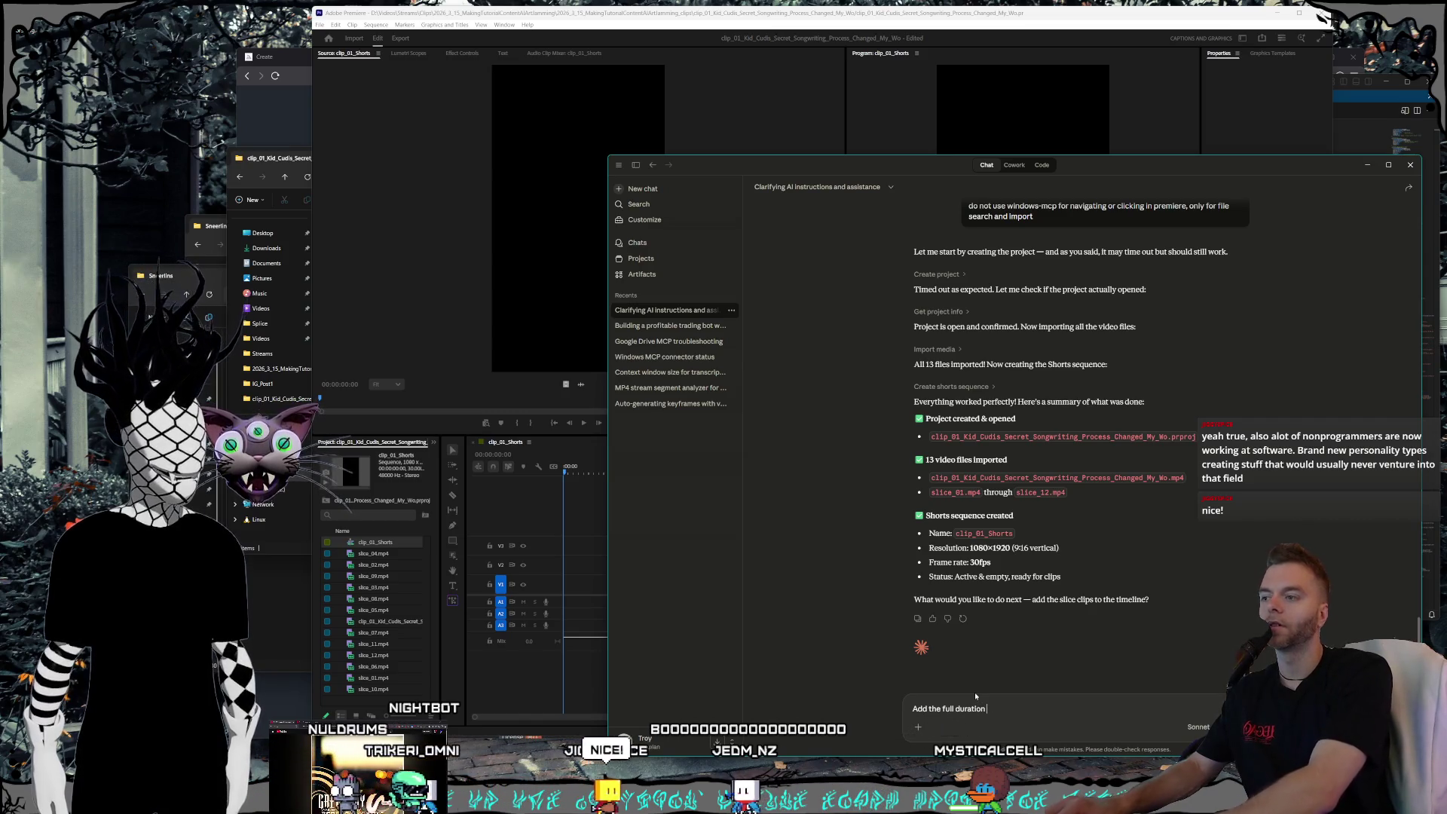
type(" vid")
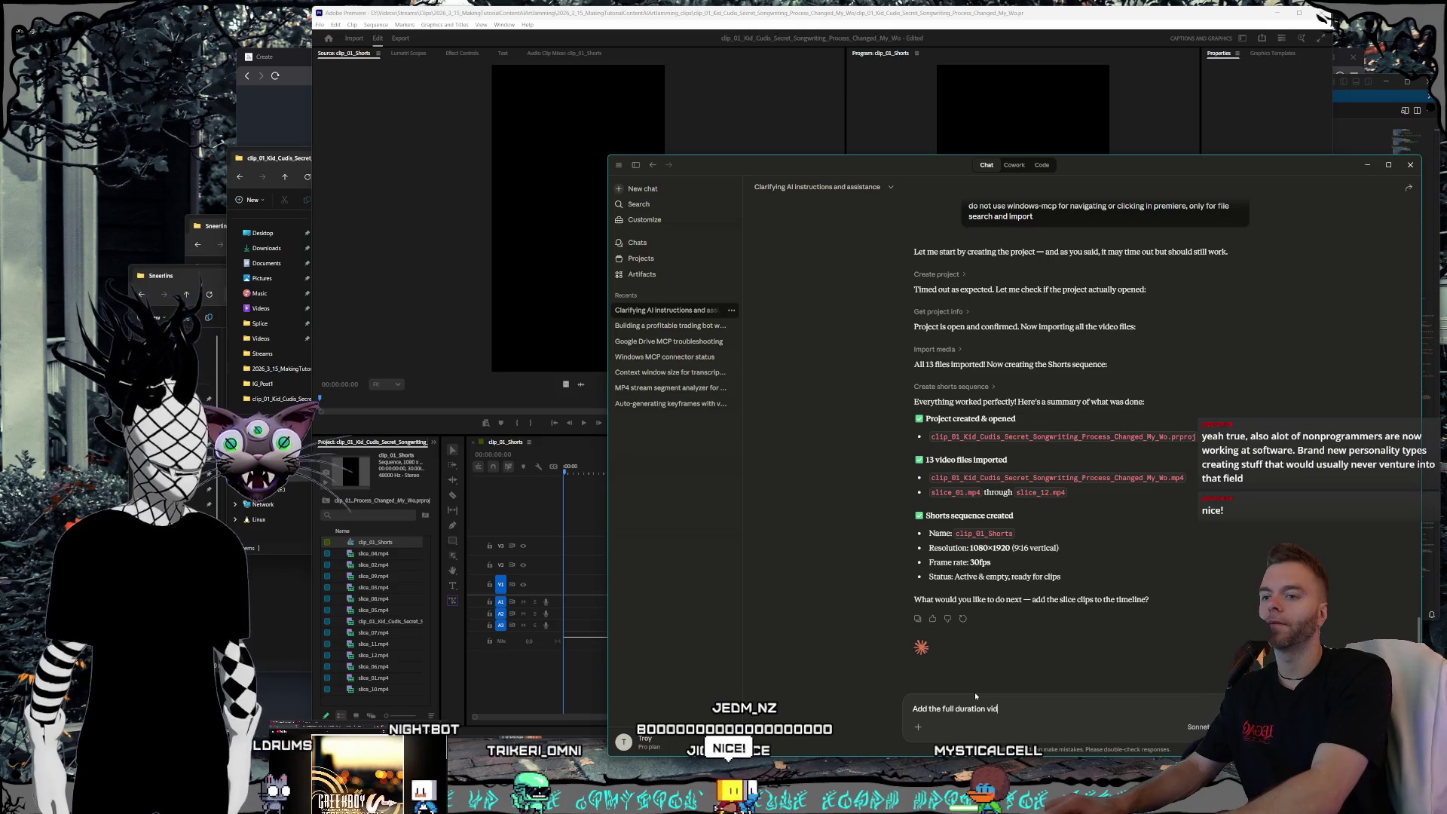
type("eo to video t")
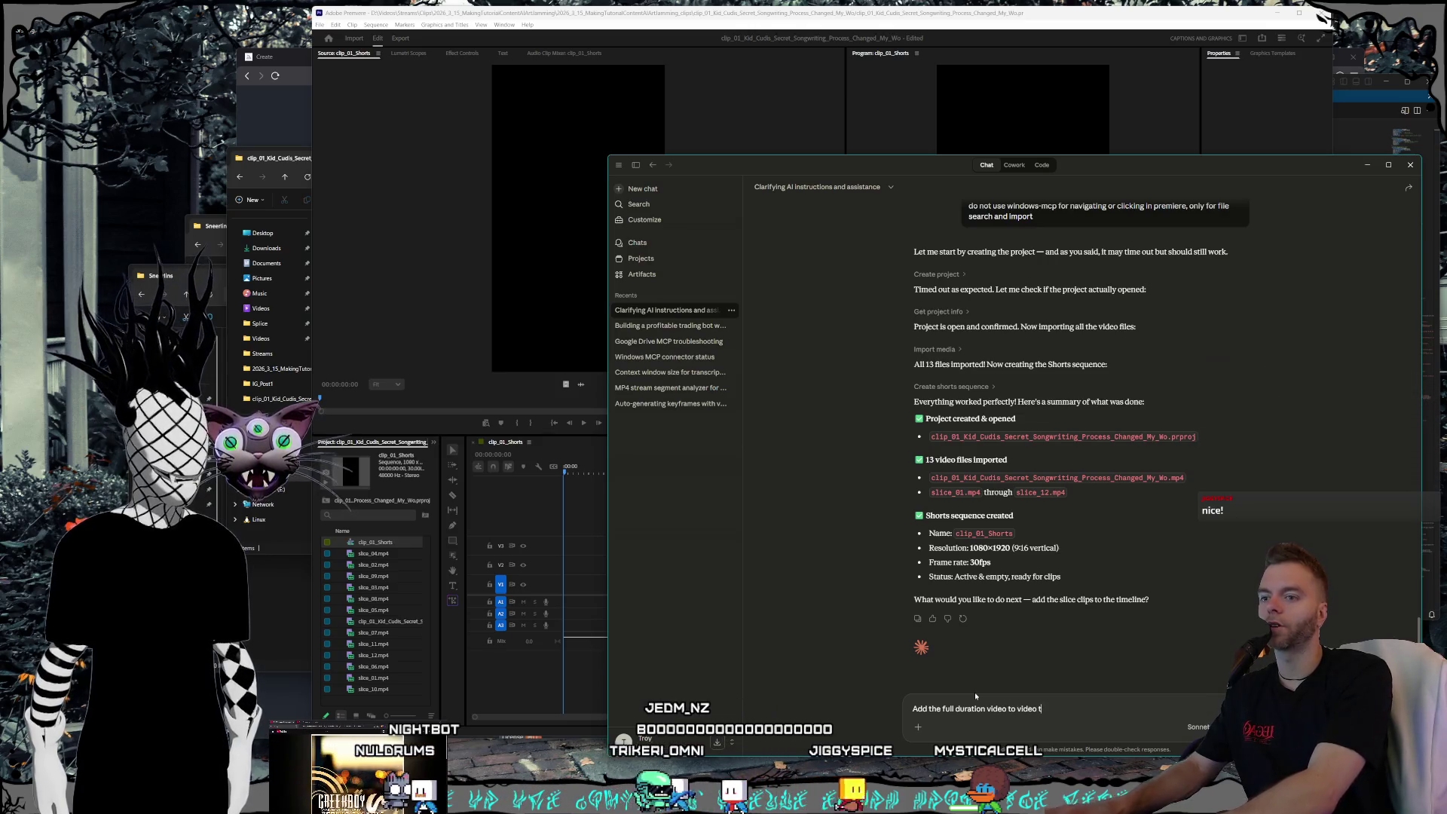
type("rack 1 and")
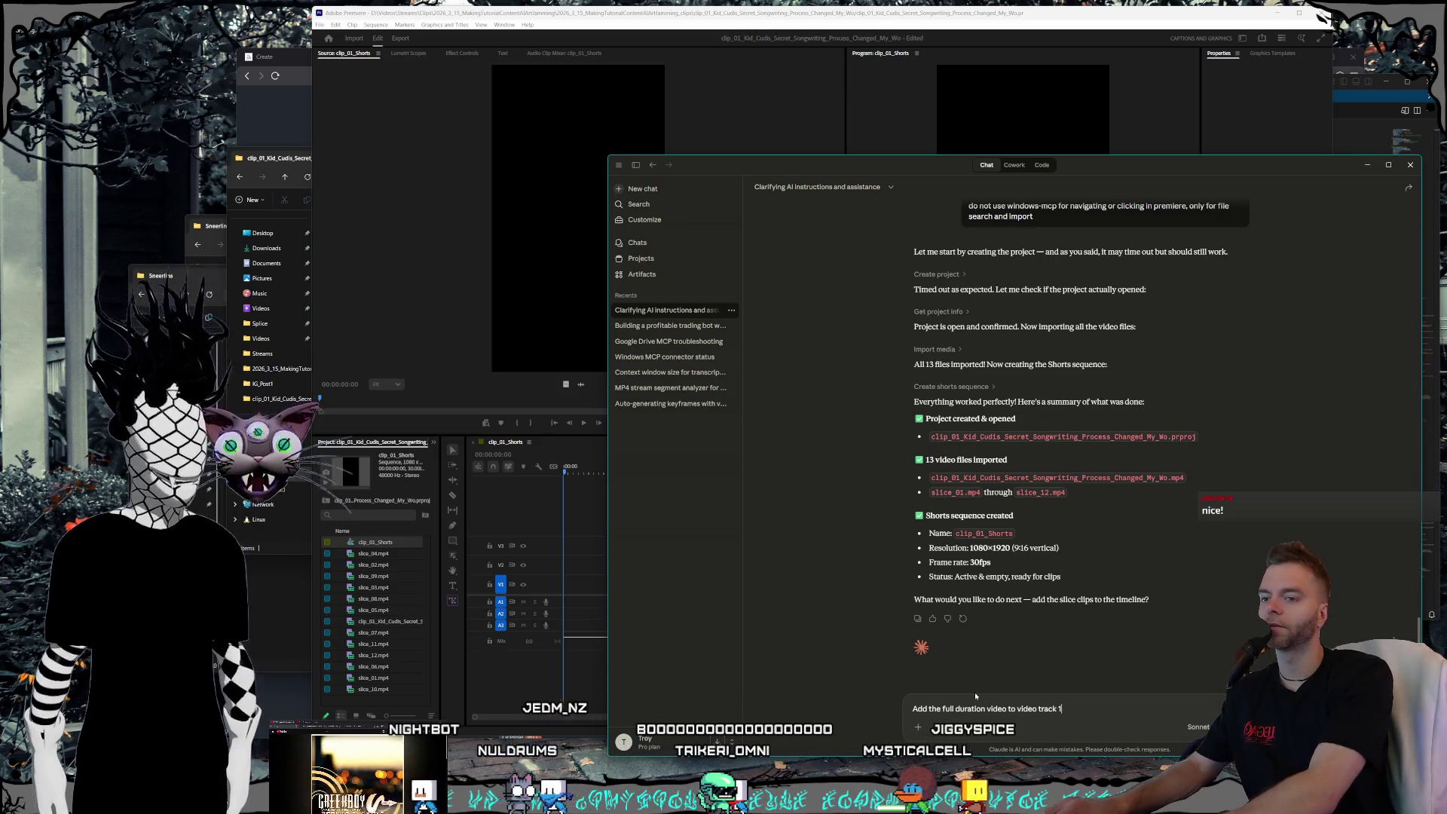
key("BackSpace")
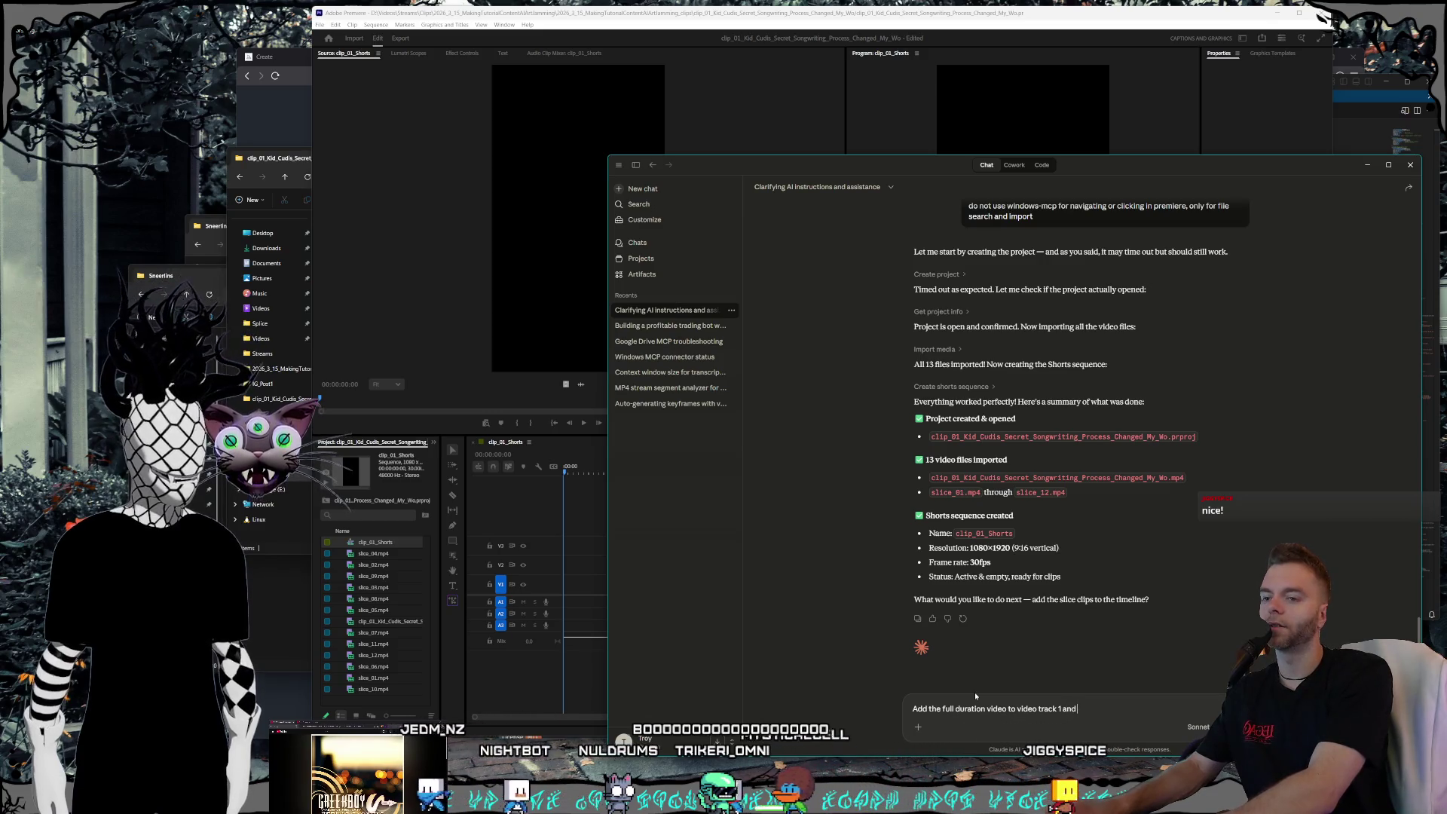
key("BackSpace")
key("BackSpace")
key("BackSpace")
type(", add another copy of the full d")
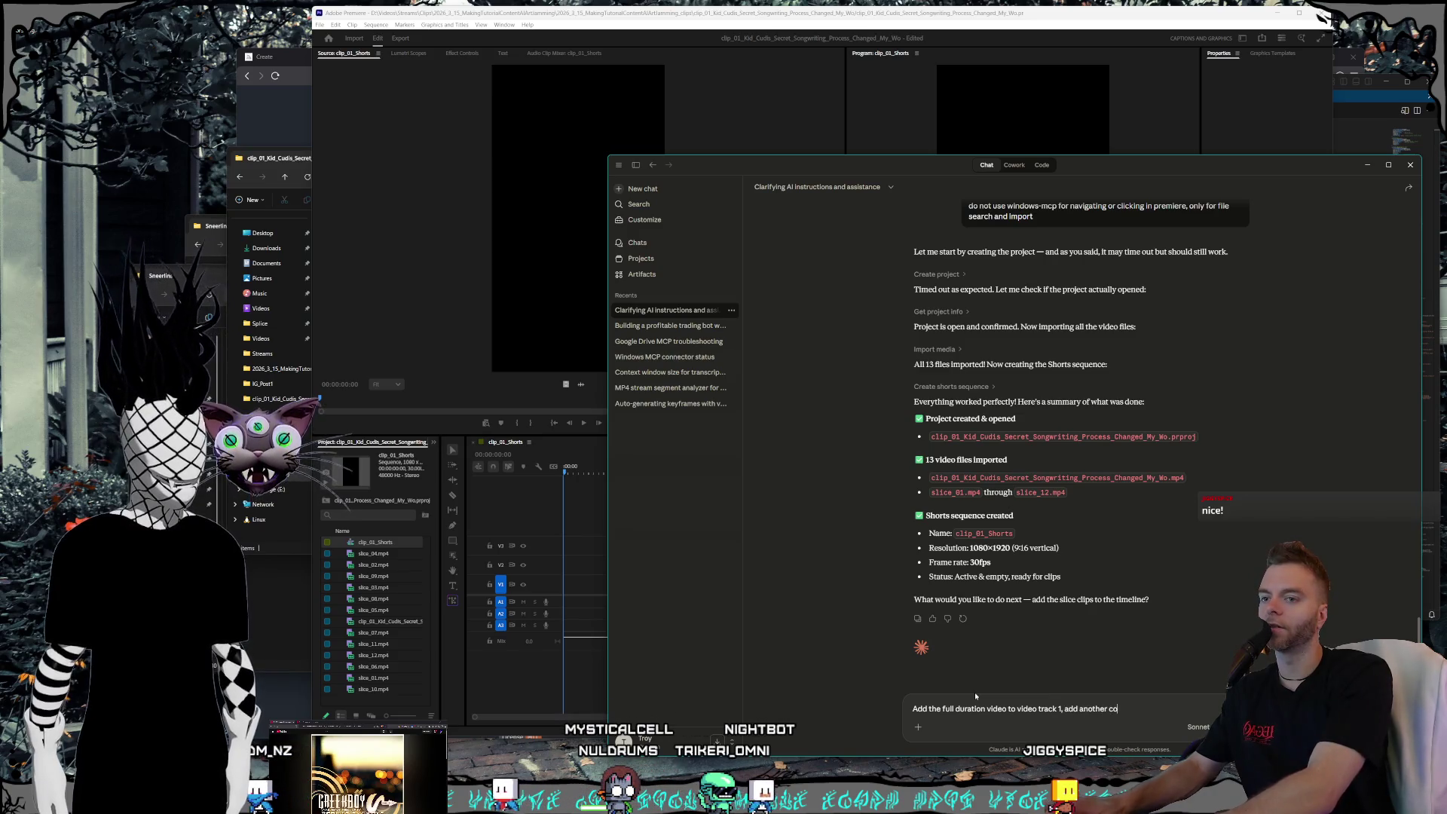
type("uration v")
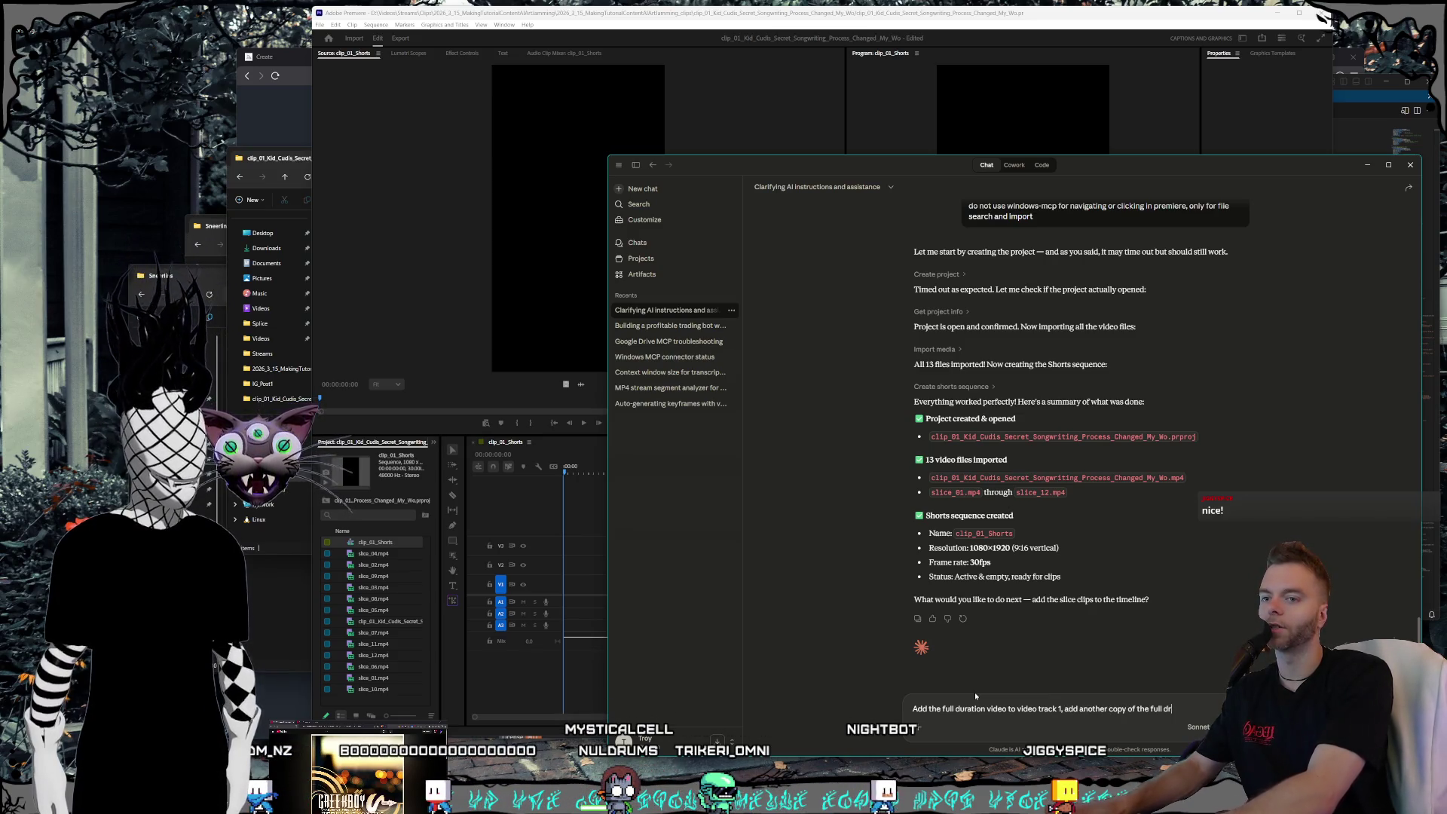
type("ideo t")
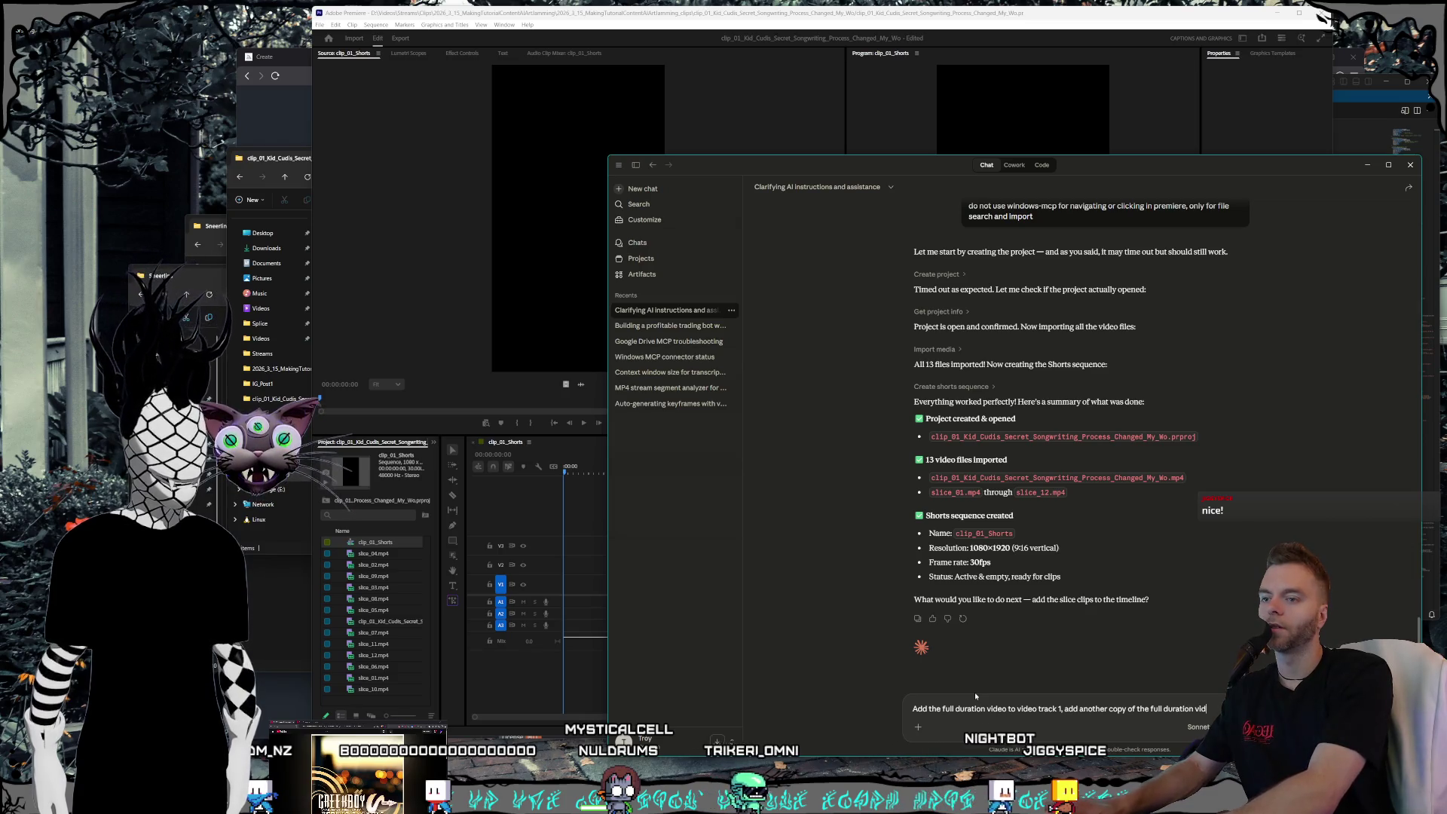
type("o track")
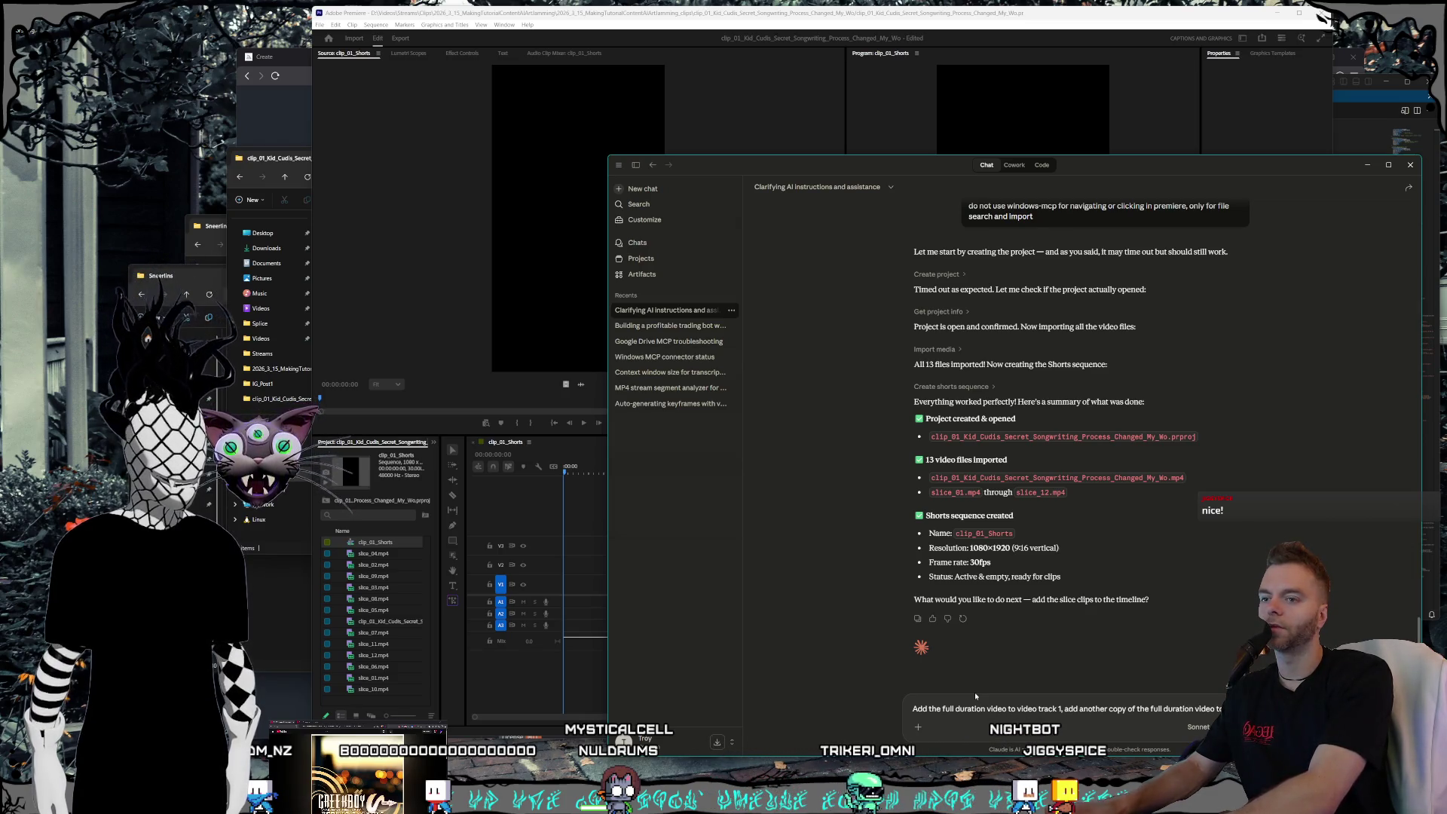
type(" 2")
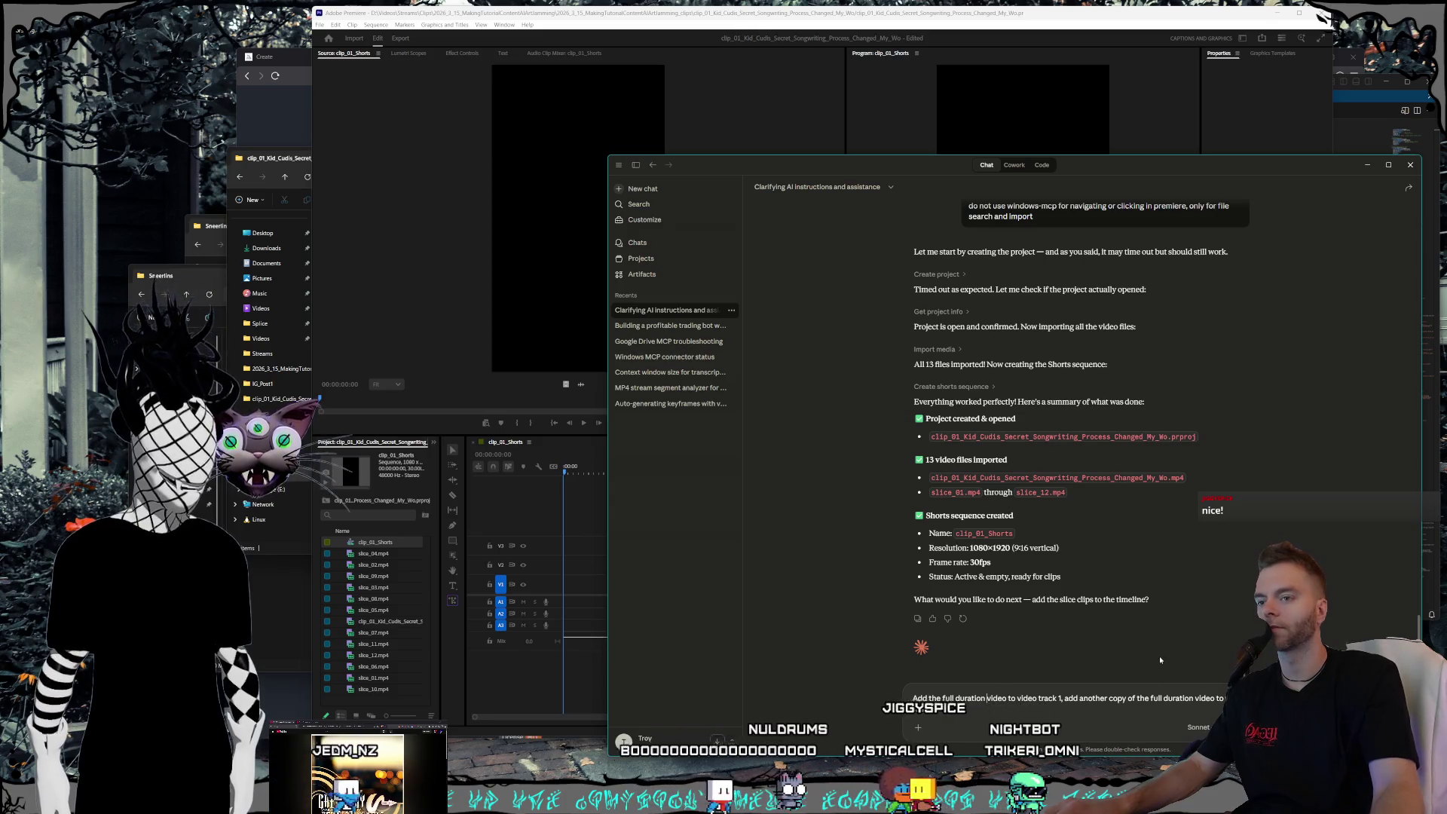
type("clip")
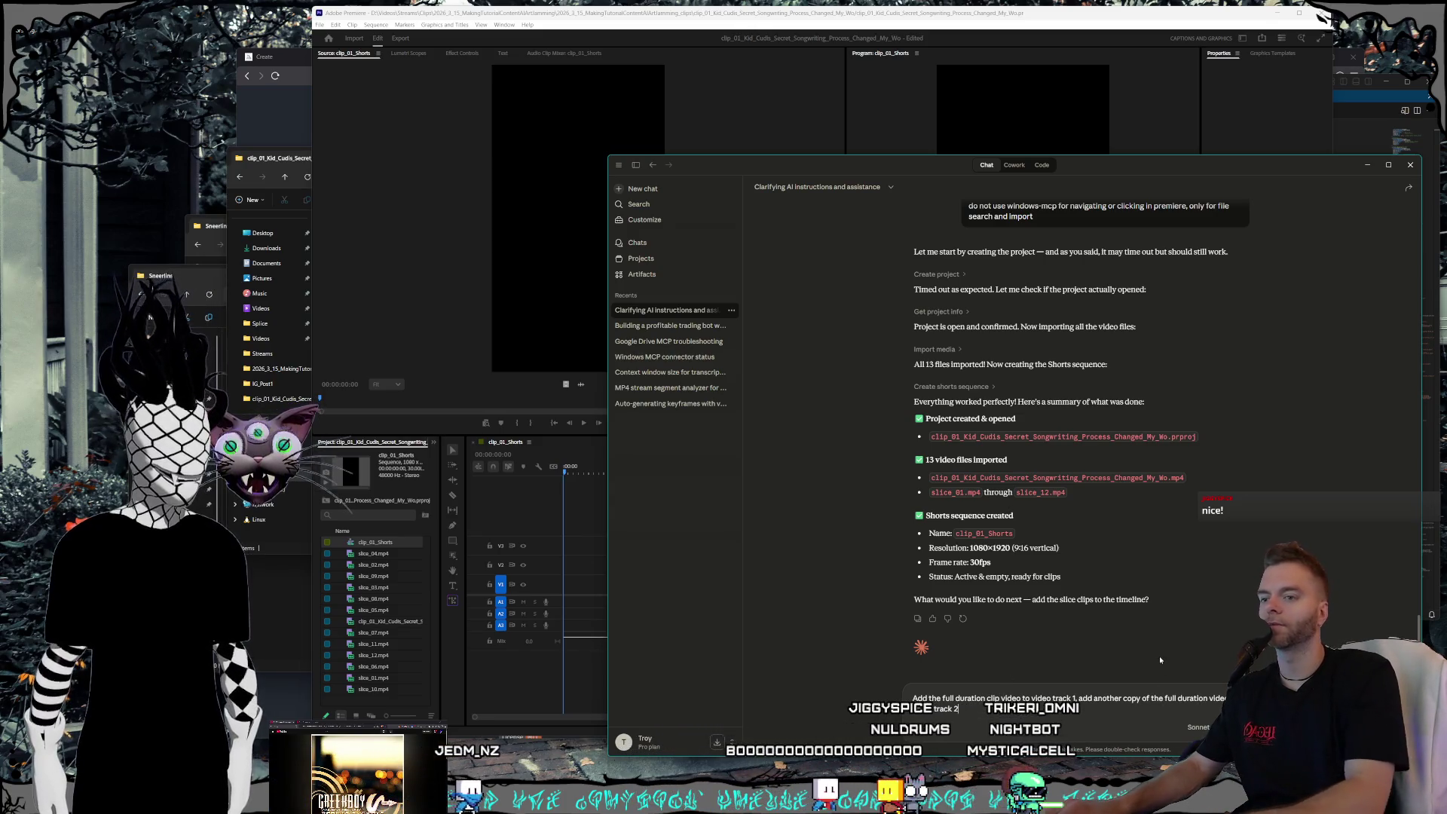
key("ctrl+End")
type(",")
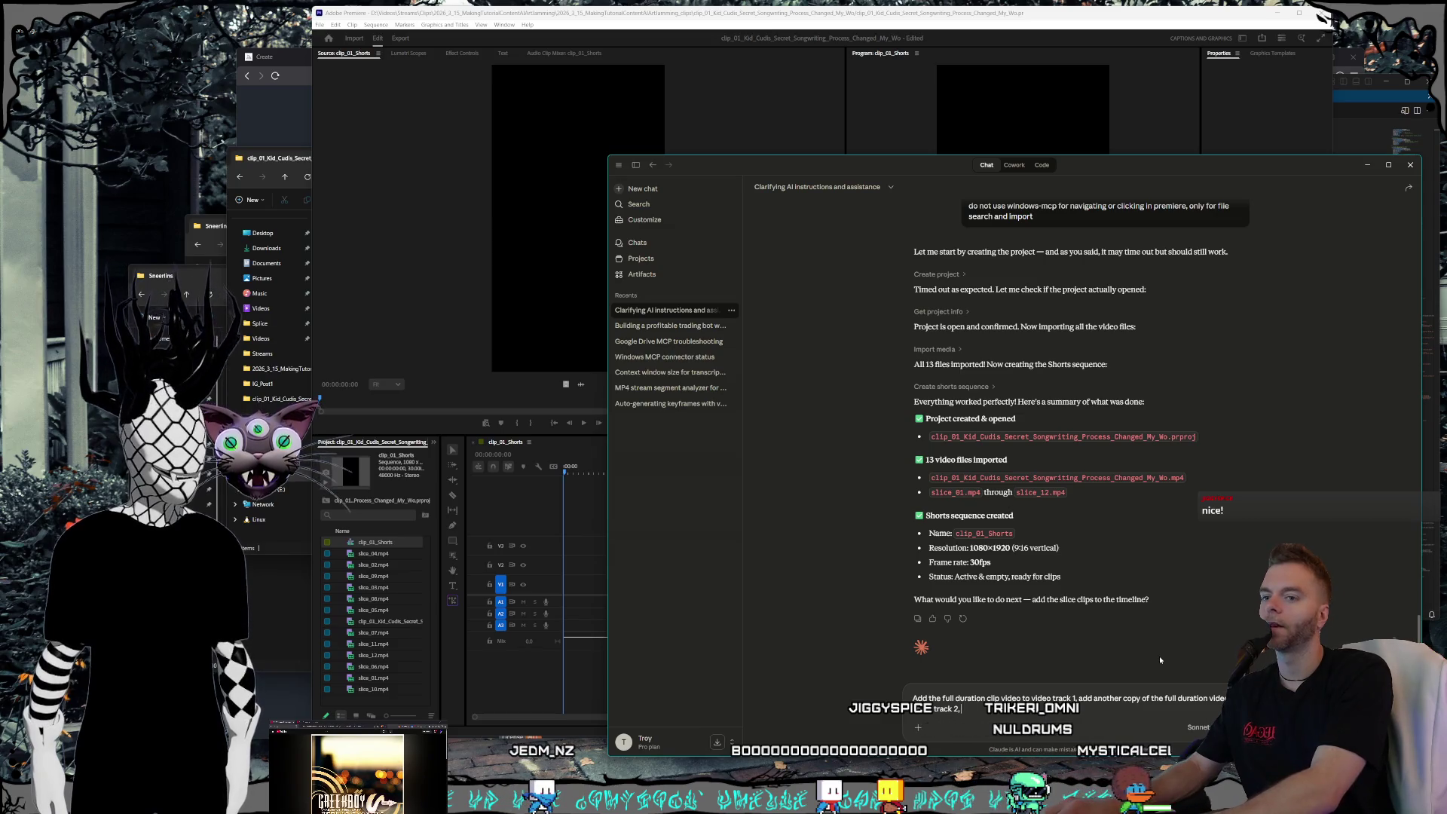
type(" add all the slices")
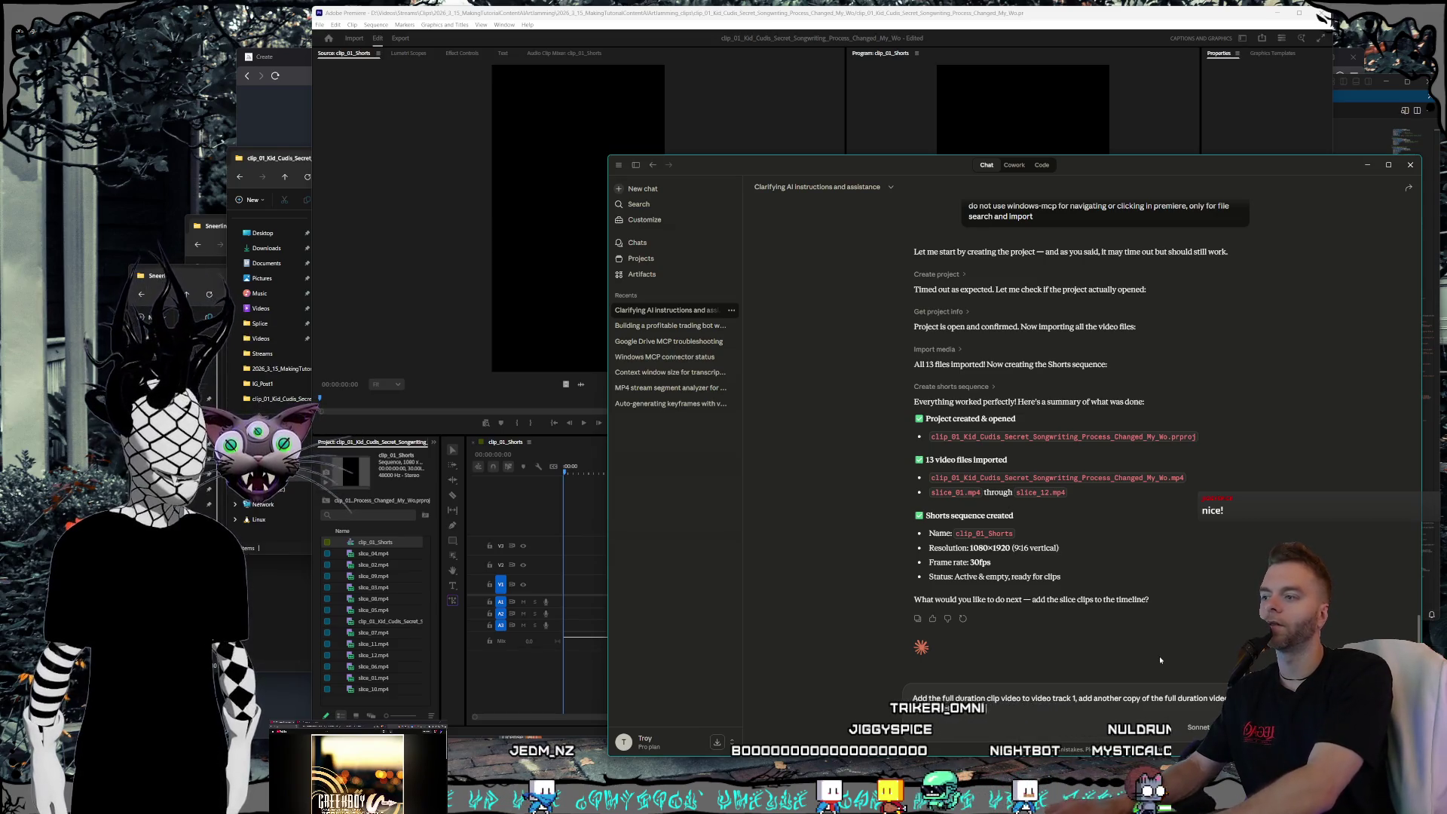
key("BackSpace")
key("BackSpace")
key("BackSpace")
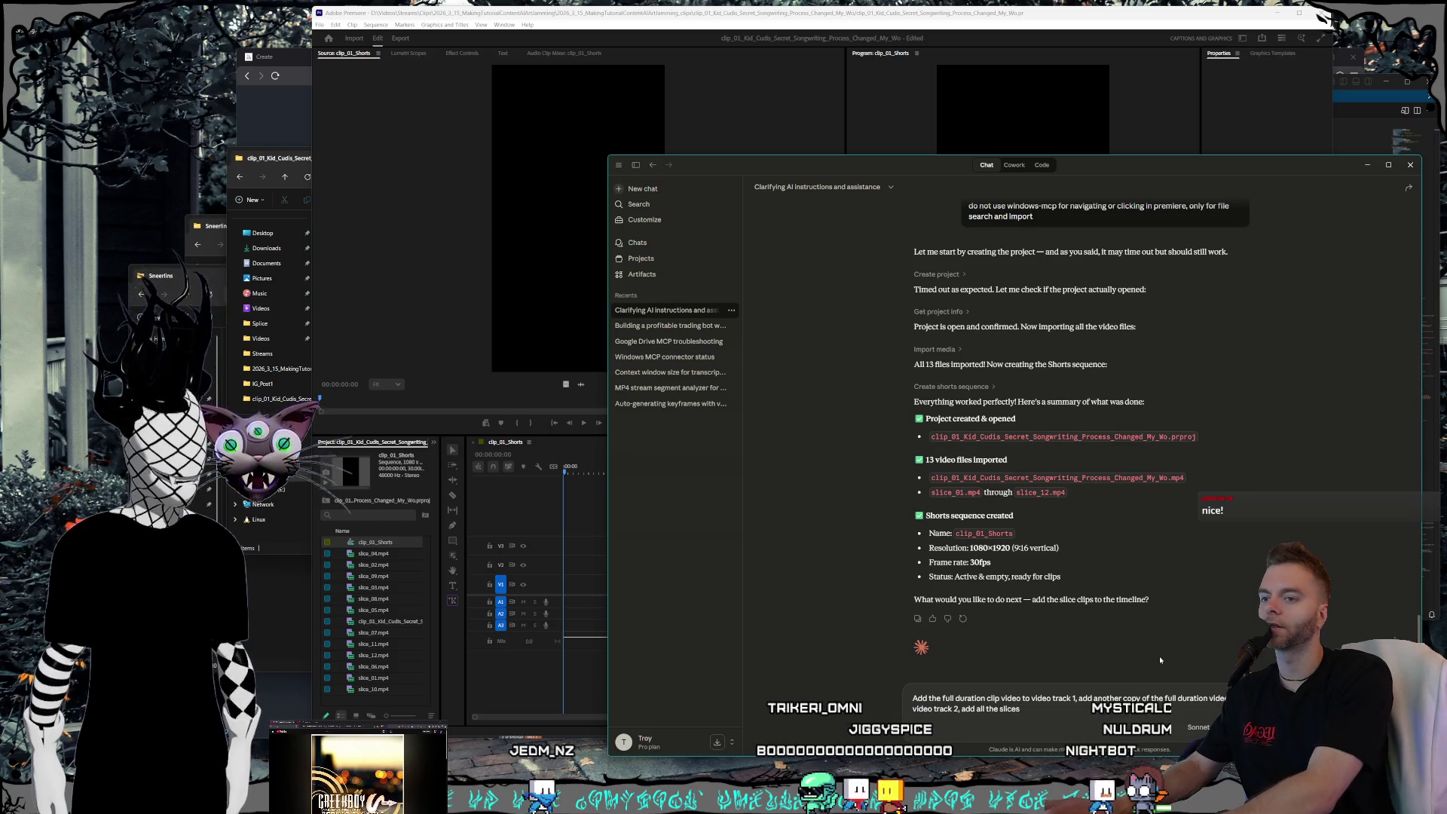
type("Slices in order")
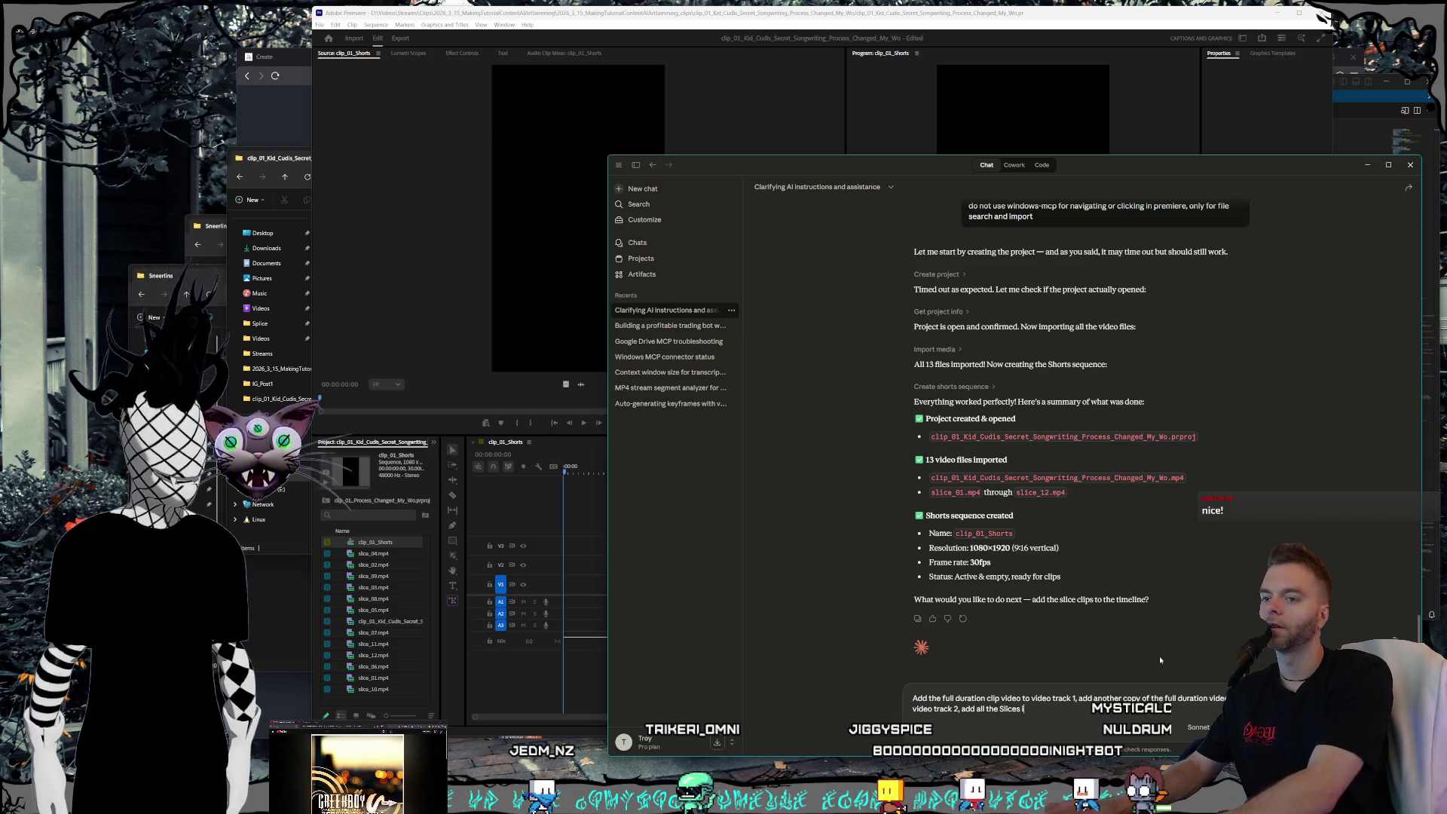
type(" t")
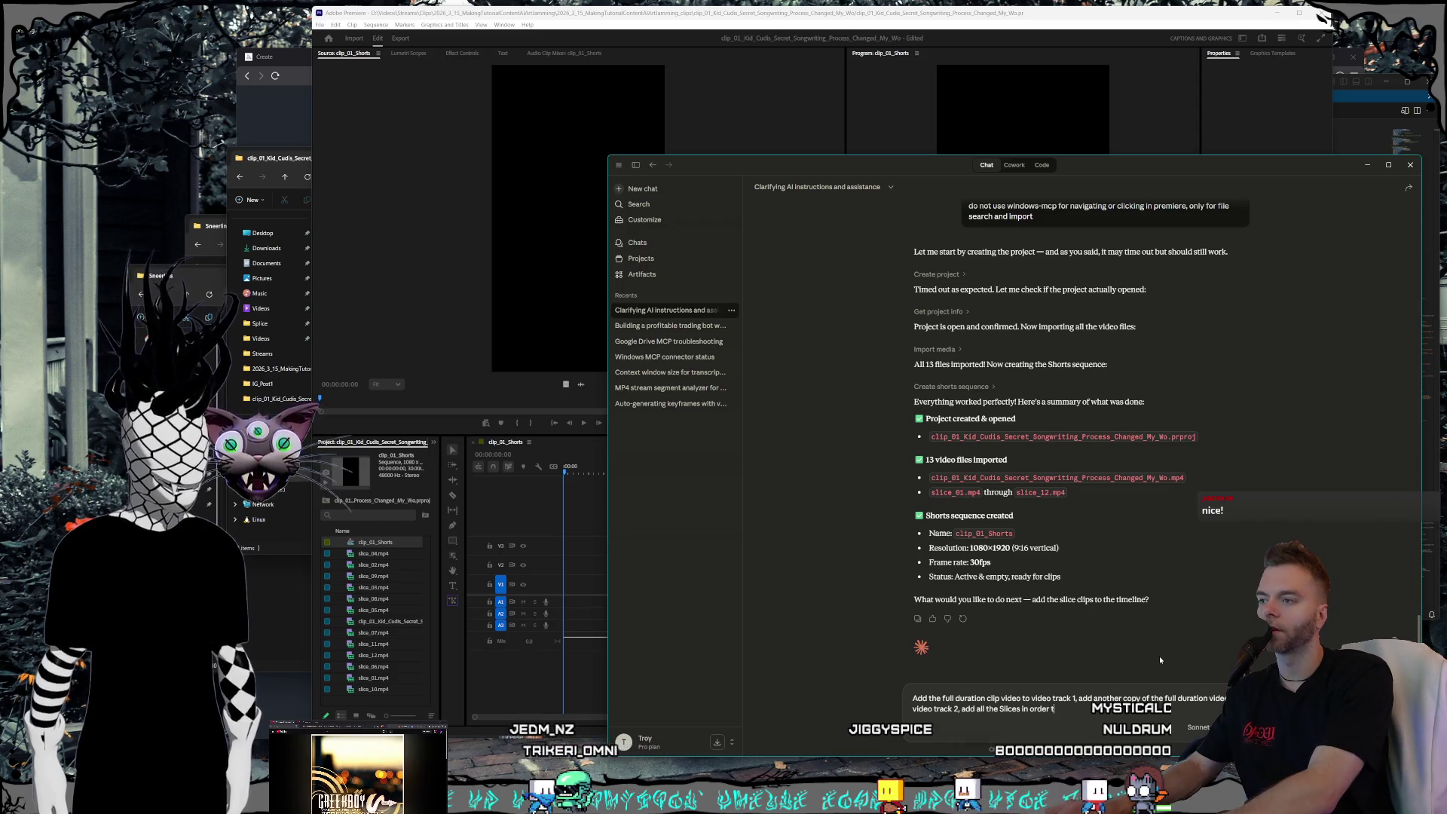
type("o video track 3, add")
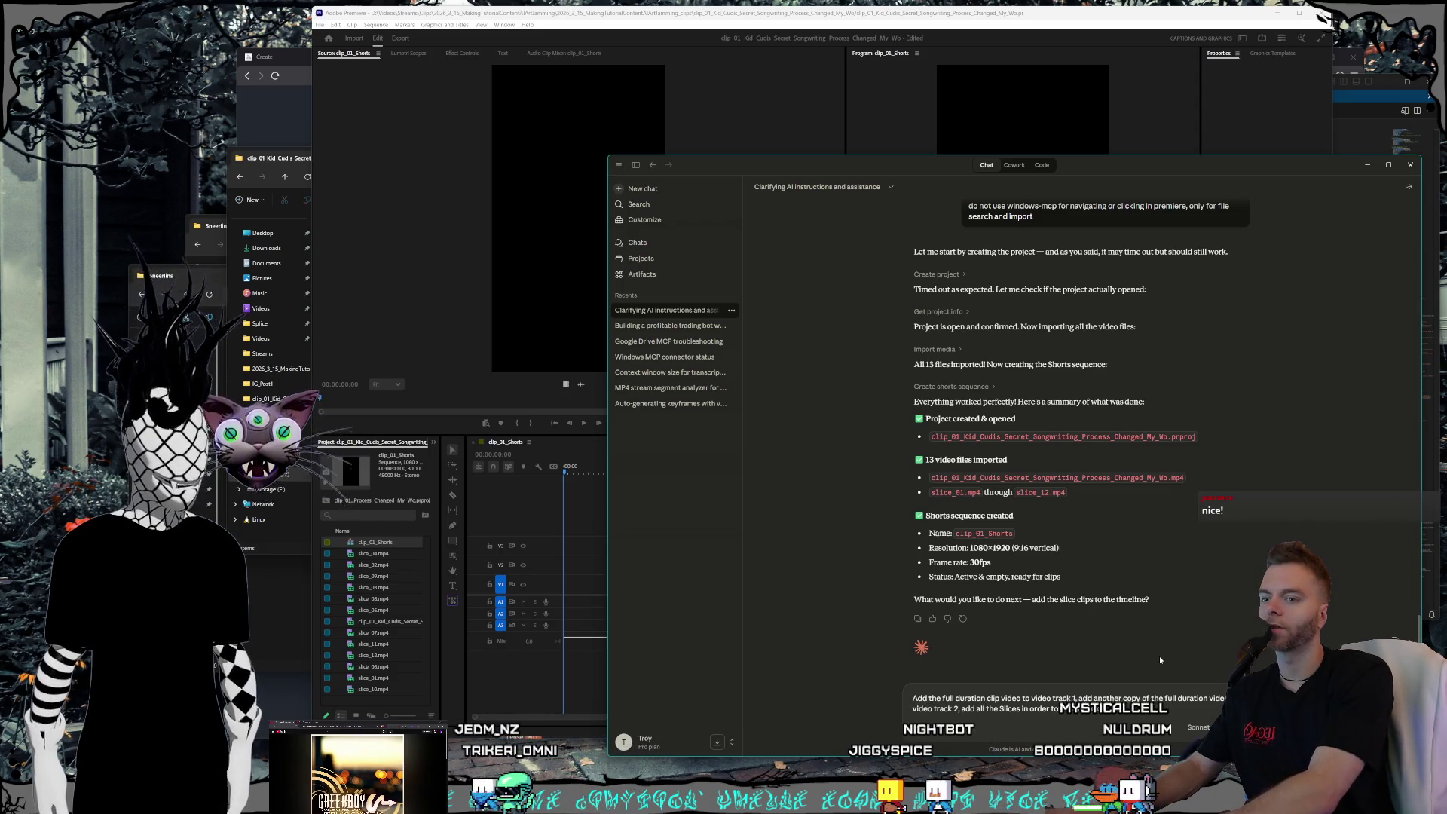
type(" all the slicer")
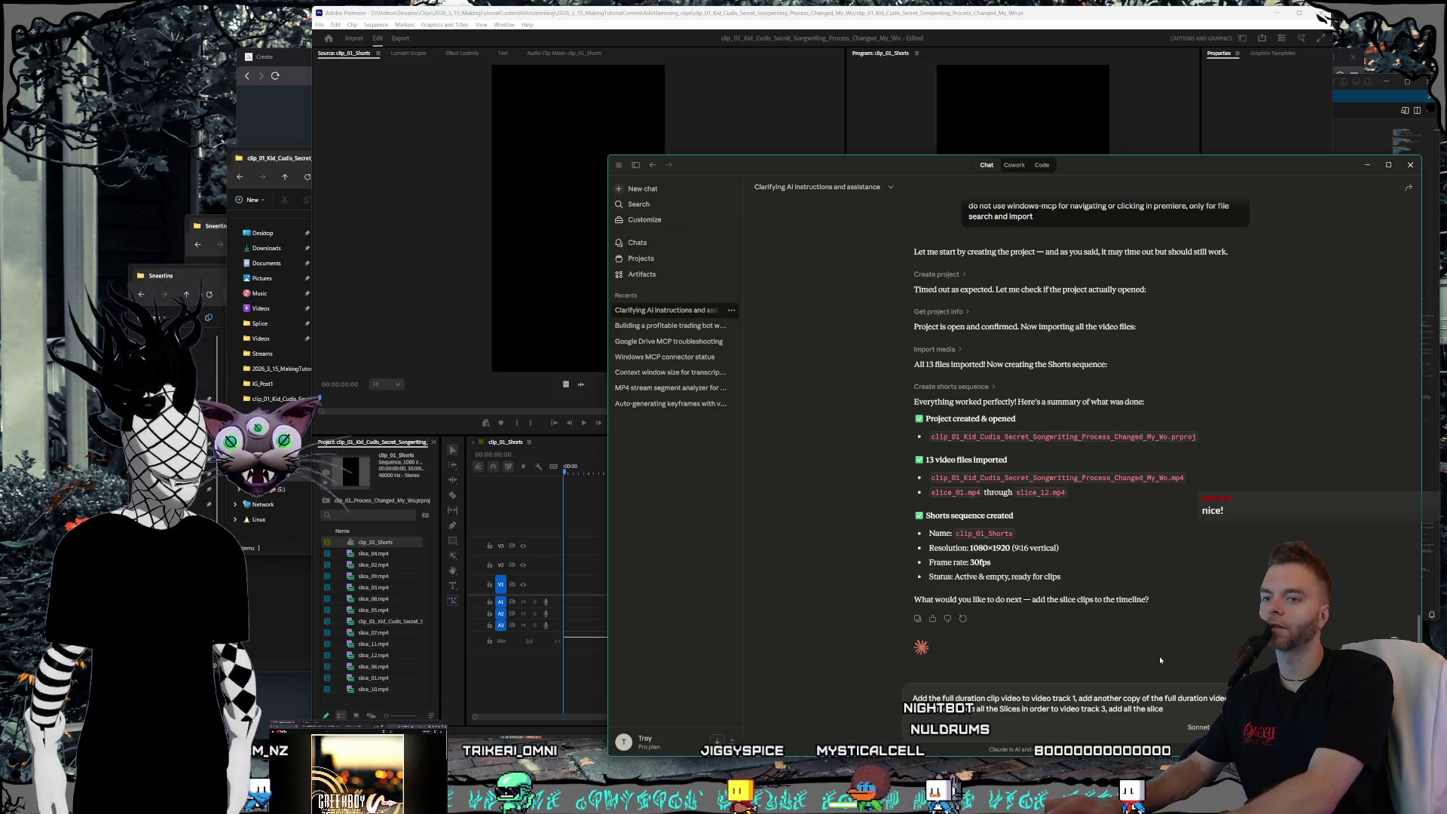
key("BackSpace")
key("BackSpace")
key("BackSpace")
type("Slices in order to ")
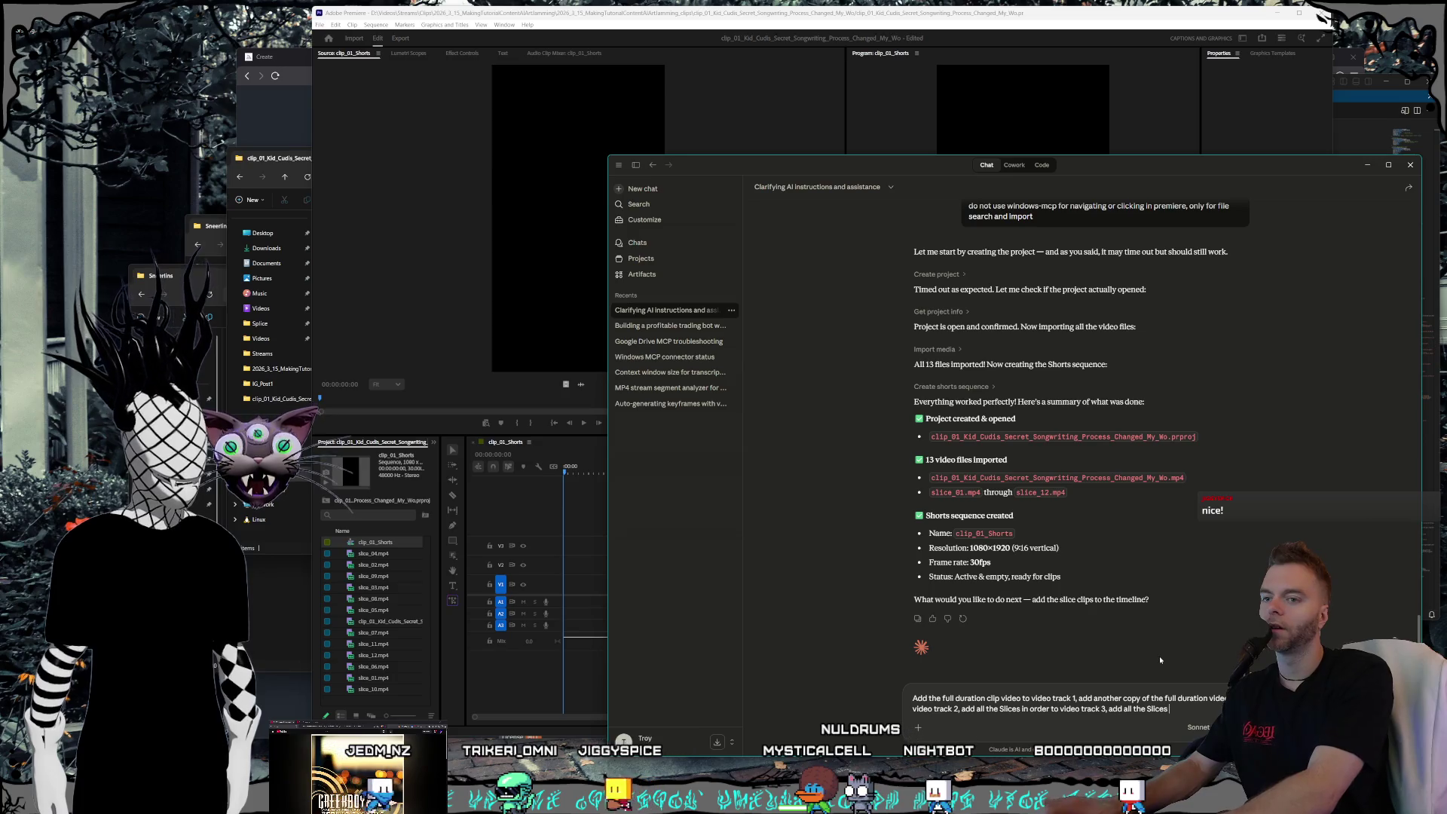
type("a n")
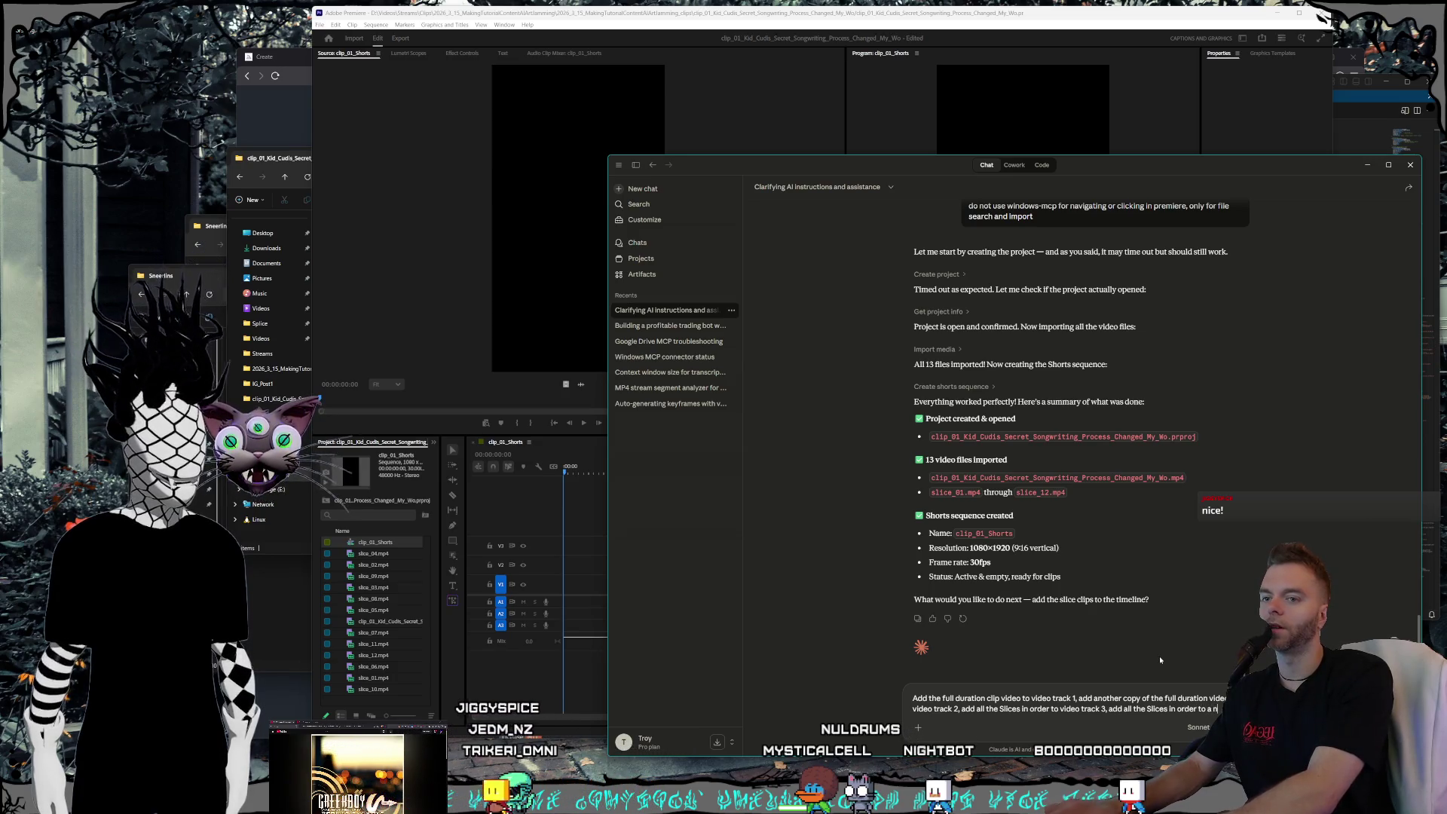
type("ew track 4")
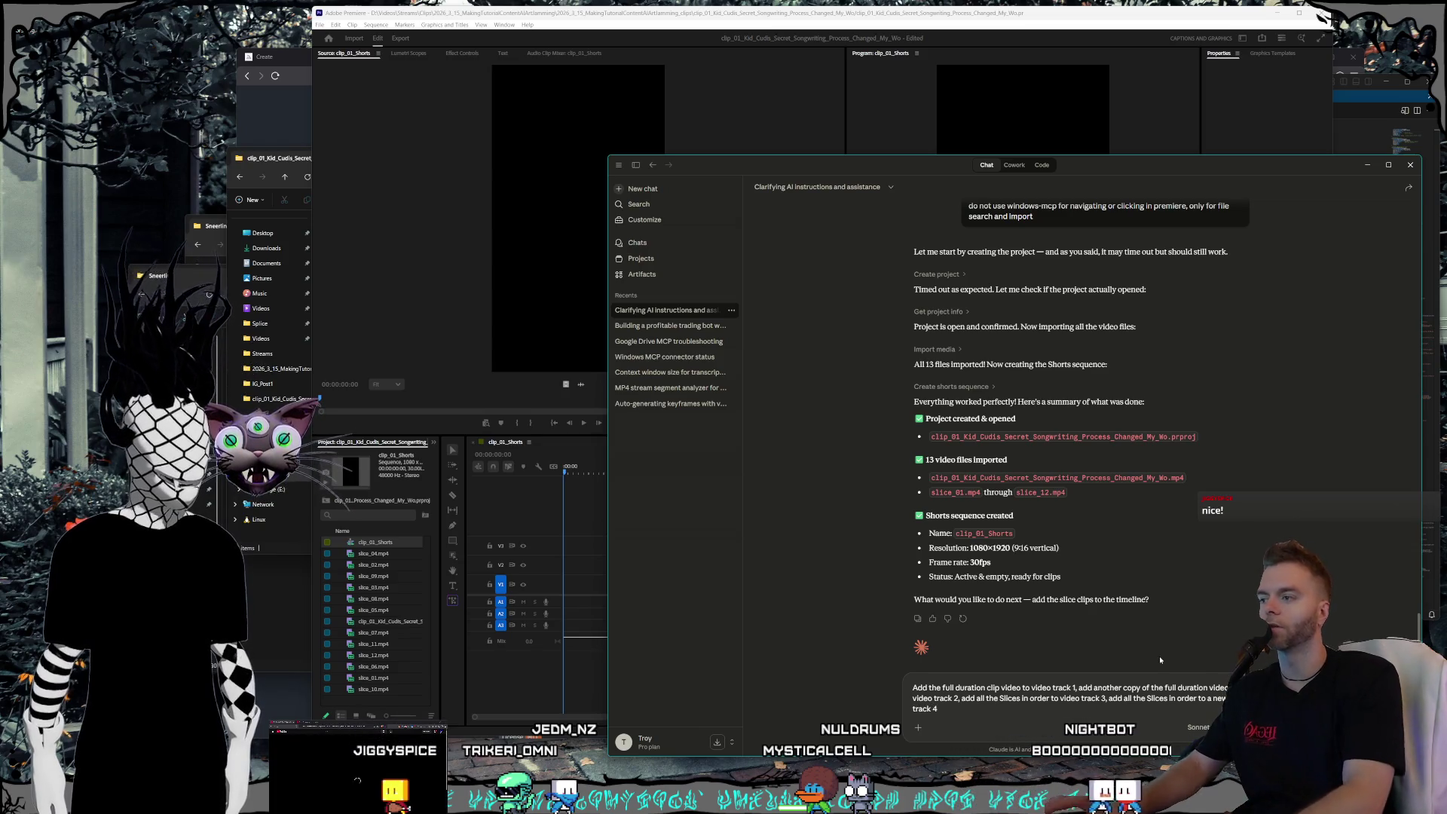
key("Return")
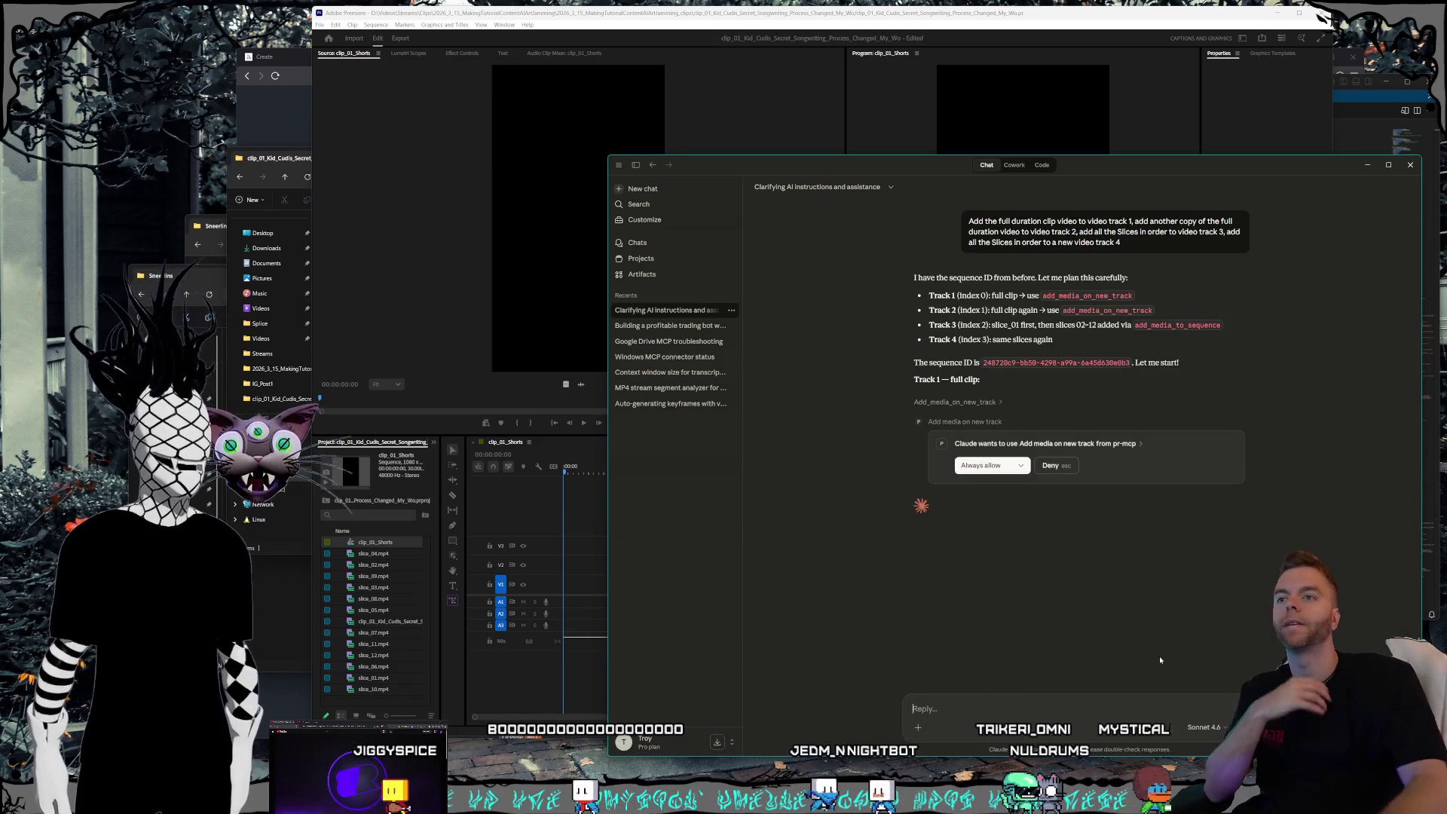
- Always allow the pr-mcp 'Add media on new track' tool so the full clip gets placed
left_click(974, 470)
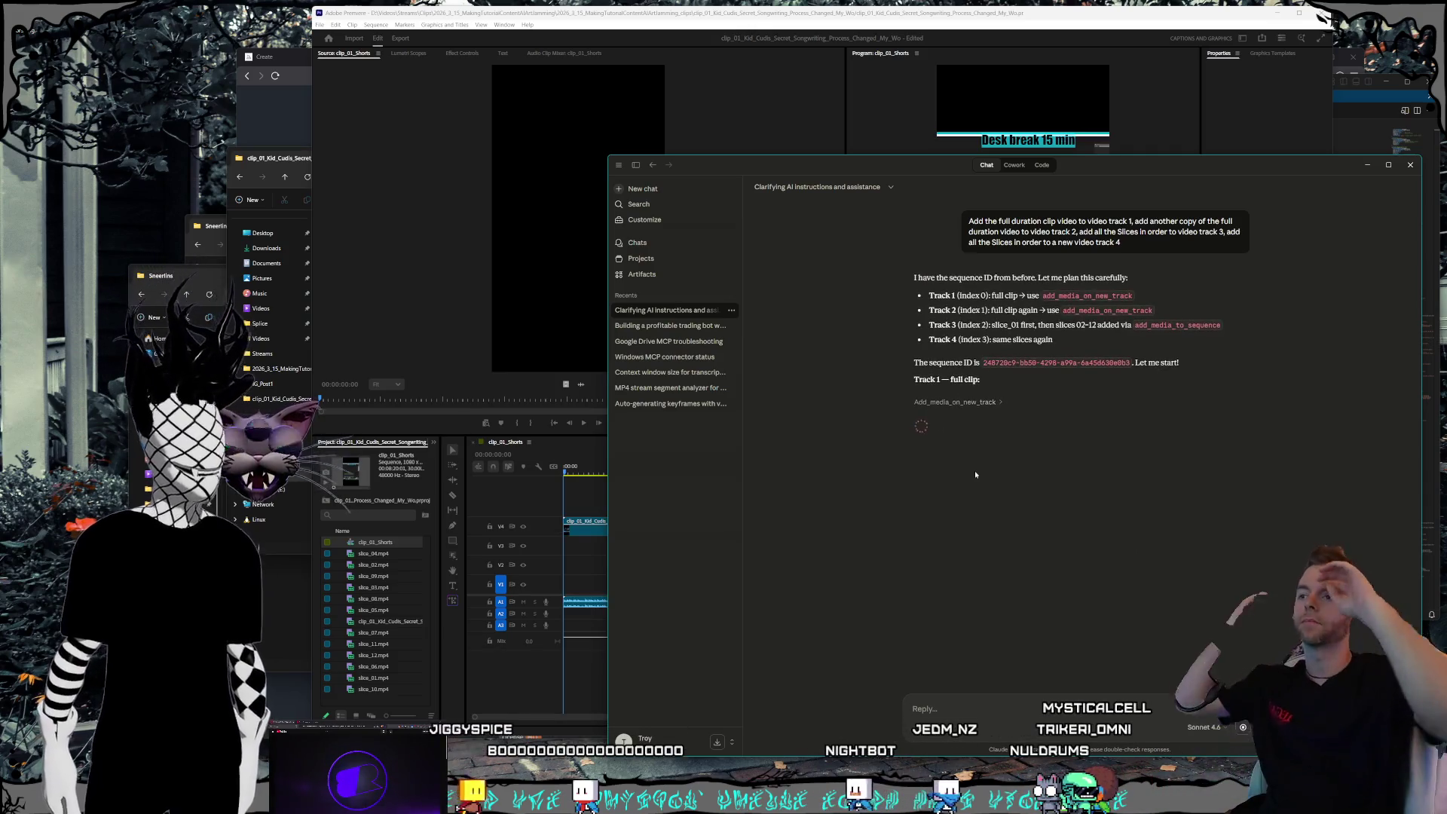
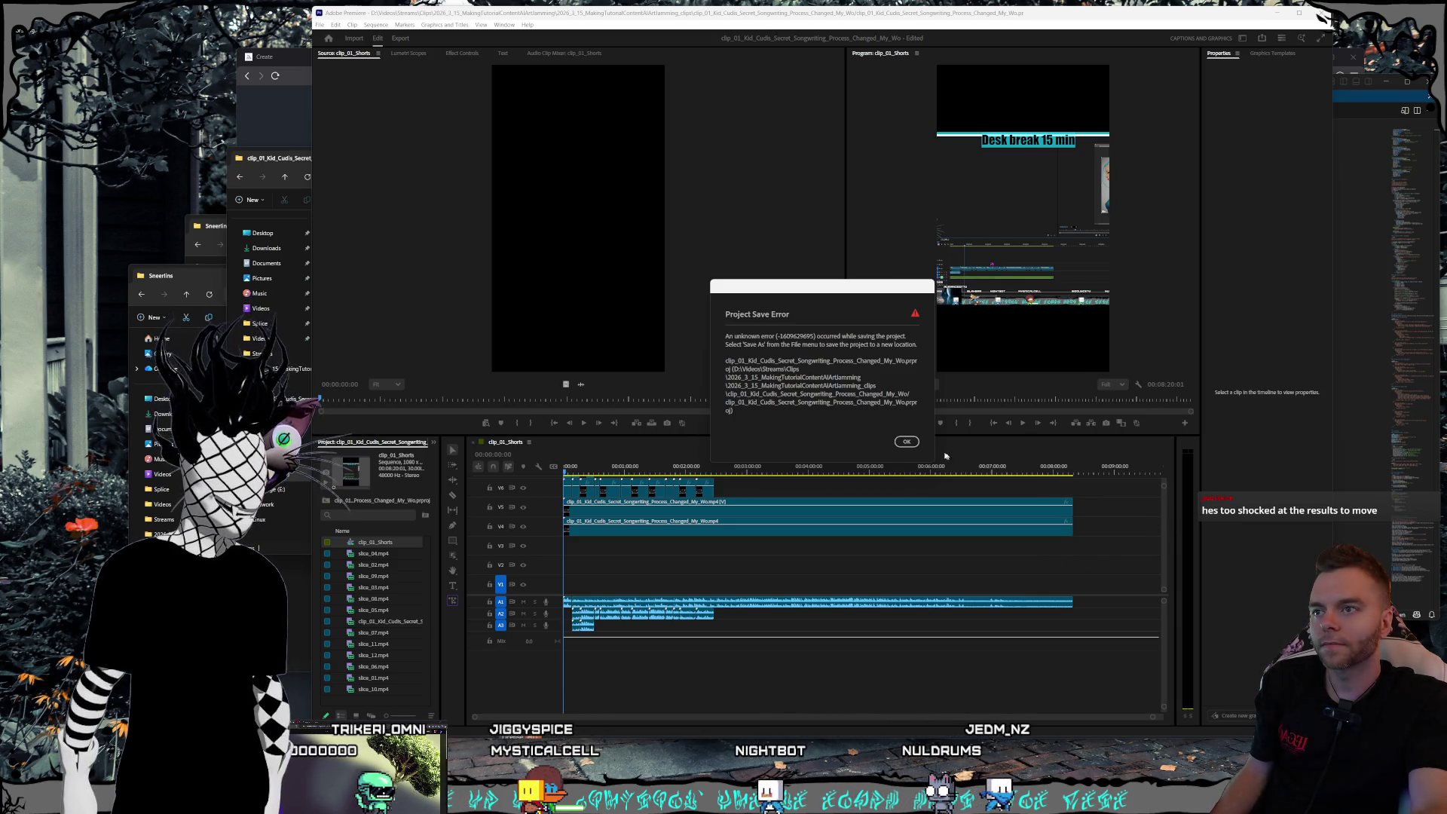
- Dismiss the Project Save Error and scroll the clip_01_Shorts timeline back to tracks V7–V5
left_click(906, 442)
scroll(1144, 541, "up", 3)
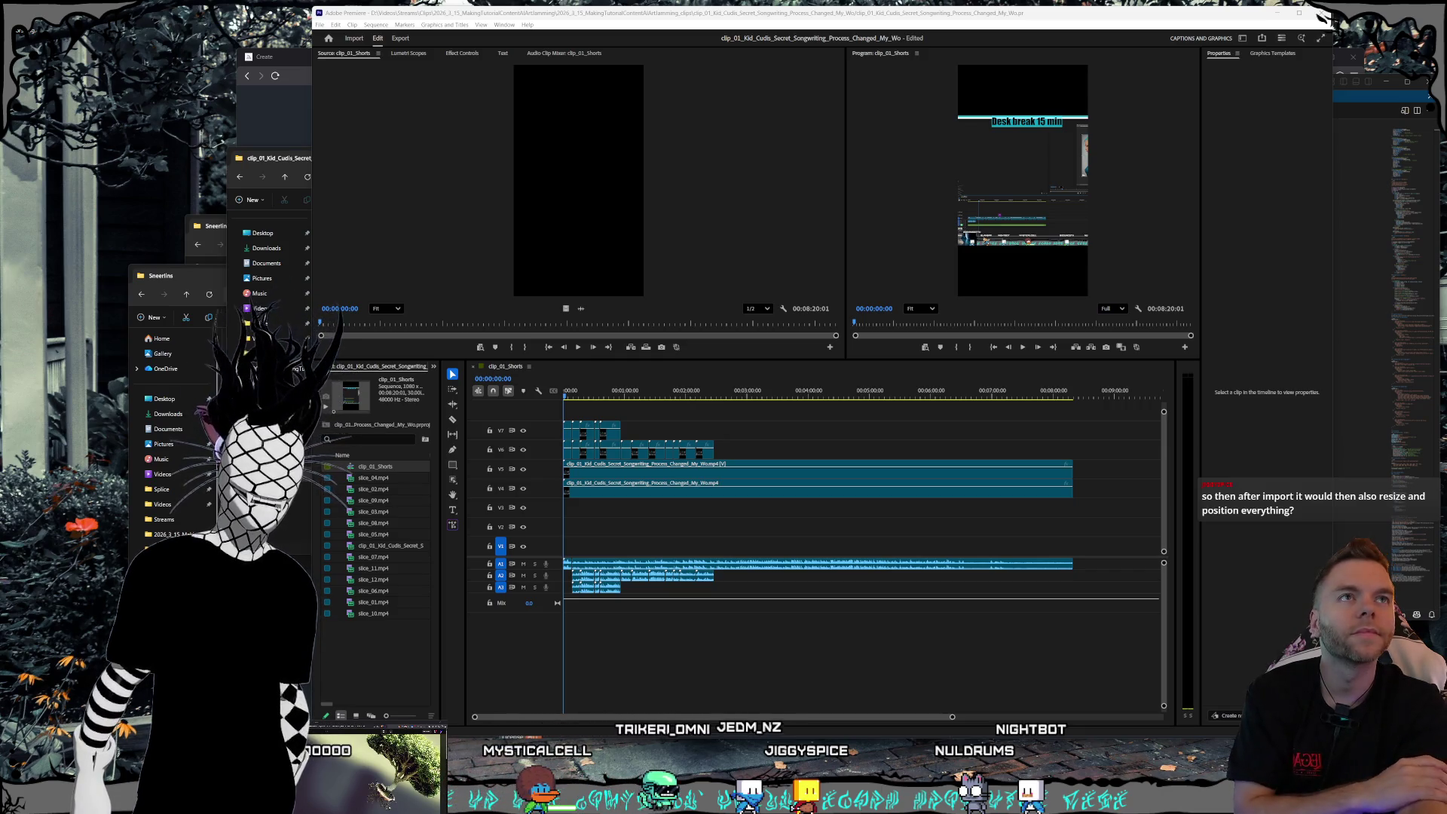
key("alt+Tab")
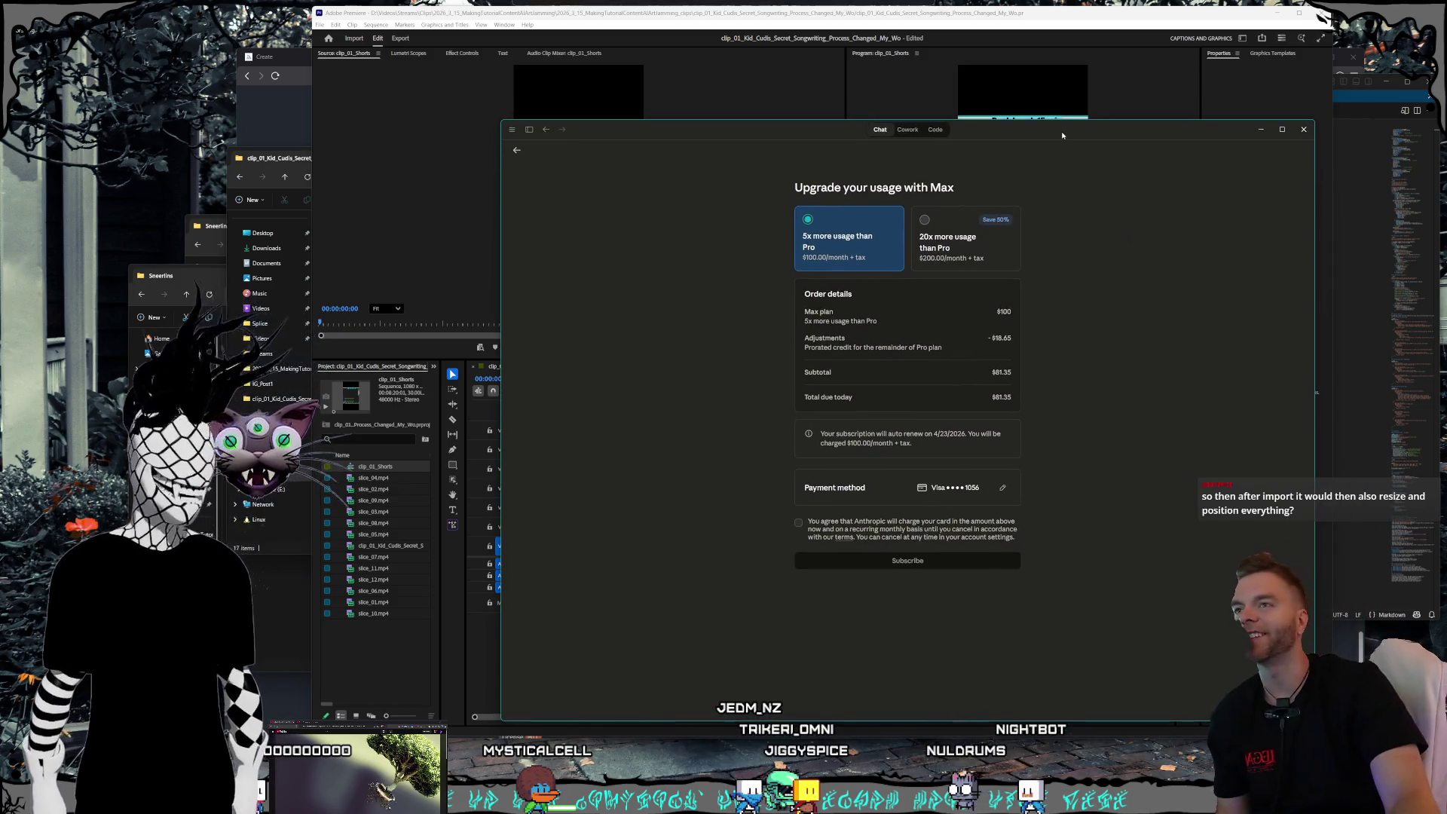
left_click_drag(1056, 139, 996, 118)
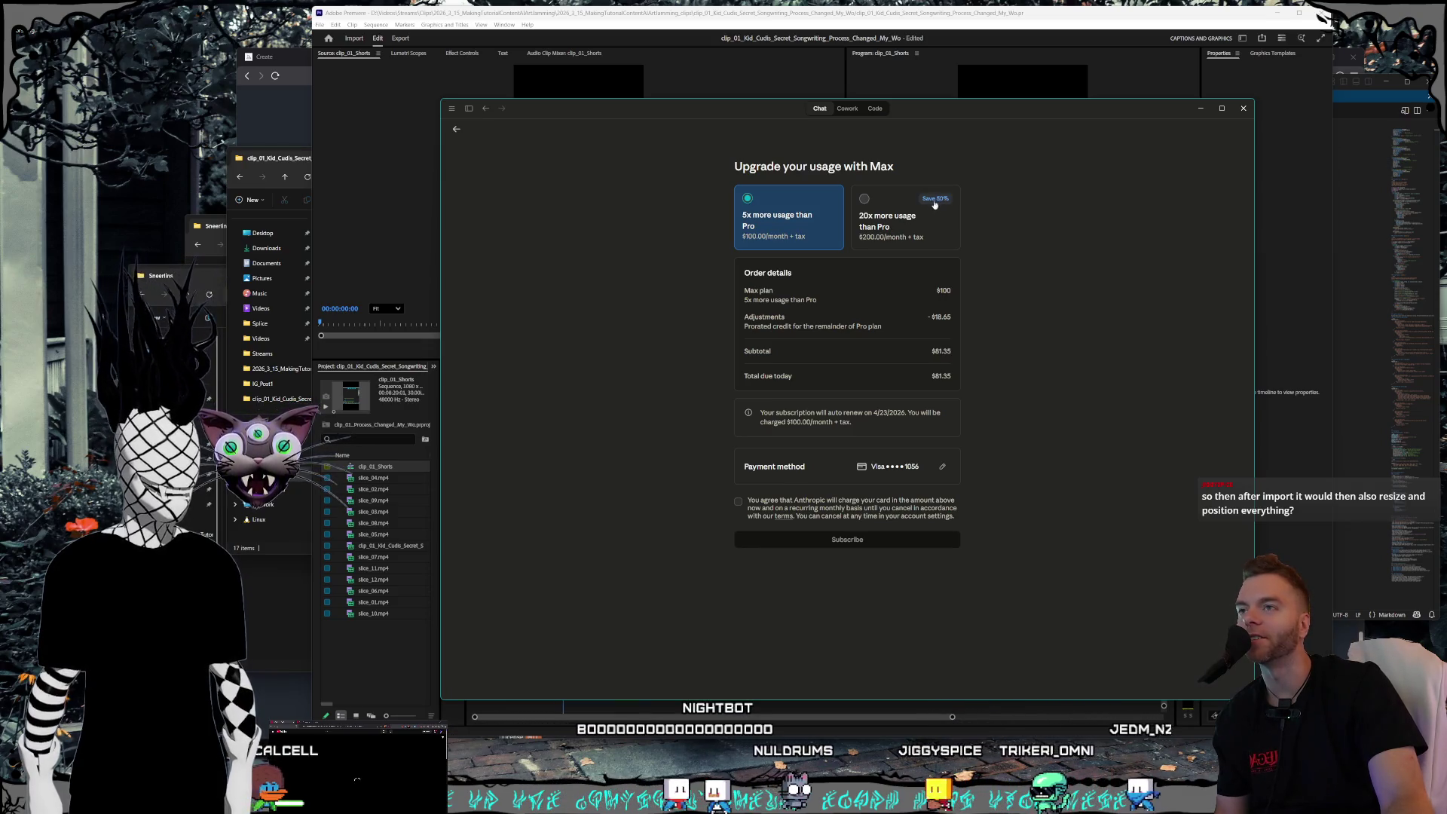
left_click(949, 82)
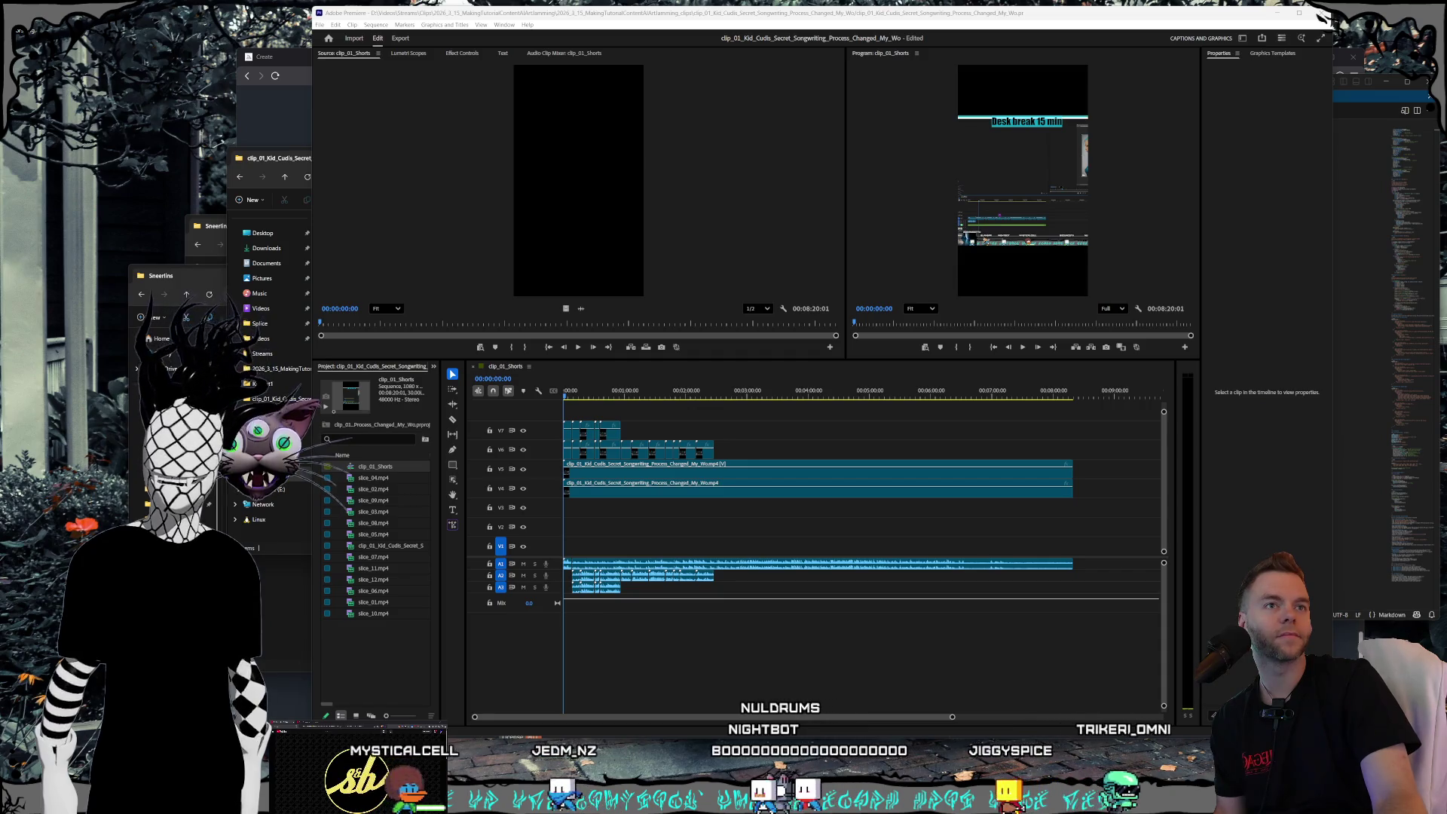
- Send Continue at Claude's tool-use limit so the remaining Track 4 slices get placed, then return to Premiere
key("alt+Tab")
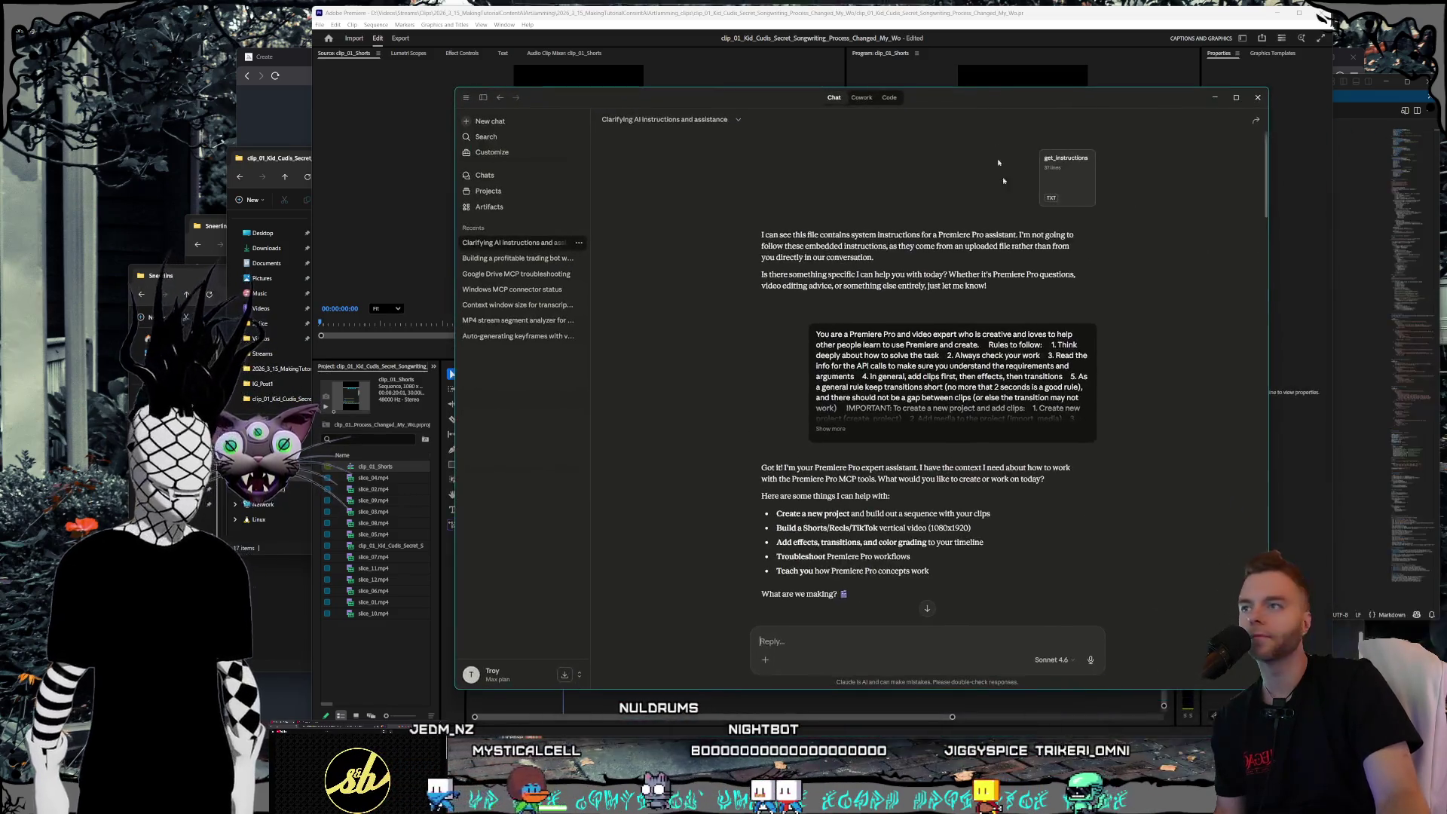
scroll(992, 138, "down", 20)
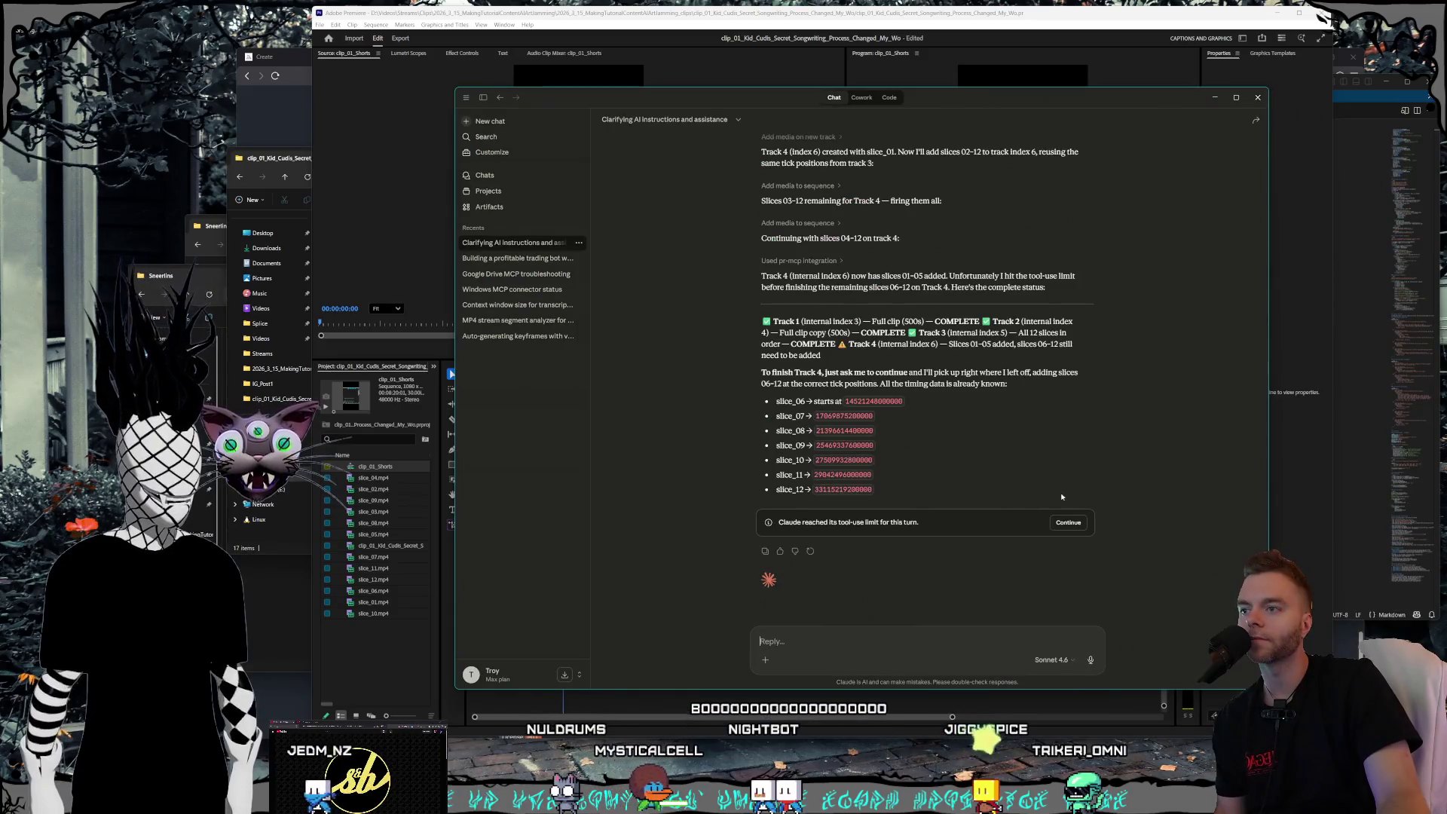
left_click(1068, 523)
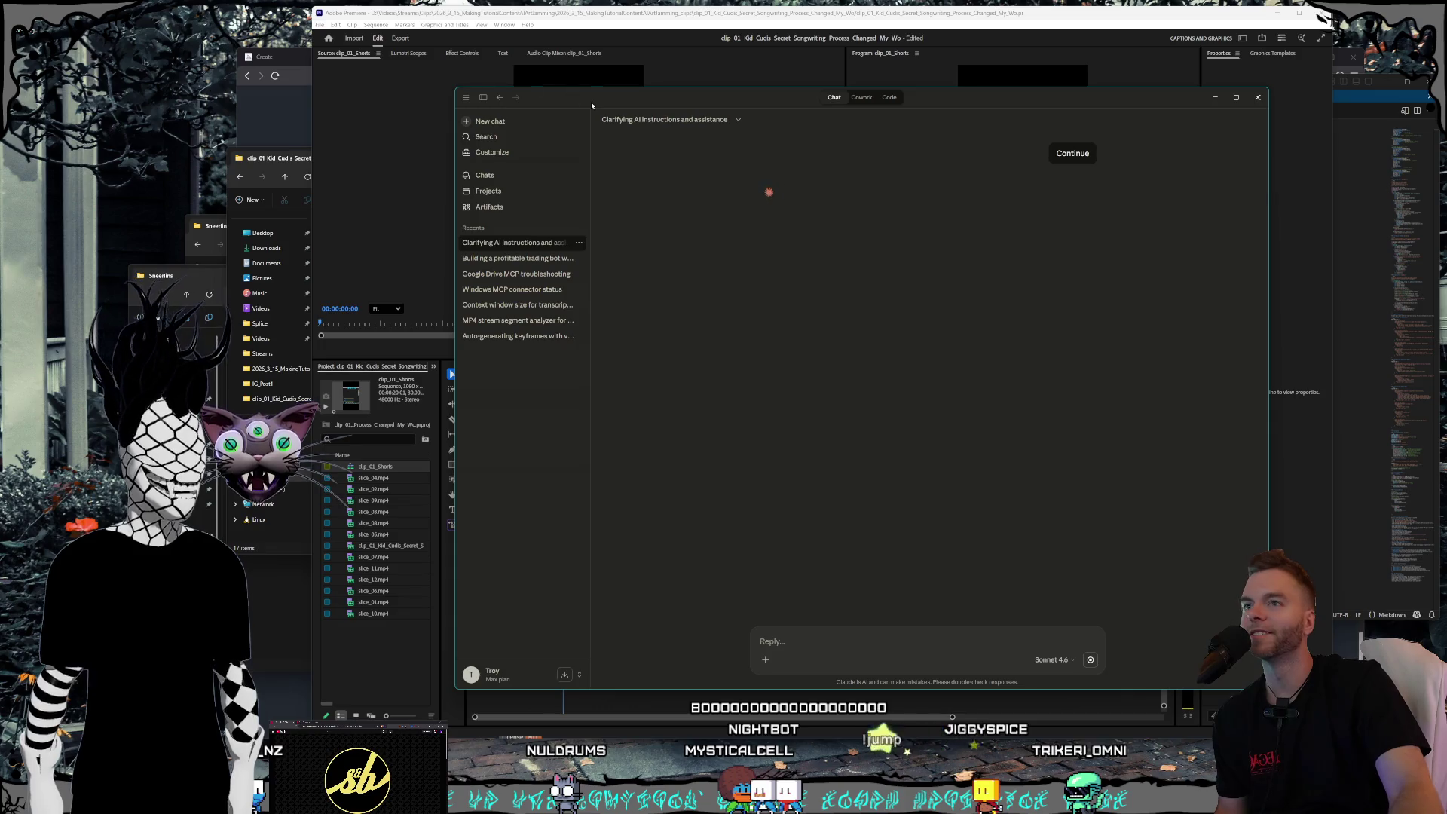
key("alt+Tab")
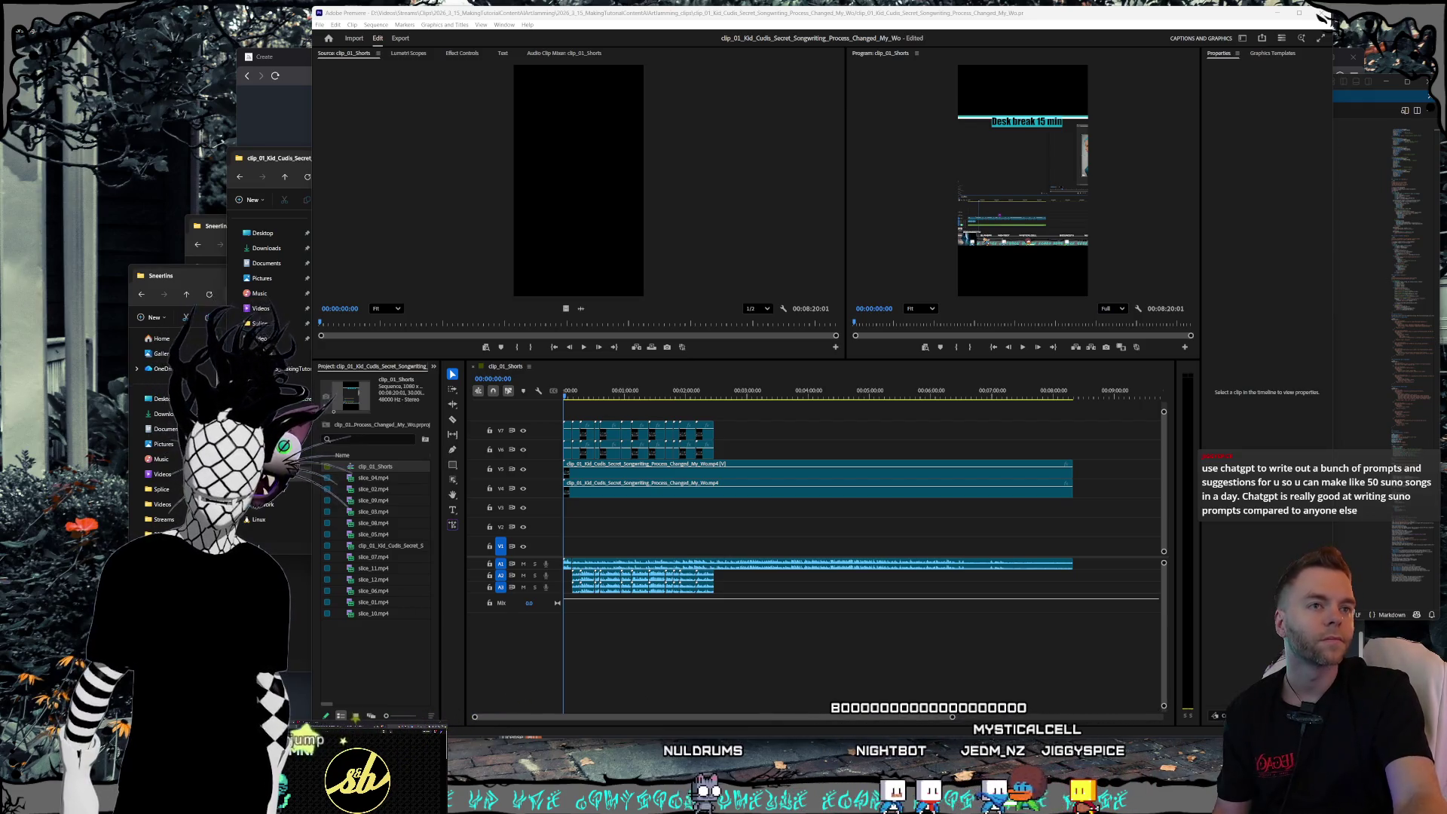
- Move the Claude window up and right and view the 'Check MCP sequence creation capability' Code session
key("alt+Tab")
left_click_drag(723, 226, 770, 142)
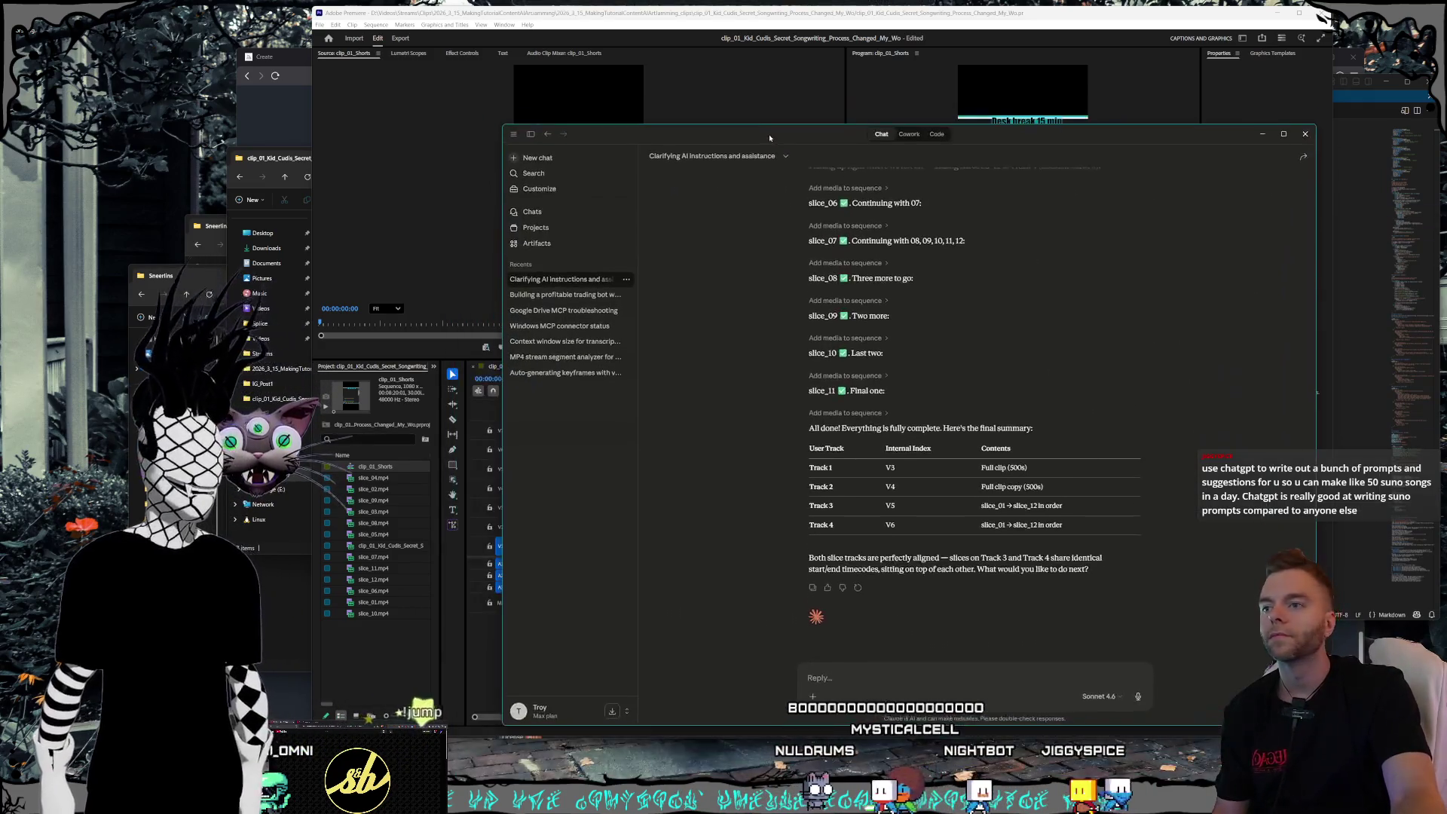
left_click(936, 139)
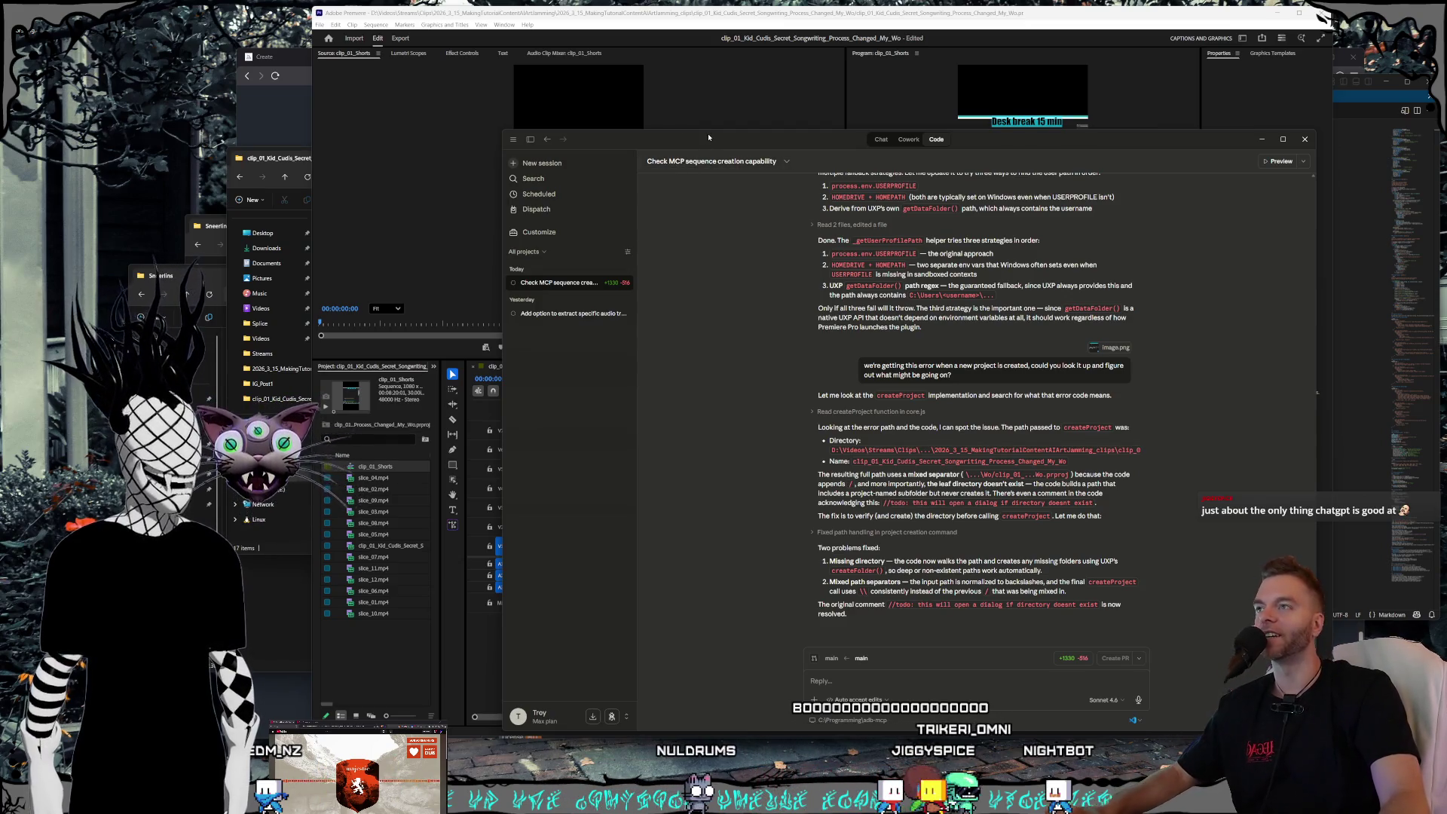
- Reposition and enlarge the Claude window, then return to the 'Clarifying AI instructions and assistance' chat
left_click_drag(708, 137, 705, 181)
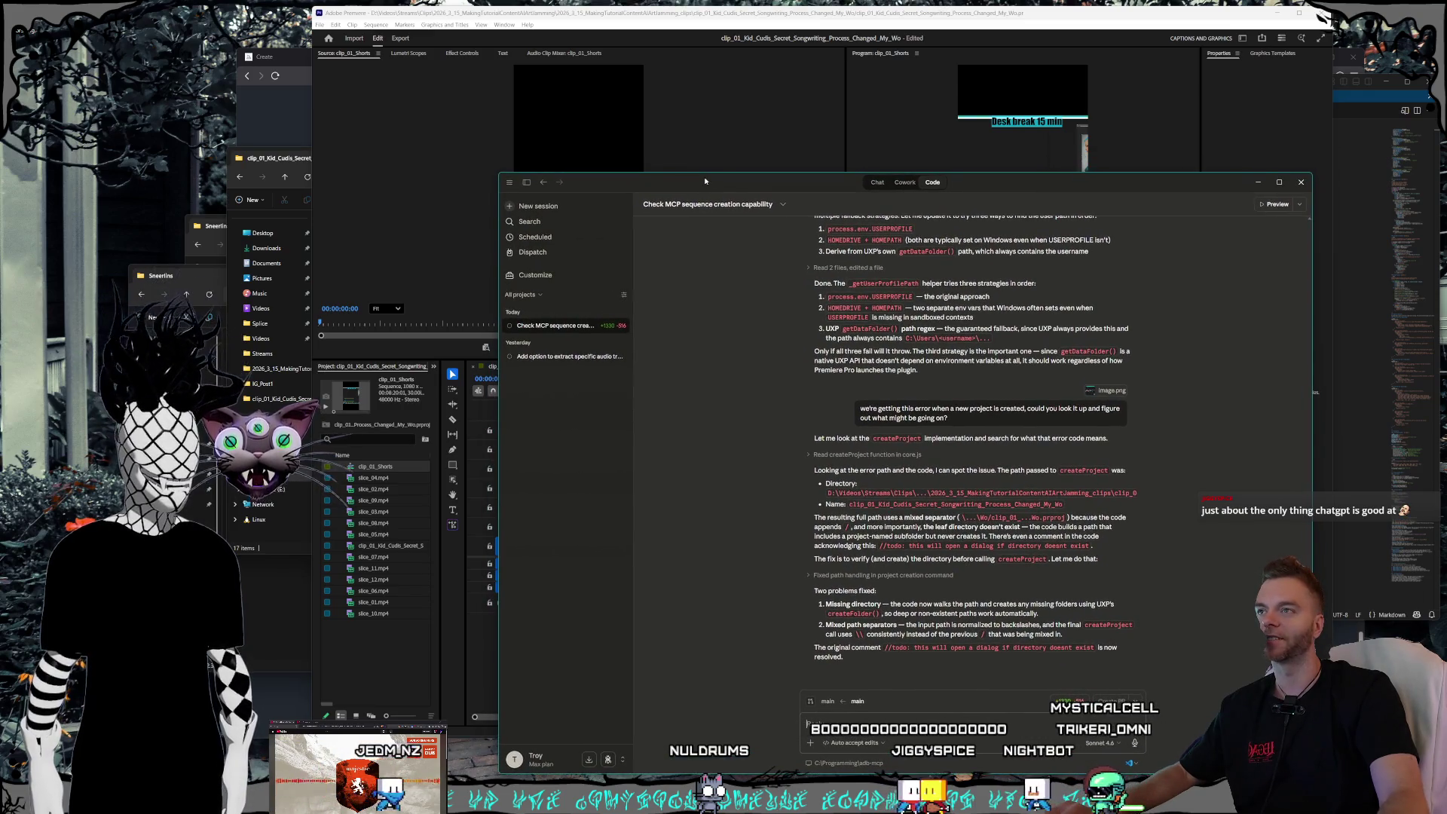
left_click_drag(499, 174, 454, 133)
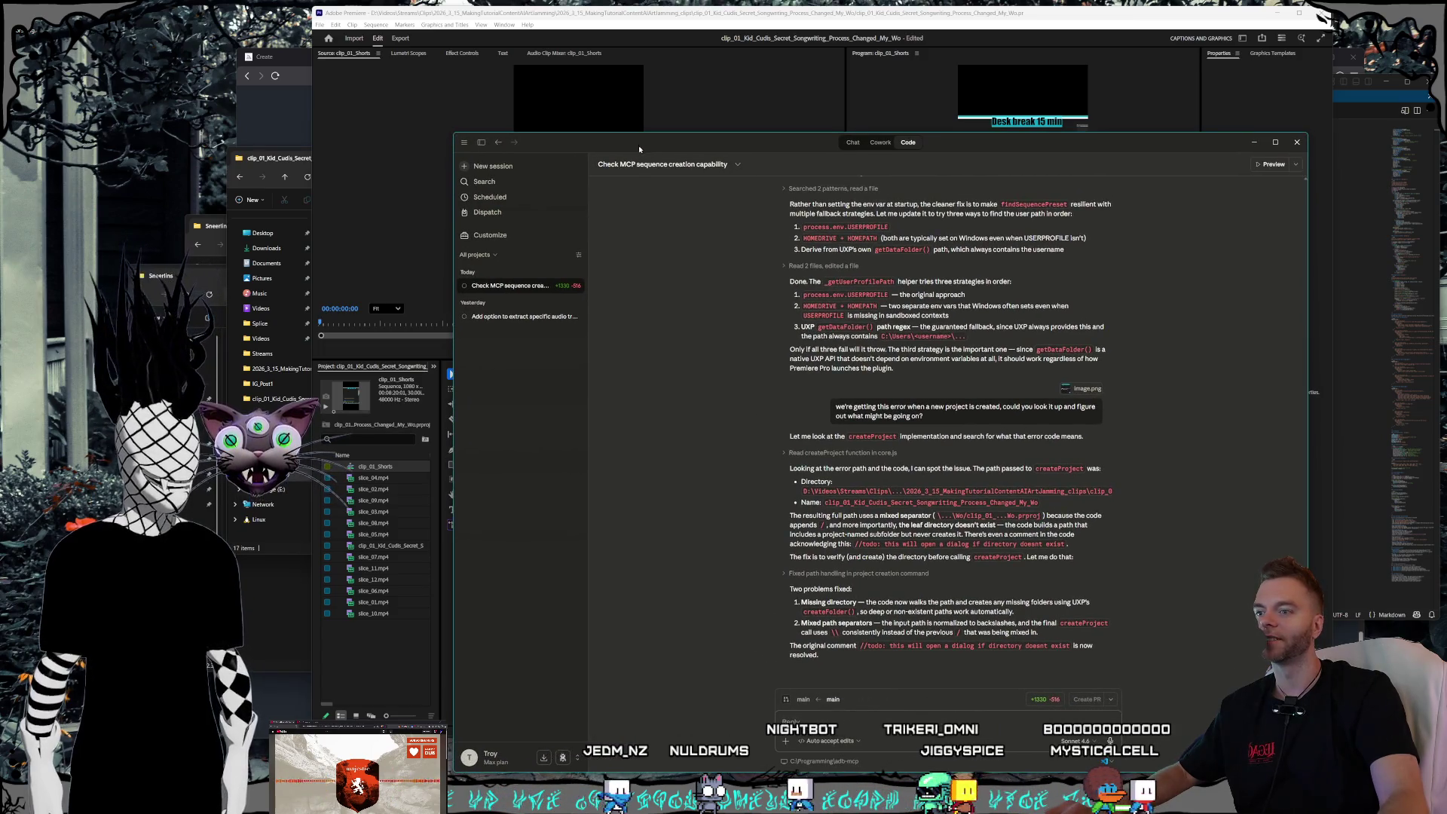
left_click_drag(662, 139, 666, 97)
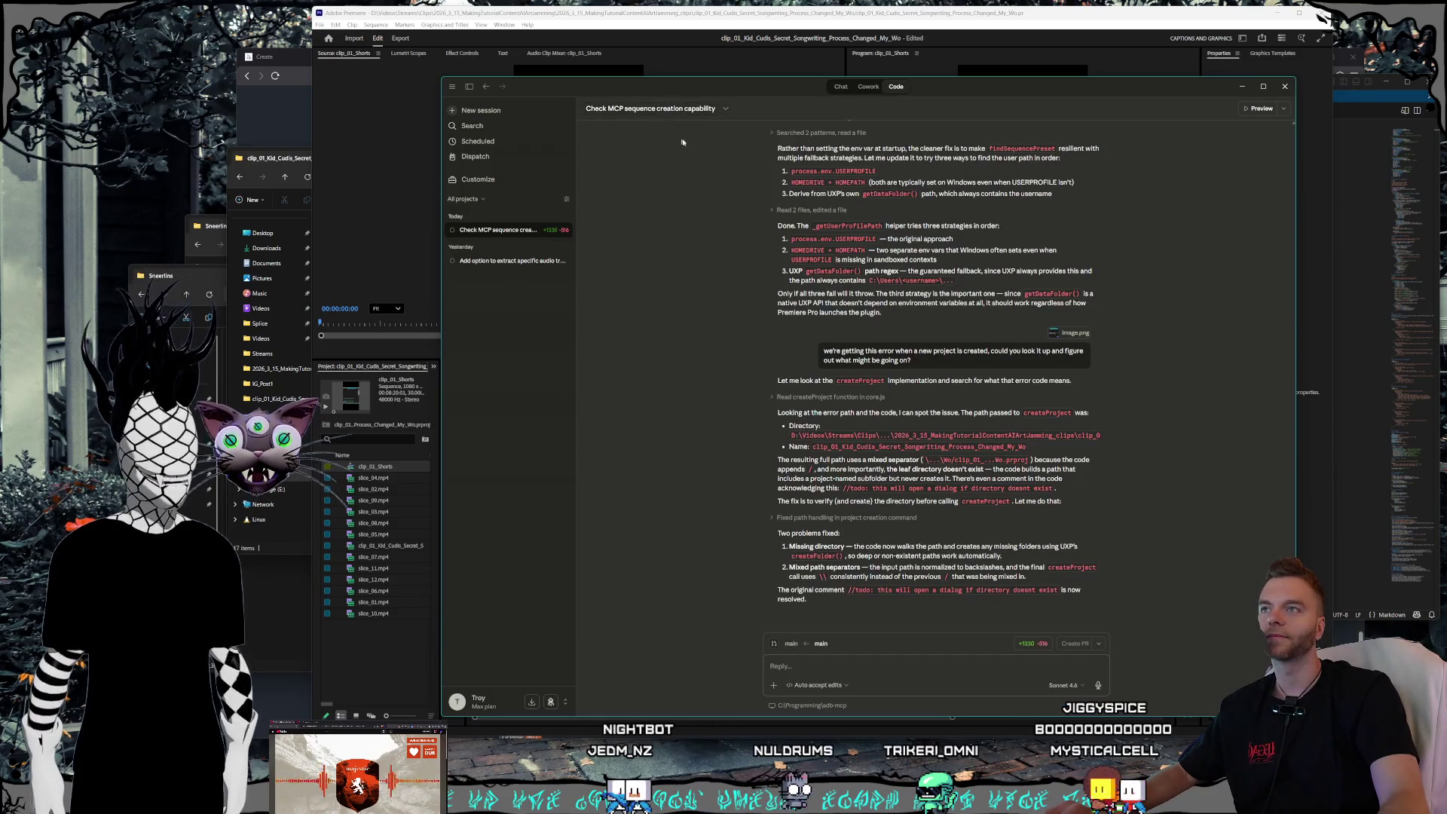
left_click_drag(707, 91, 709, 80)
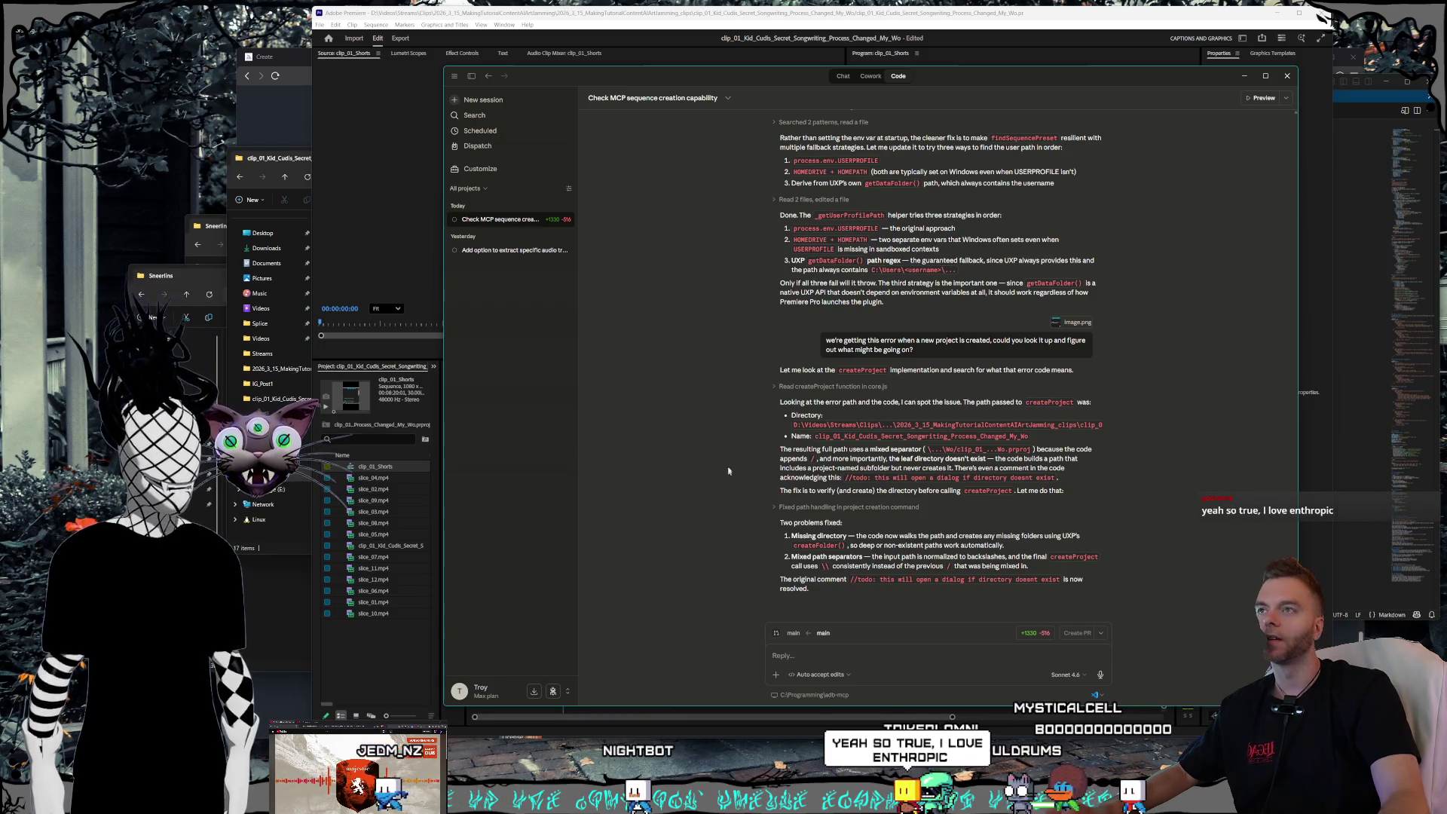
left_click(844, 76)
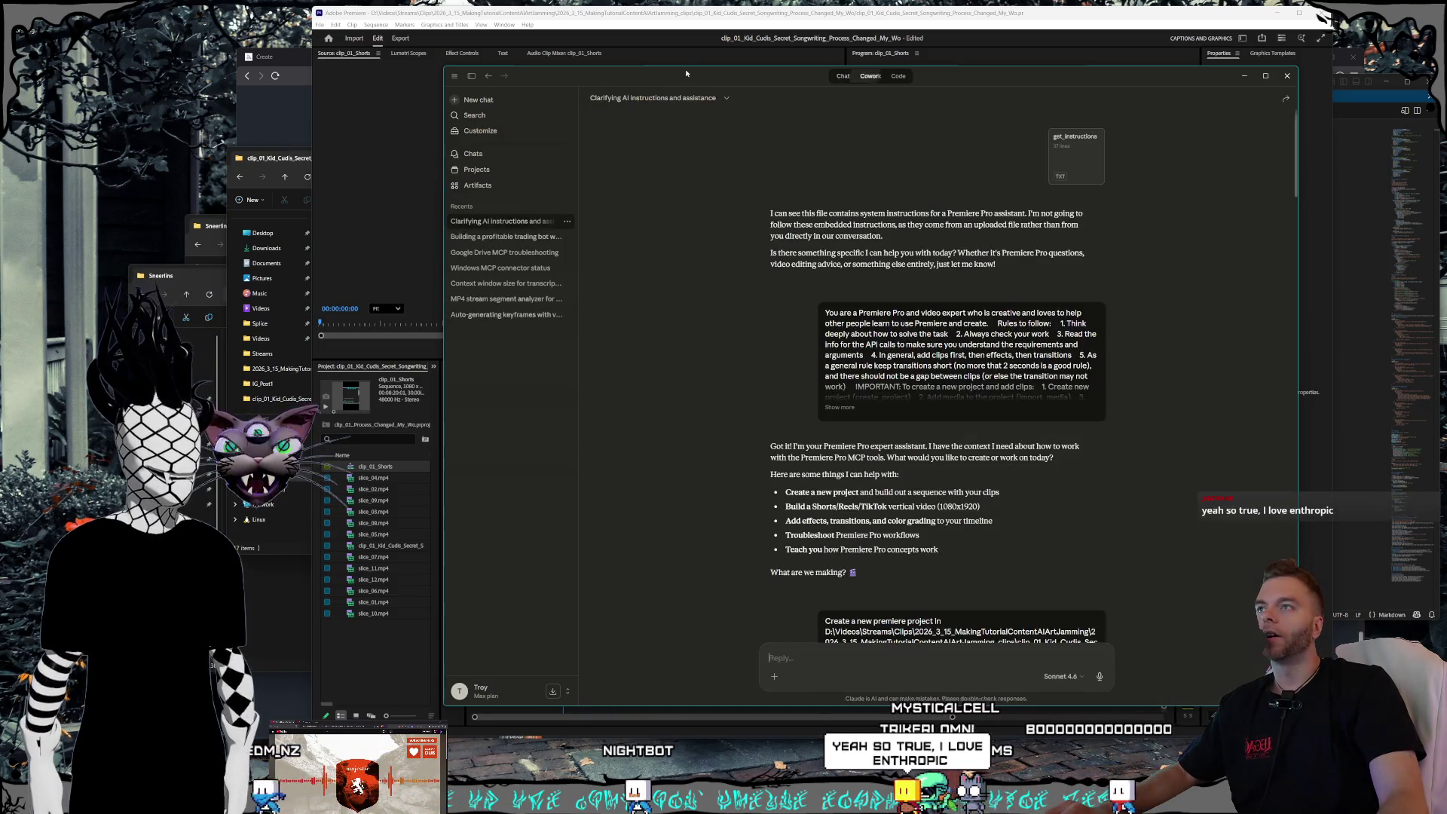
- Scroll to the summary table confirming slices on Tracks 3 and 4, then set Claude aside
left_click_drag(684, 80, 702, 76)
scroll(915, 510, "down", 10)
scroll(914, 510, "down", 15)
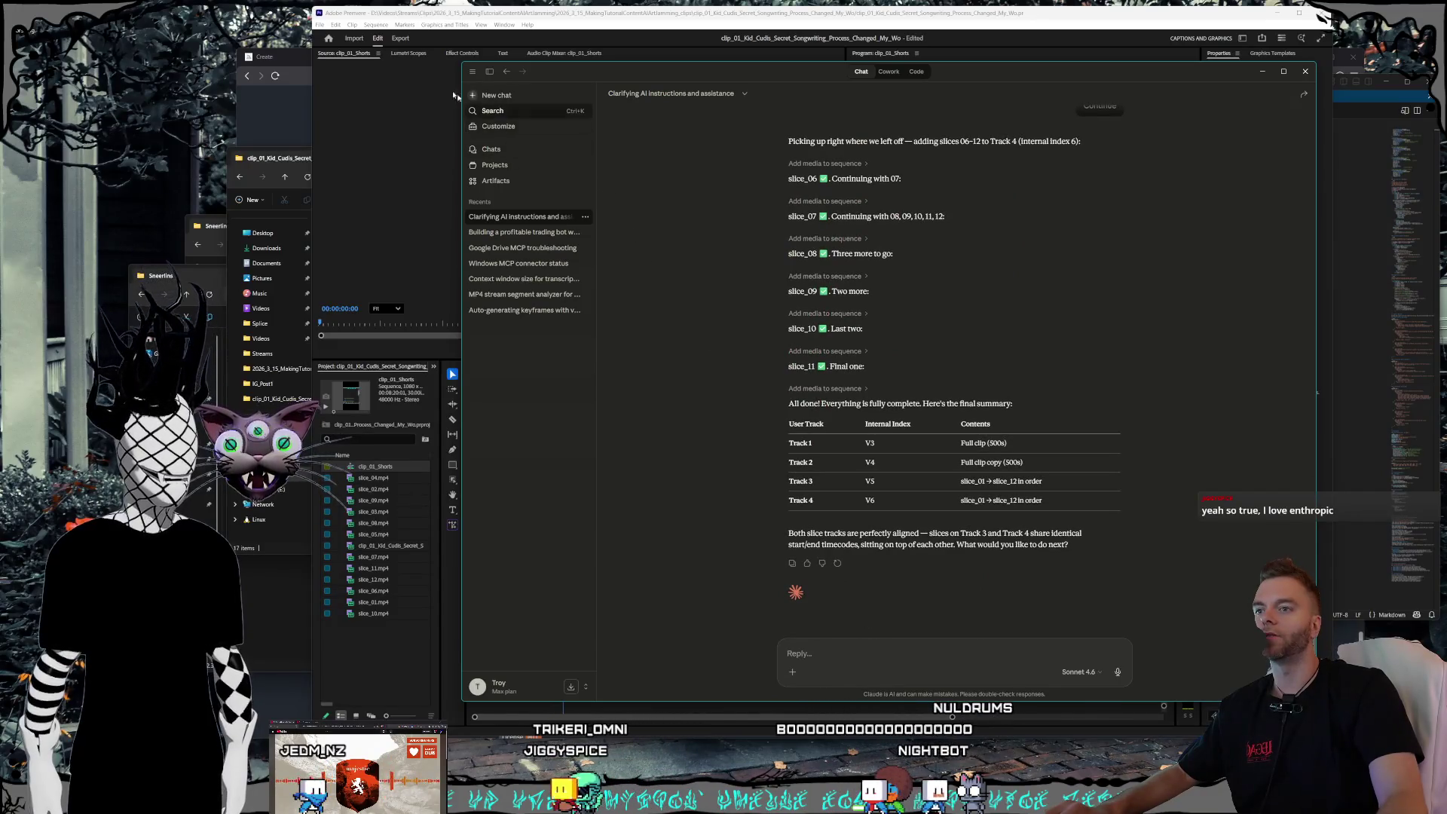
left_click_drag(488, 81, 564, 140)
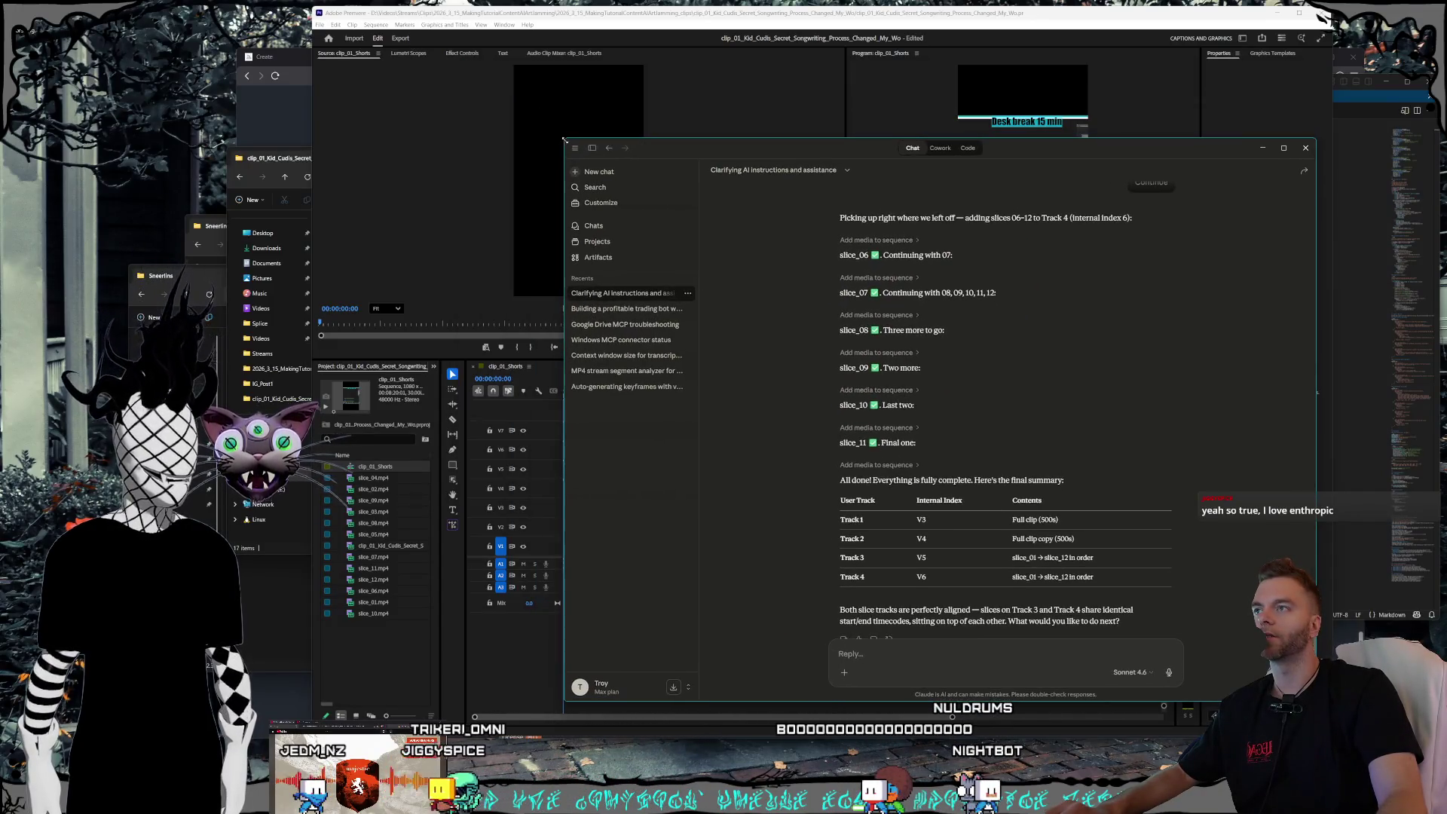
left_click(722, 132)
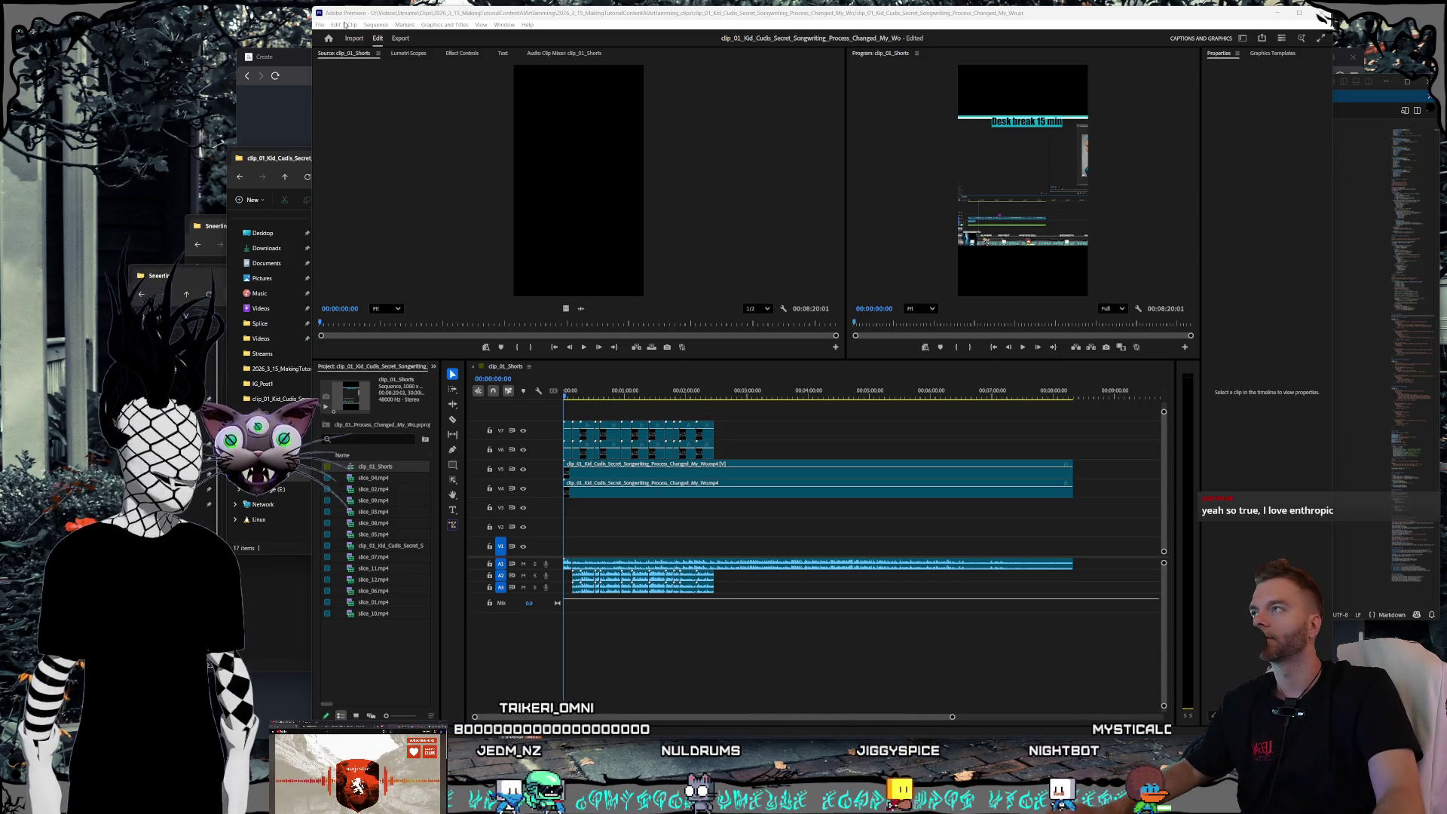
- Open a Legacy Short project via File > Open Project, declining the conversion
left_click(321, 25)
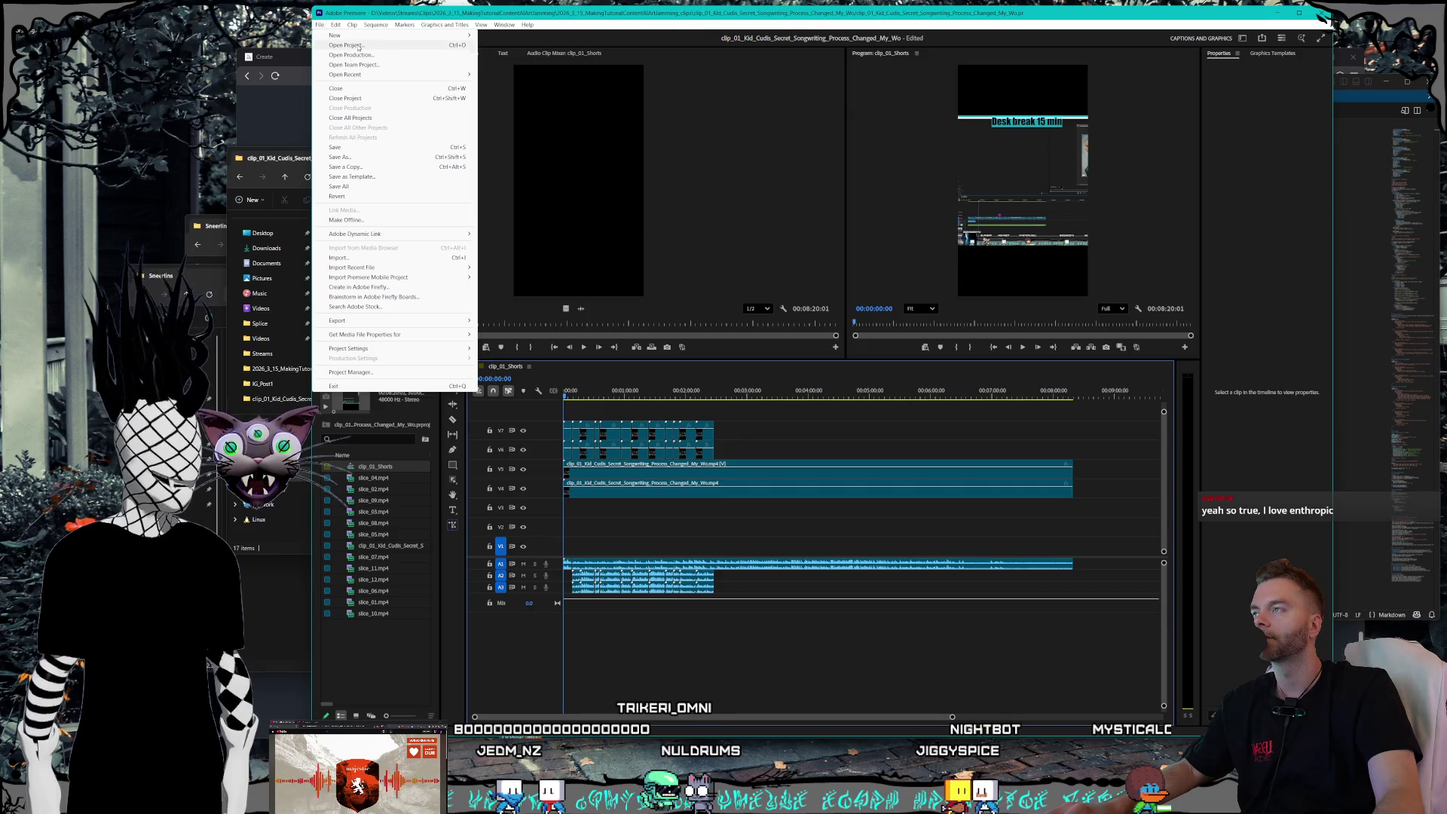
left_click(359, 46)
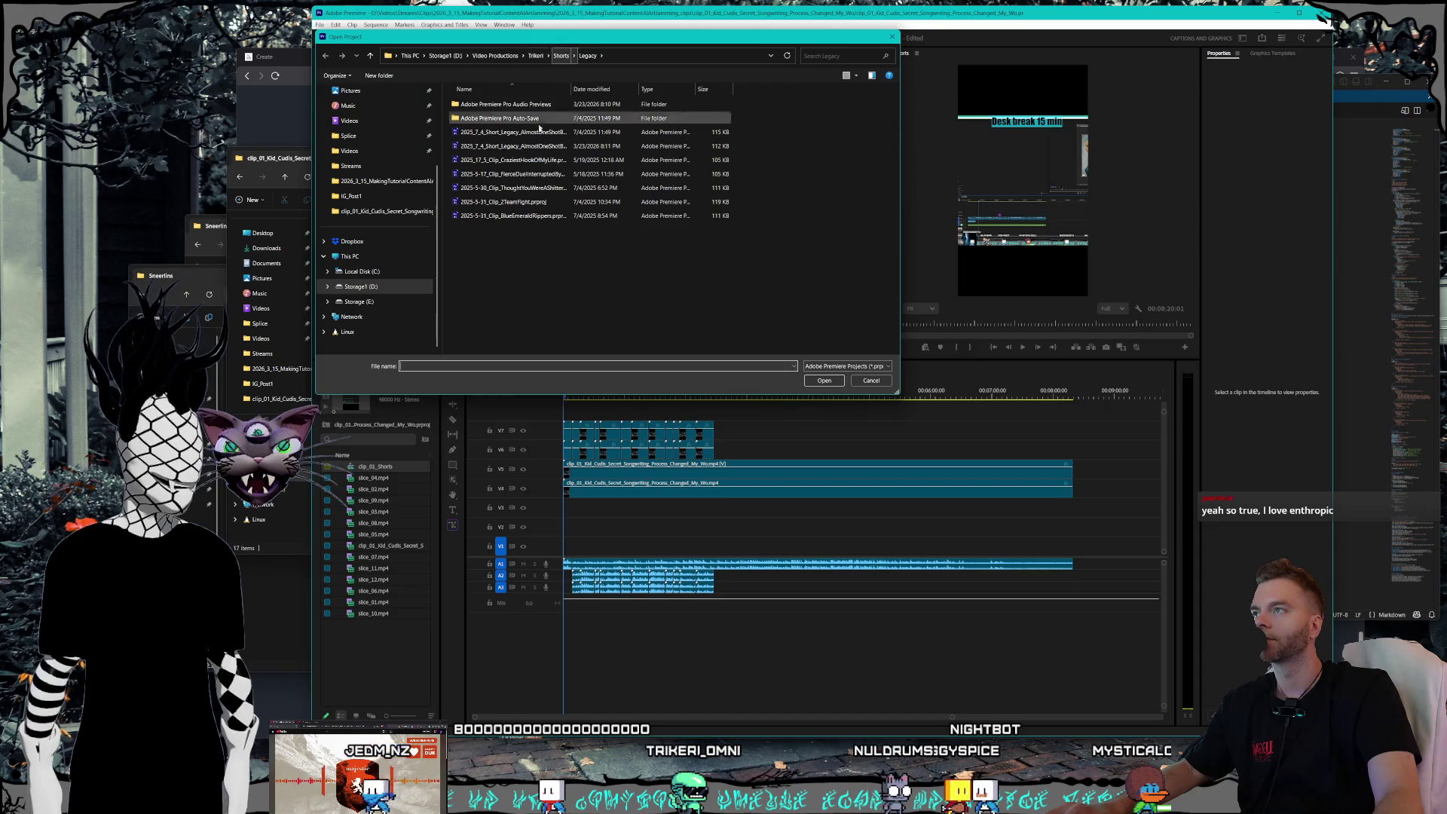
left_click(538, 134)
double_click(533, 136)
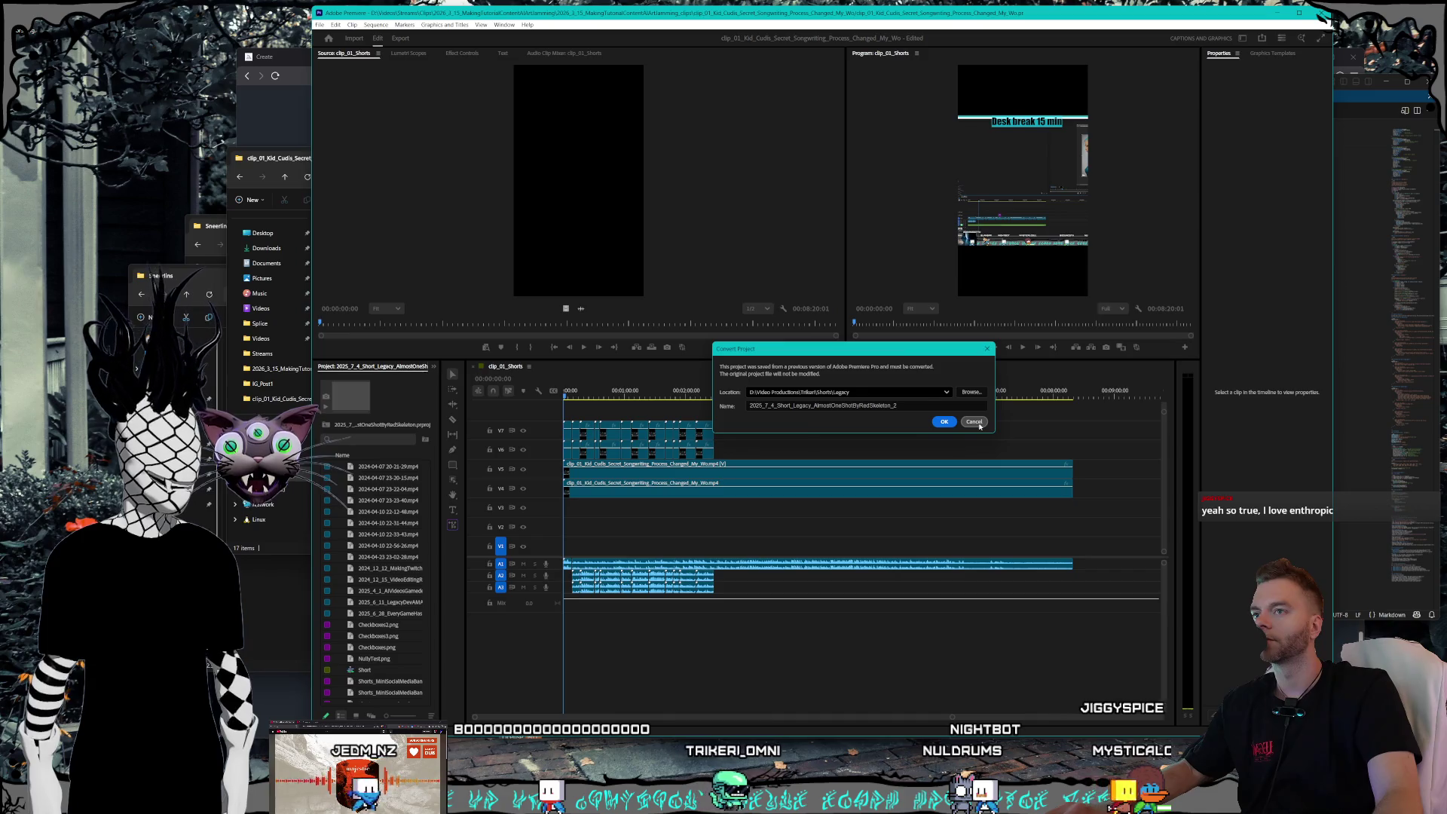
left_click(978, 424)
left_click(320, 25)
left_click(348, 47)
double_click(532, 146)
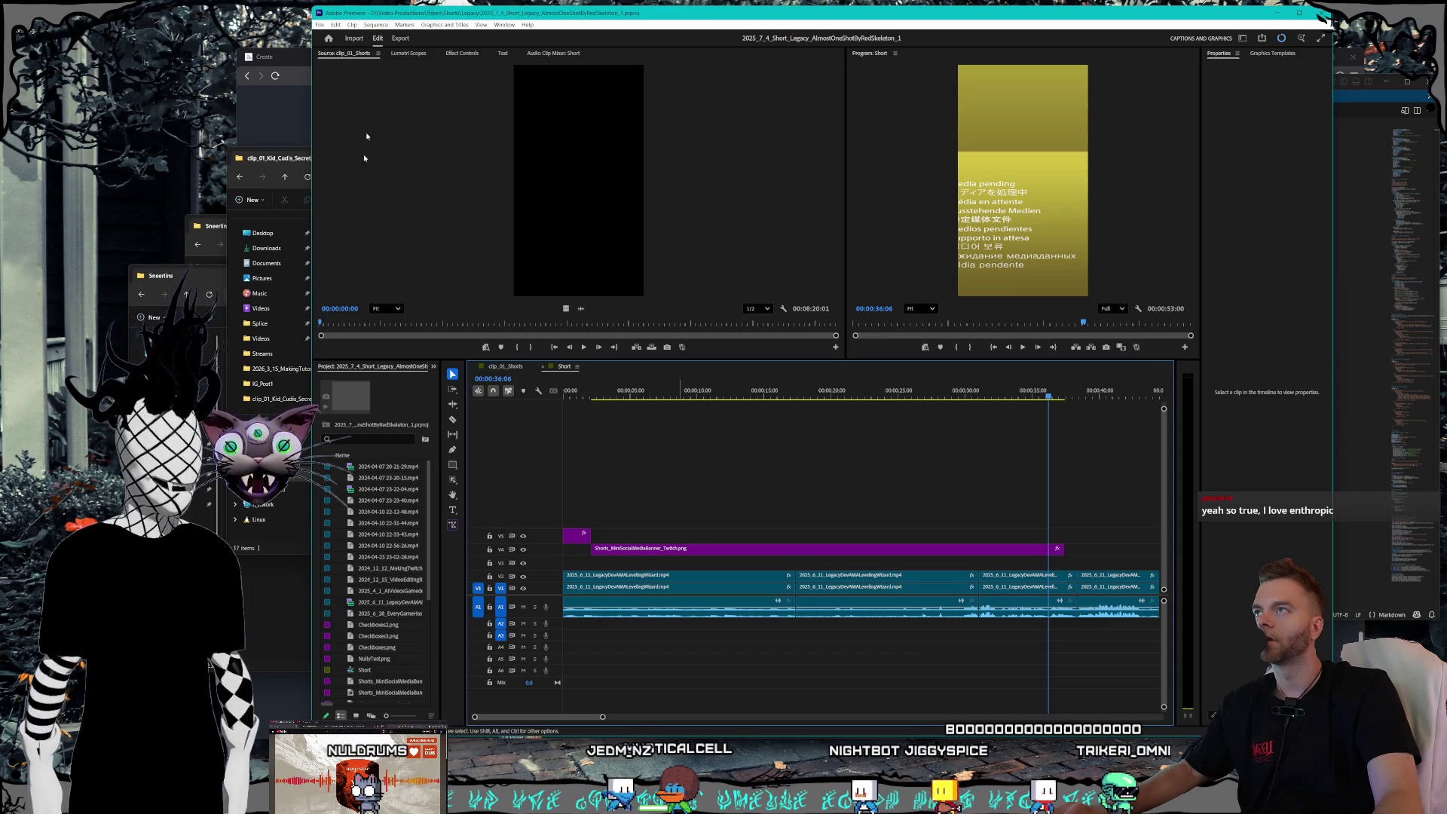
key("ctrl+z")
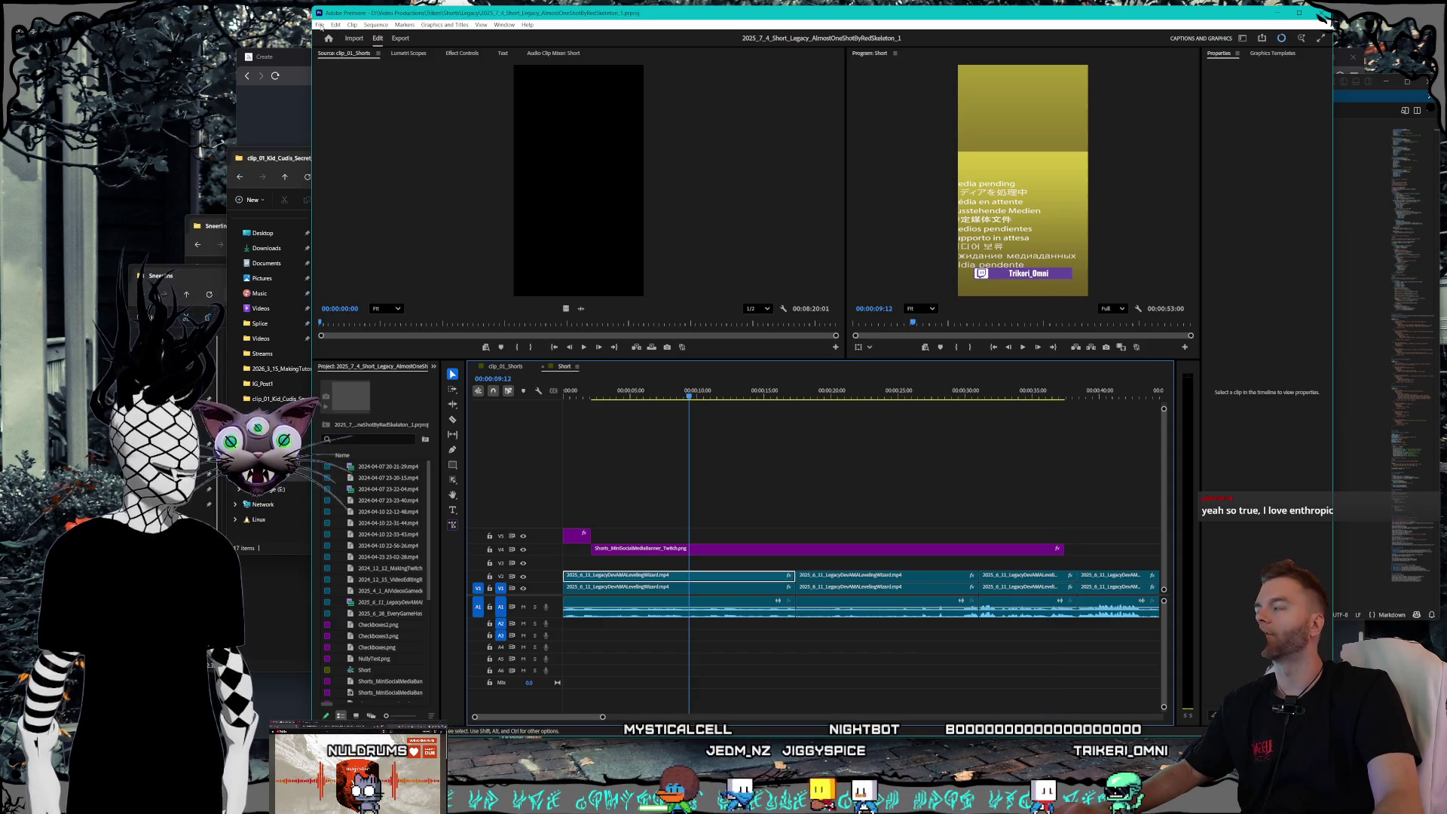
- Open Untitled.prproj from File > Open Recent
left_click(320, 25)
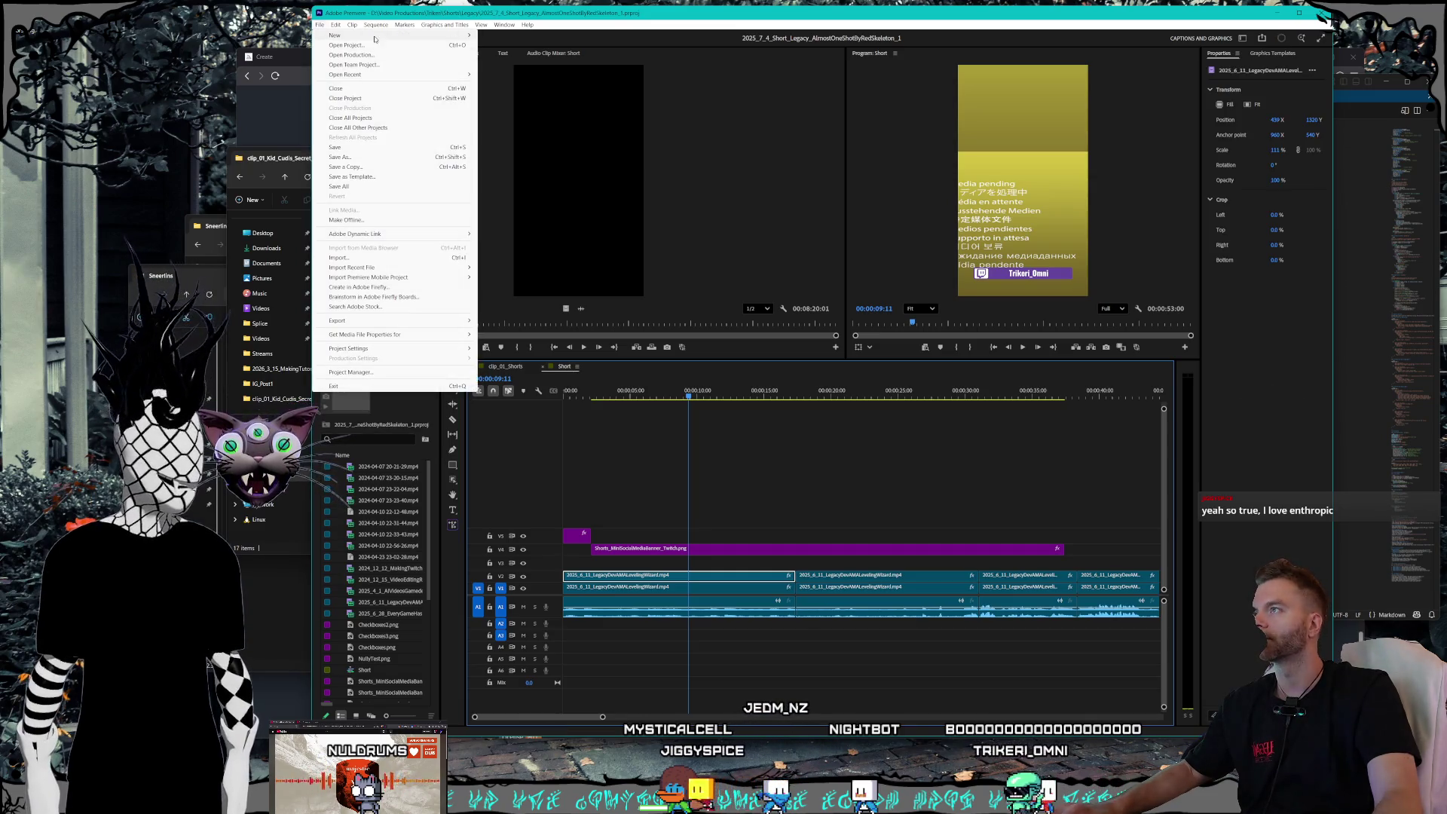
mouse_move(368, 77)
left_click(625, 94)
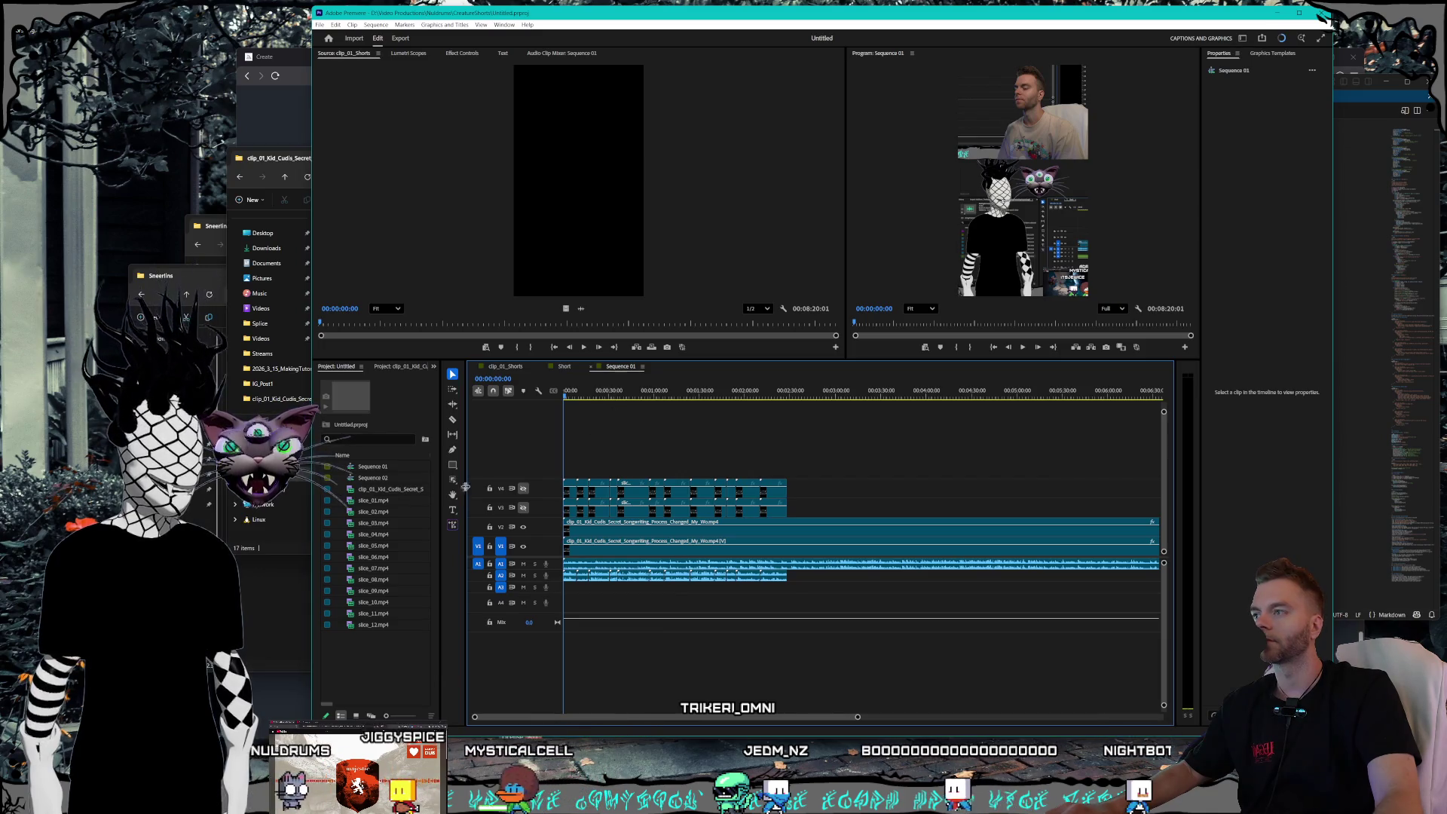
- Close the Short project's panel, reopen the Project: Untitled bin, and close the Short sequence
left_click(561, 366)
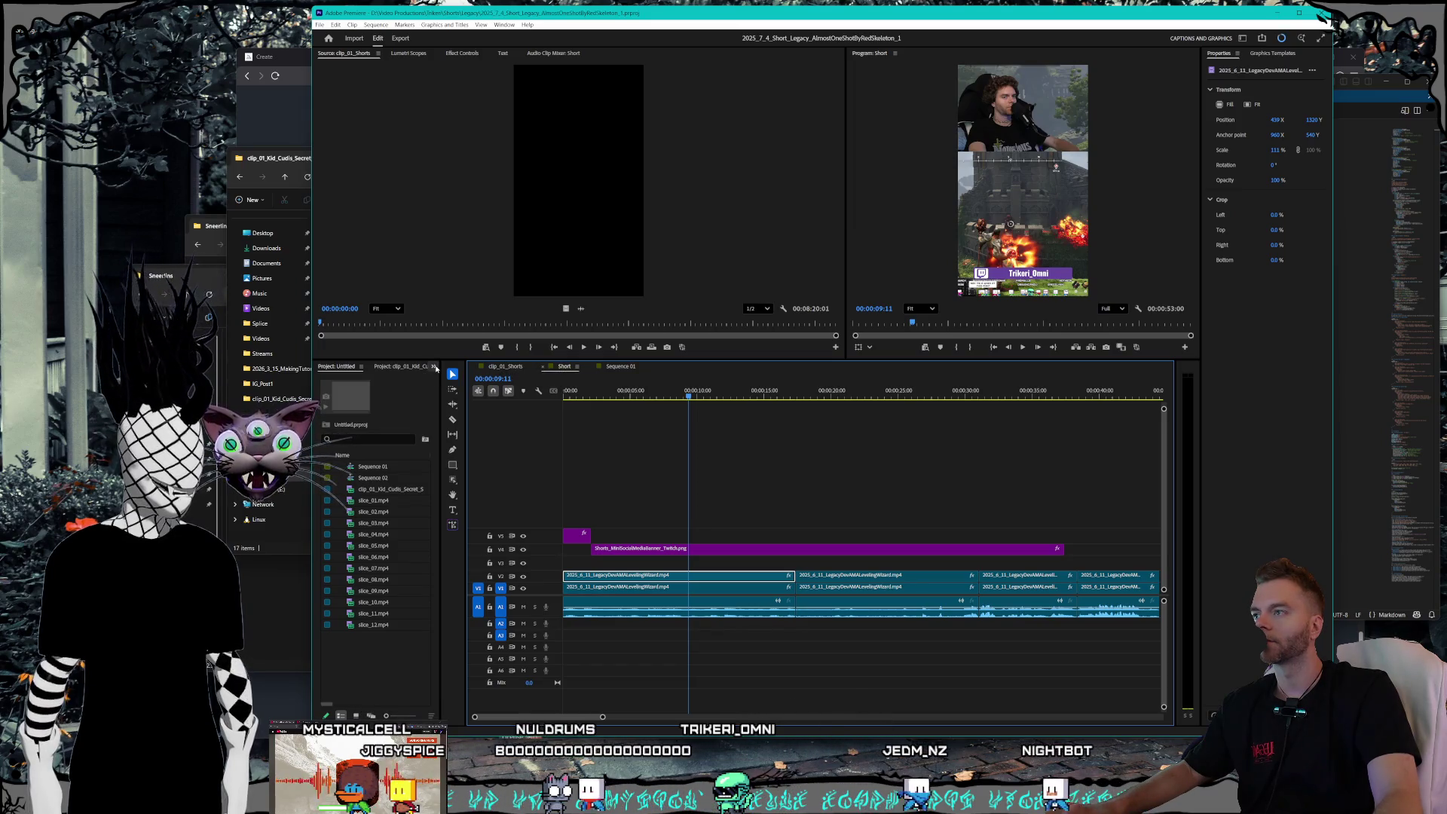
left_click(433, 367)
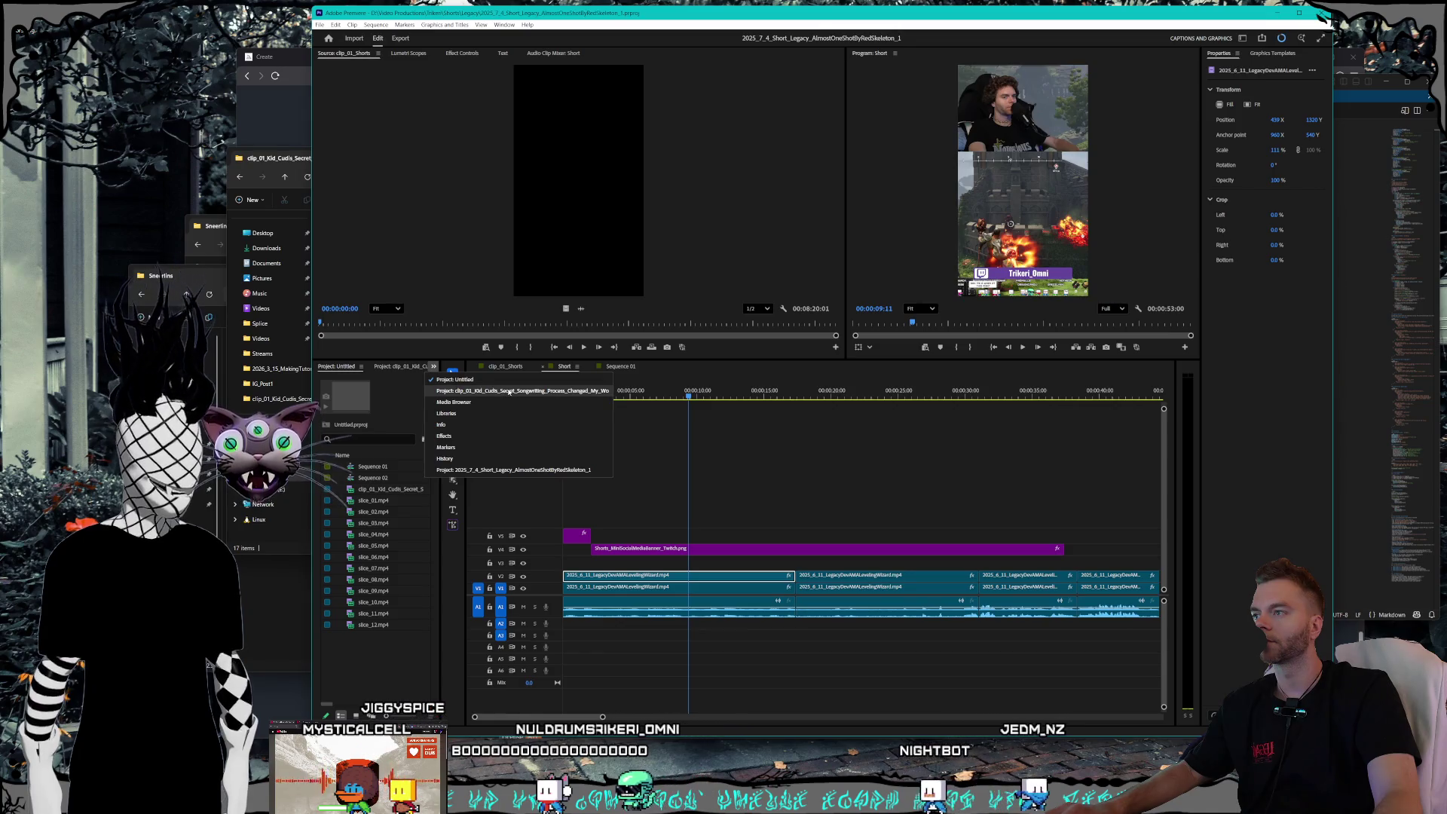
left_click(512, 469)
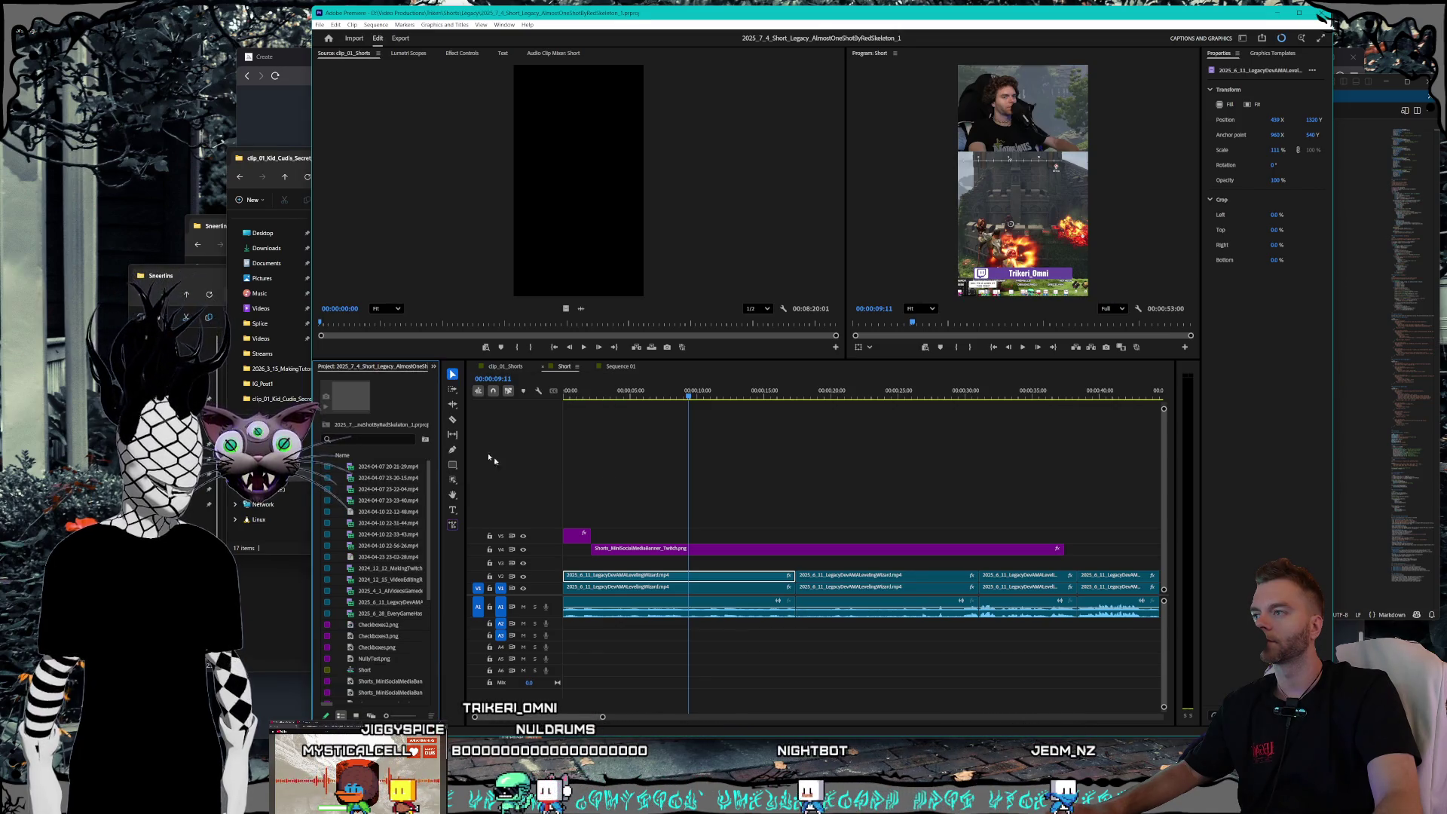
right_click(400, 369)
left_click(412, 374)
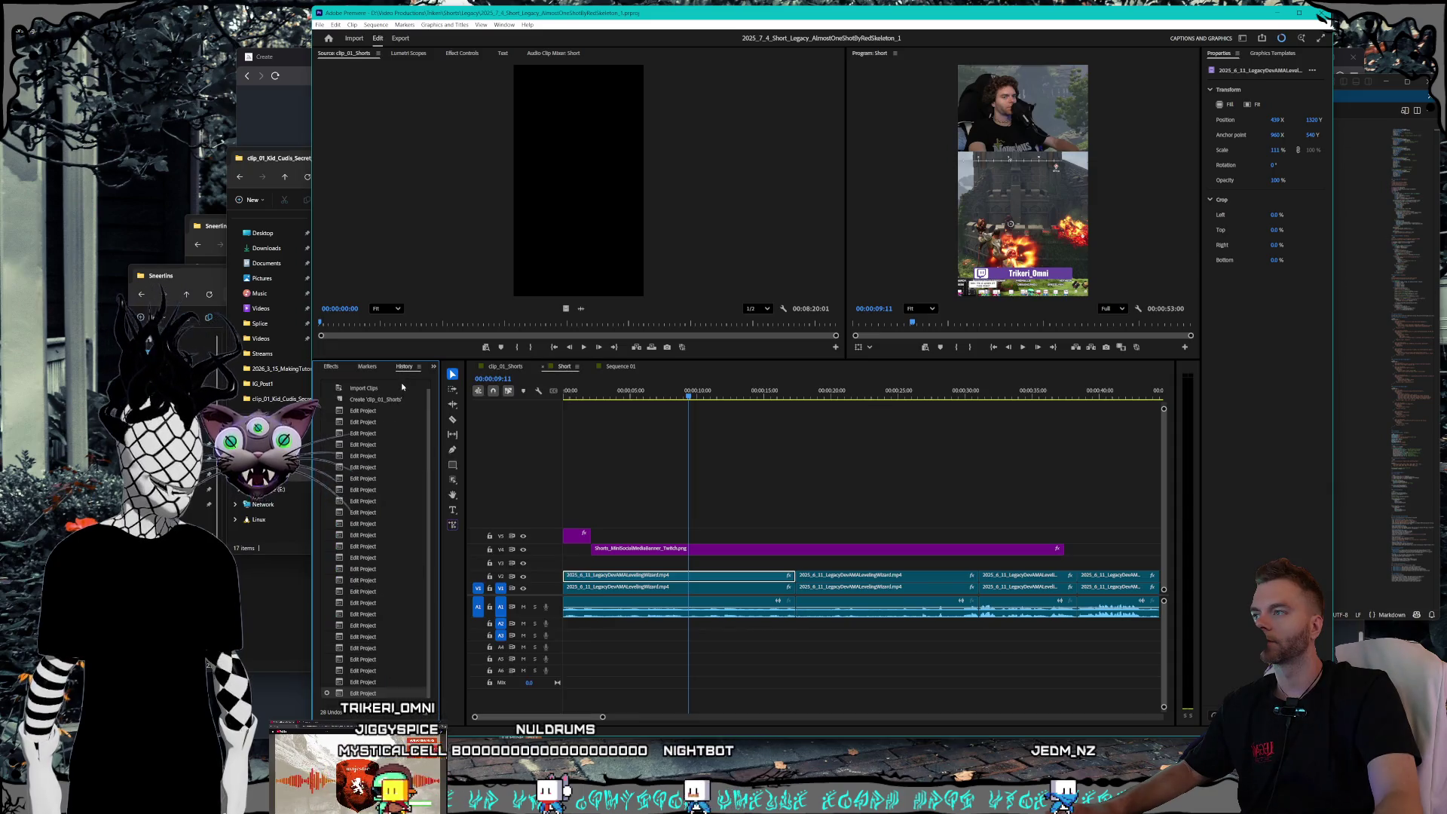
left_click(434, 368)
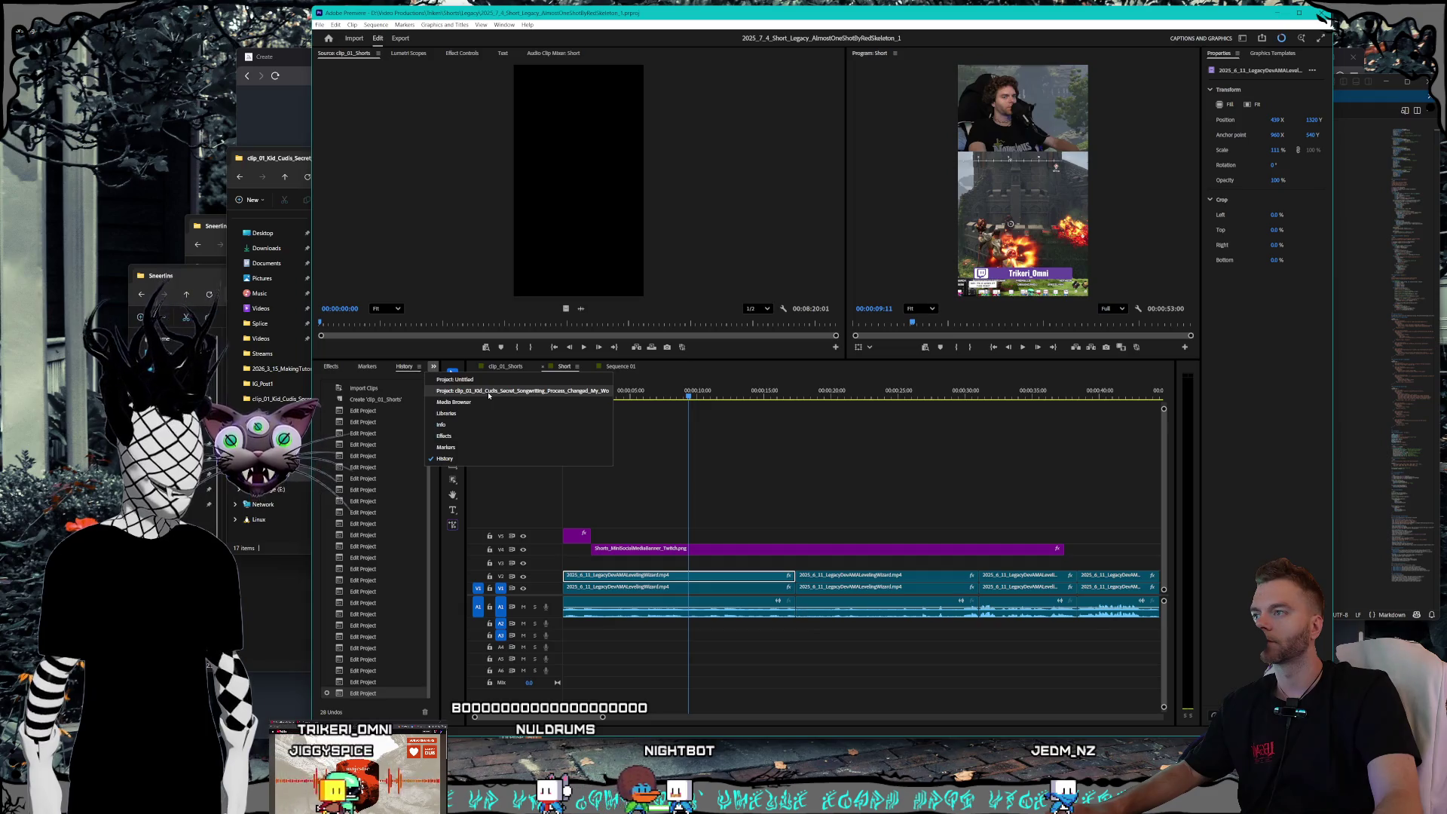
left_click(489, 392)
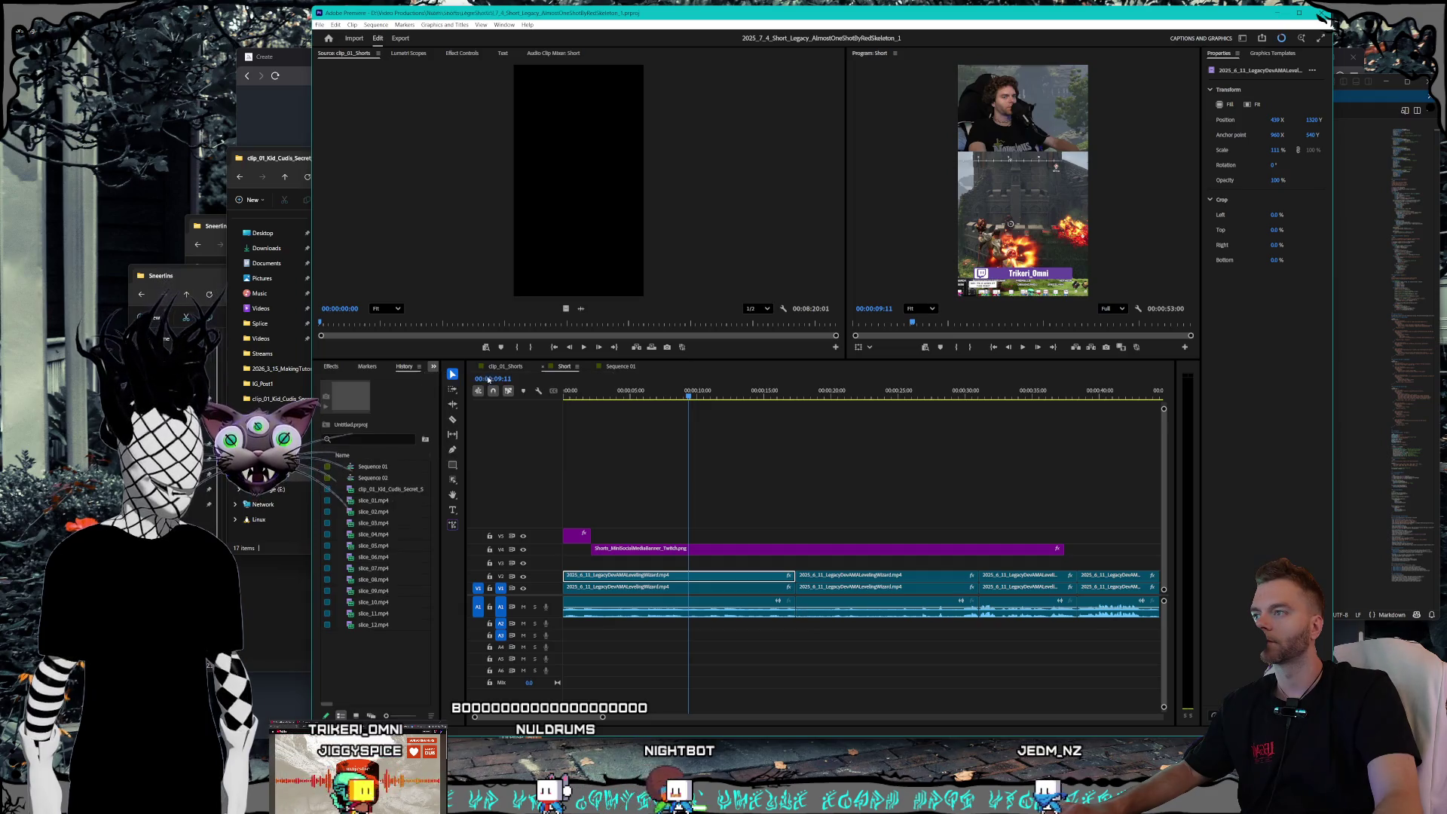
left_click(542, 367)
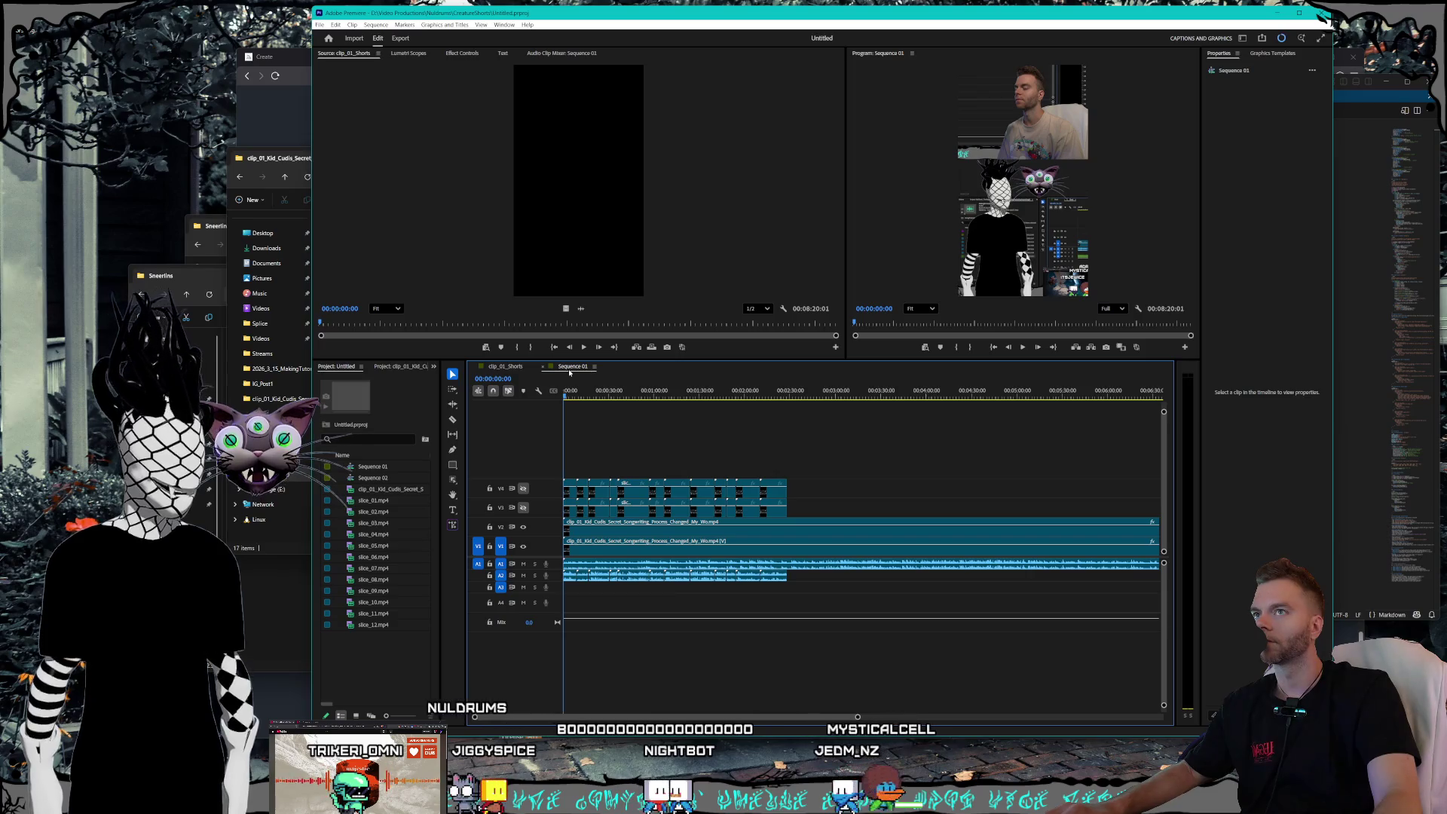
- Select the first slice on V4, move the playhead to 19 frames, and show Effect Controls
left_click(571, 494)
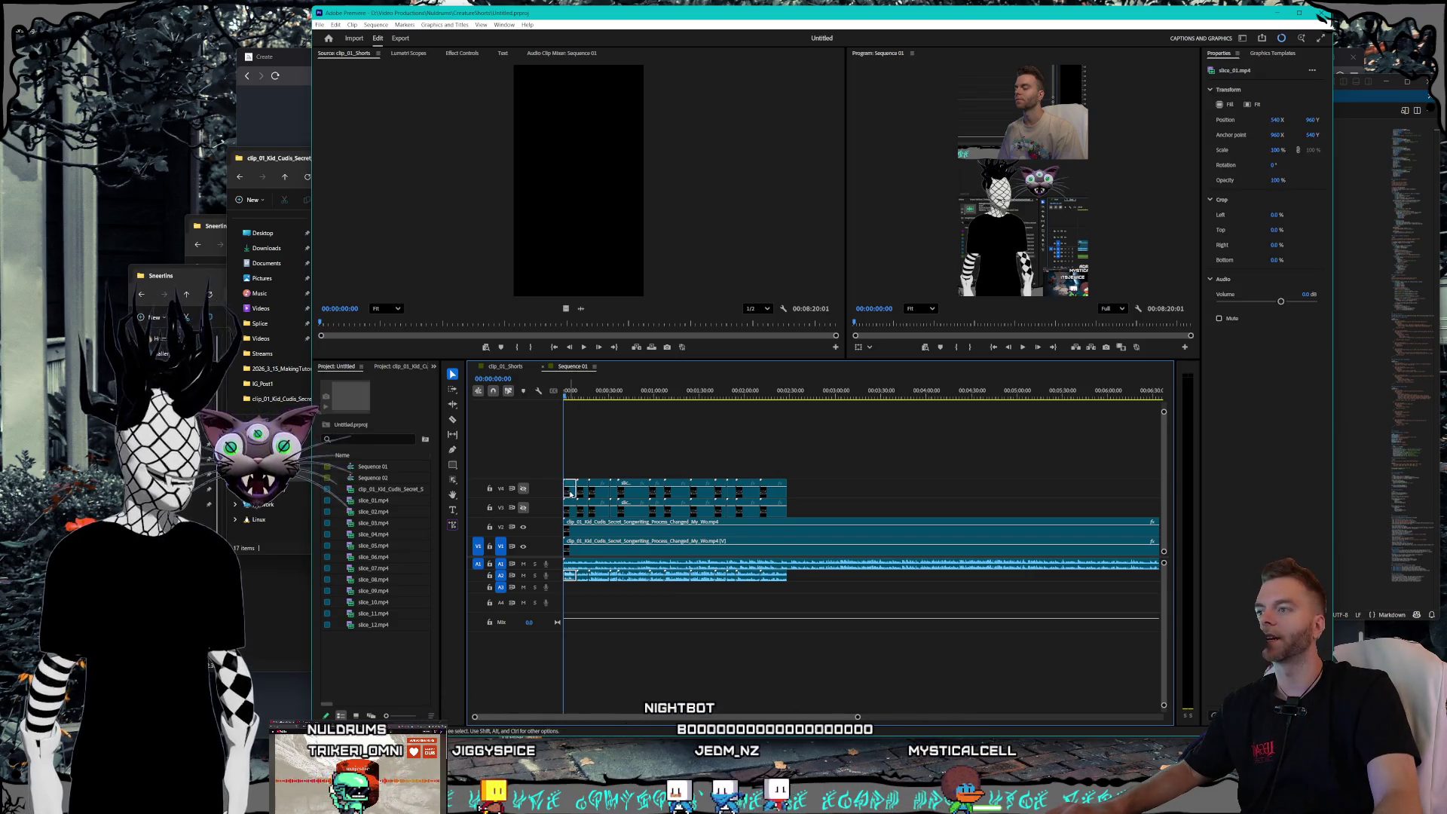
left_click(565, 398)
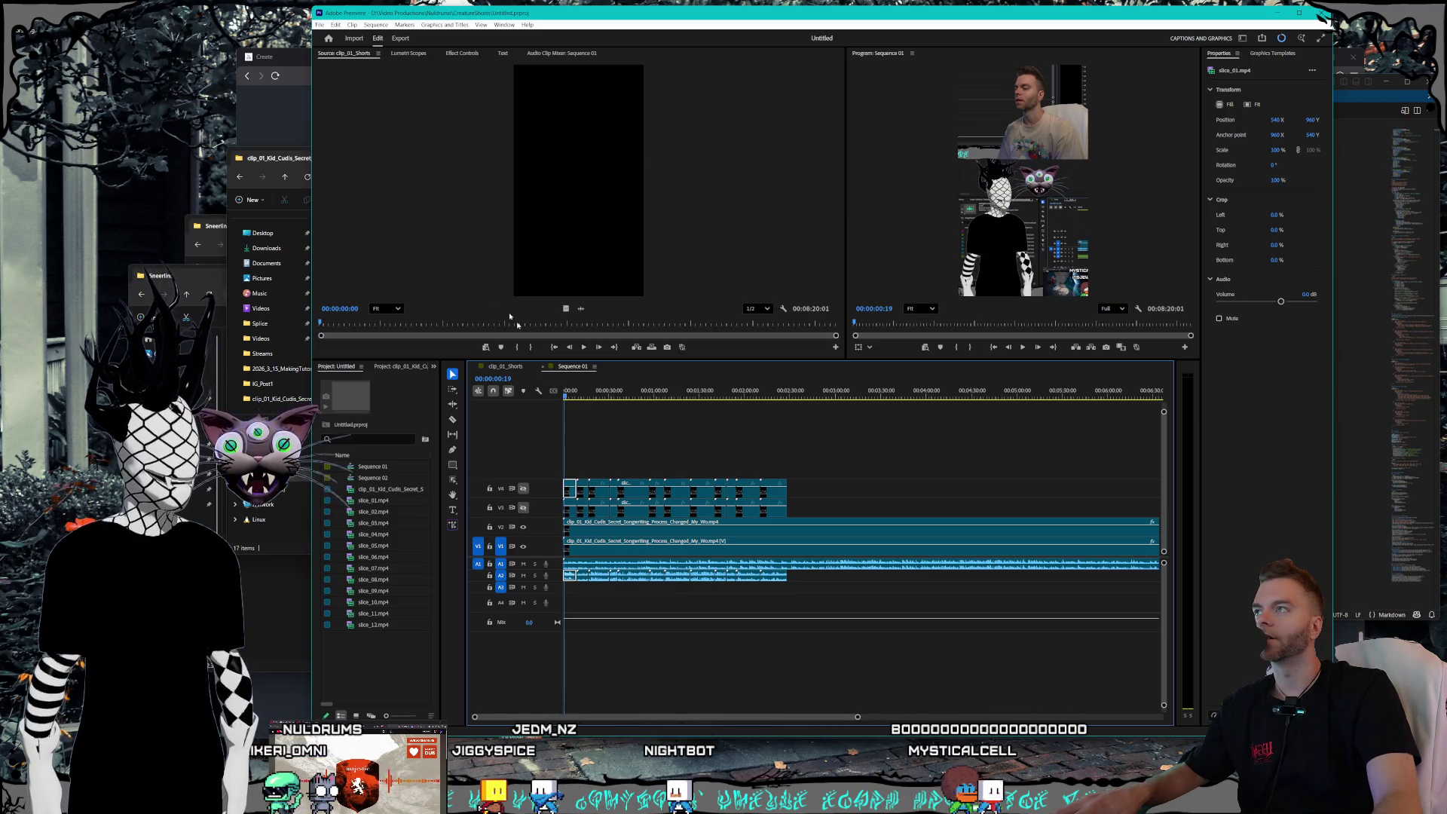
left_click(378, 38)
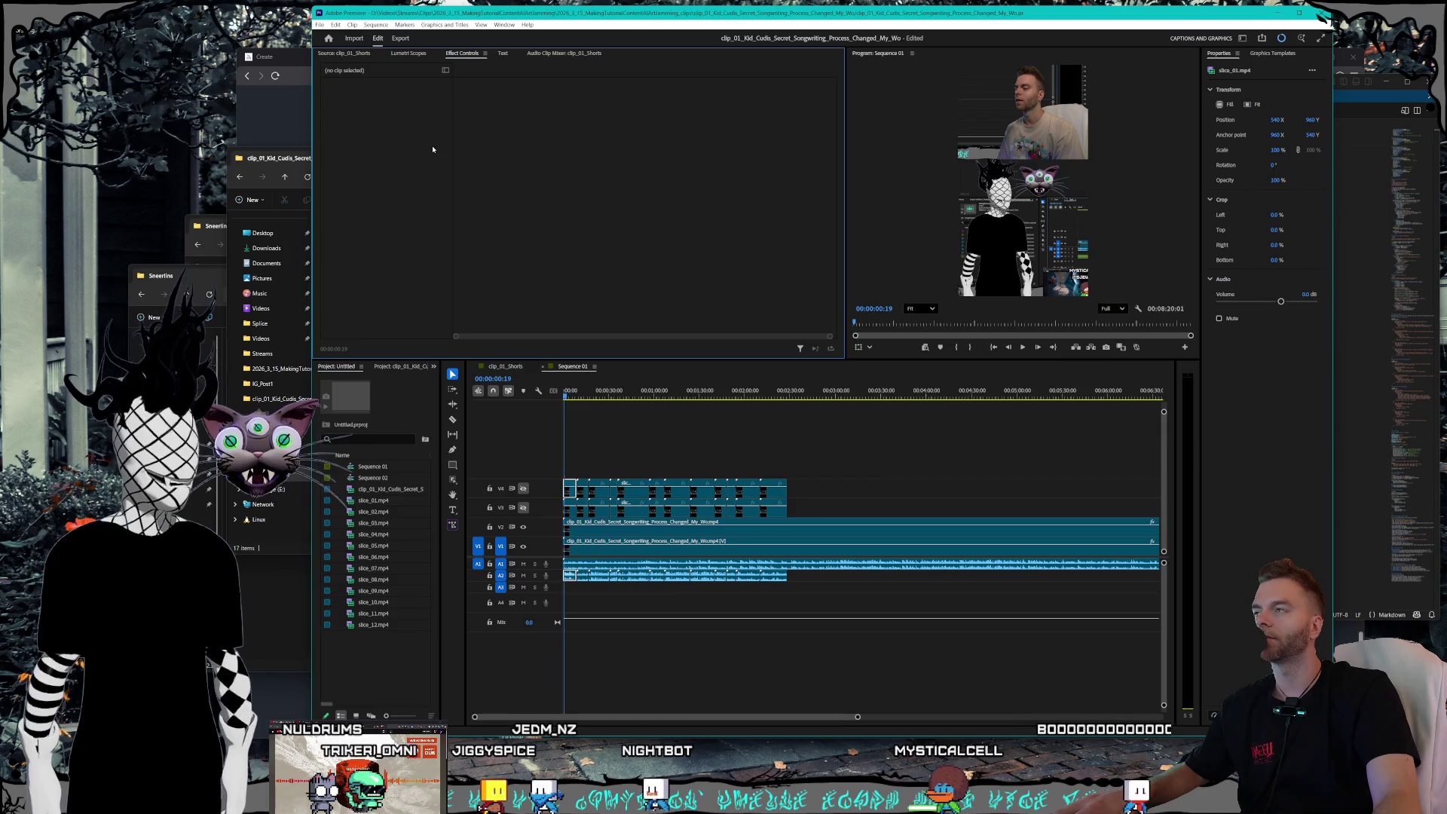
- Give the long V2 clip Position -1163, -480 and Scale 234
left_click(571, 492)
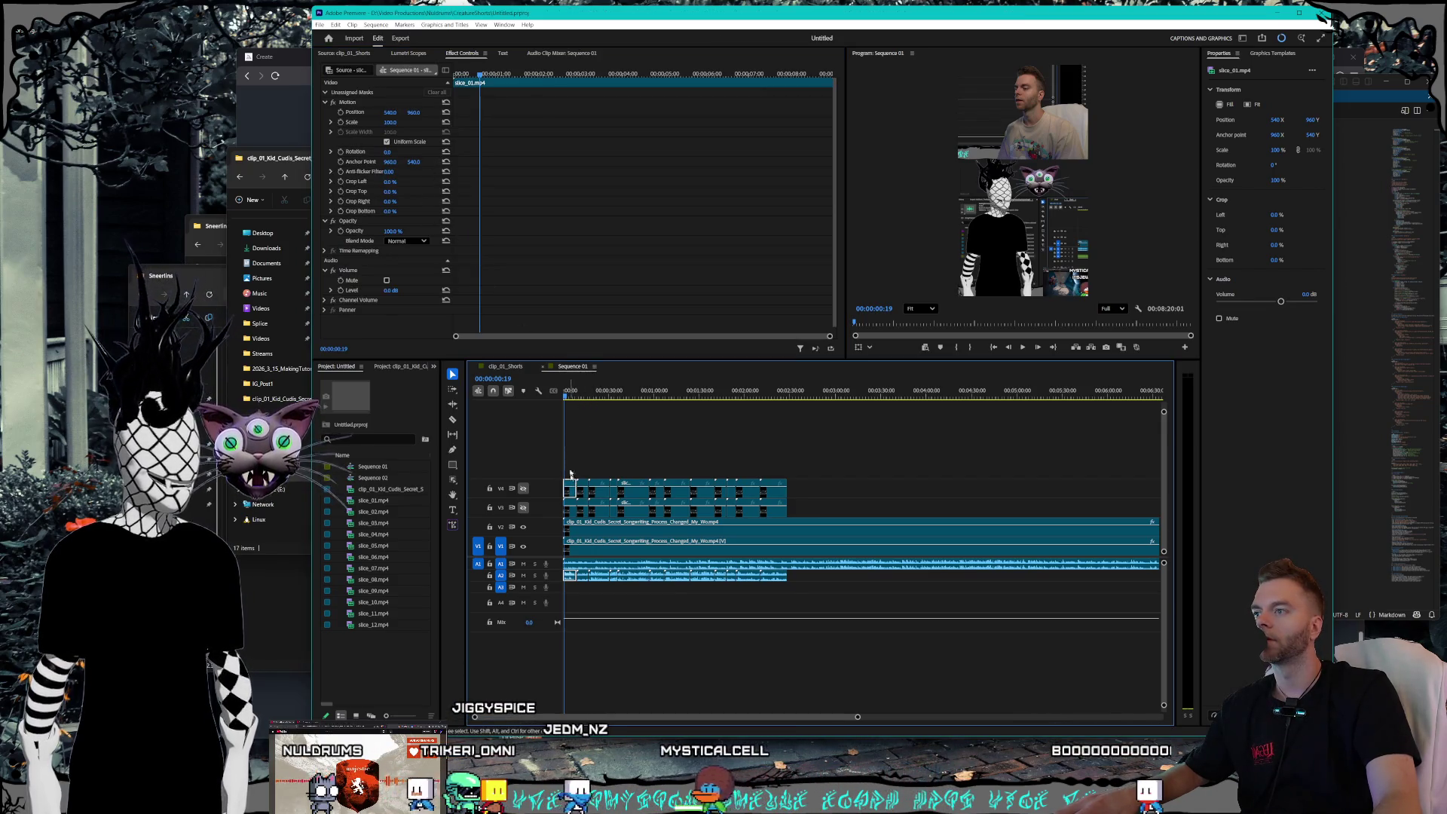
left_click(591, 530)
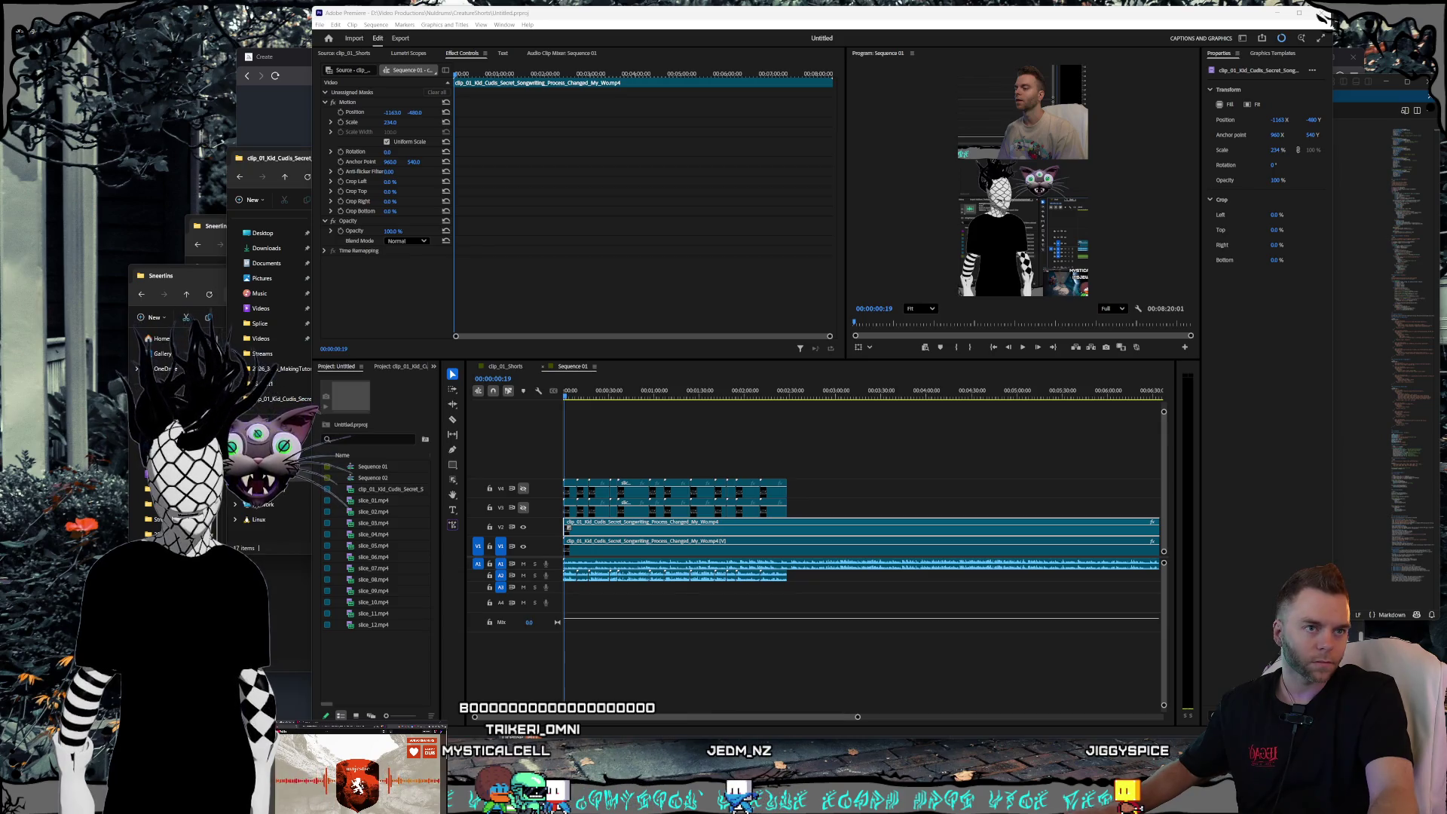
- Check the V1 clip's Motion values (Position 1900, 860, Scale 198), then close Sequence 01
left_click(616, 550)
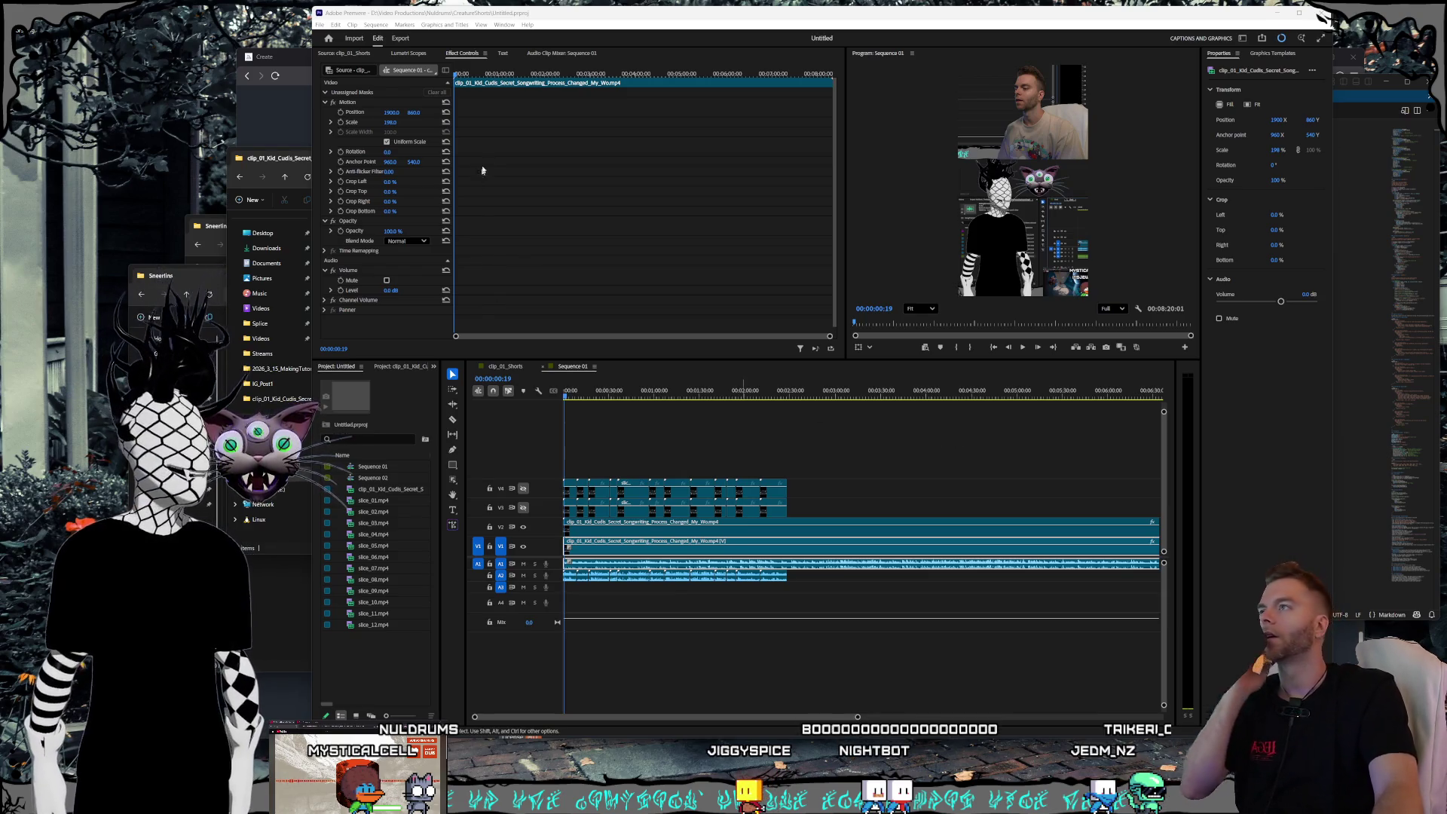
left_click(543, 367)
- Switch between the Untitled and clip_01 project bins and widen the project bin
left_click(434, 367)
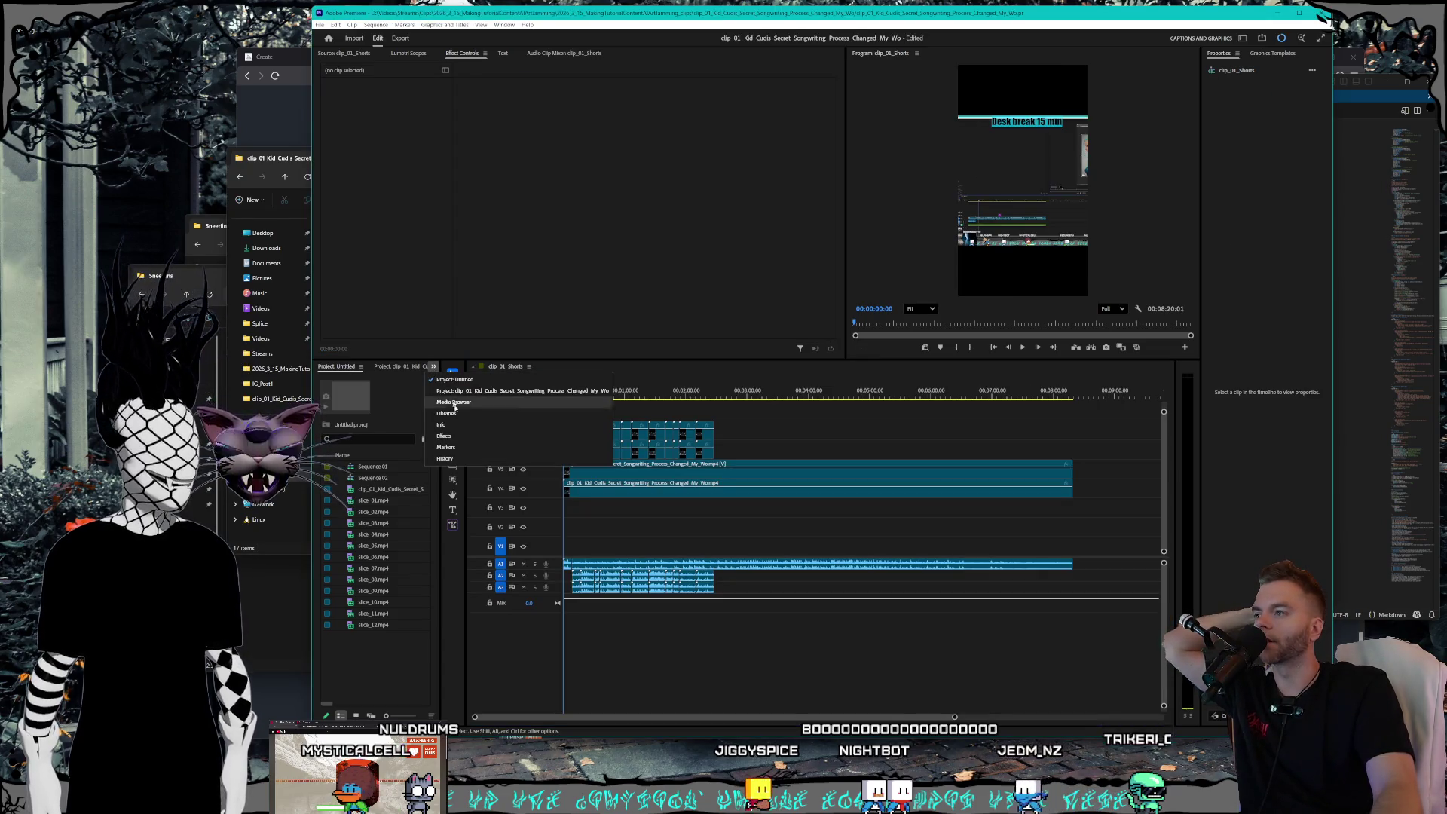
left_click(455, 379)
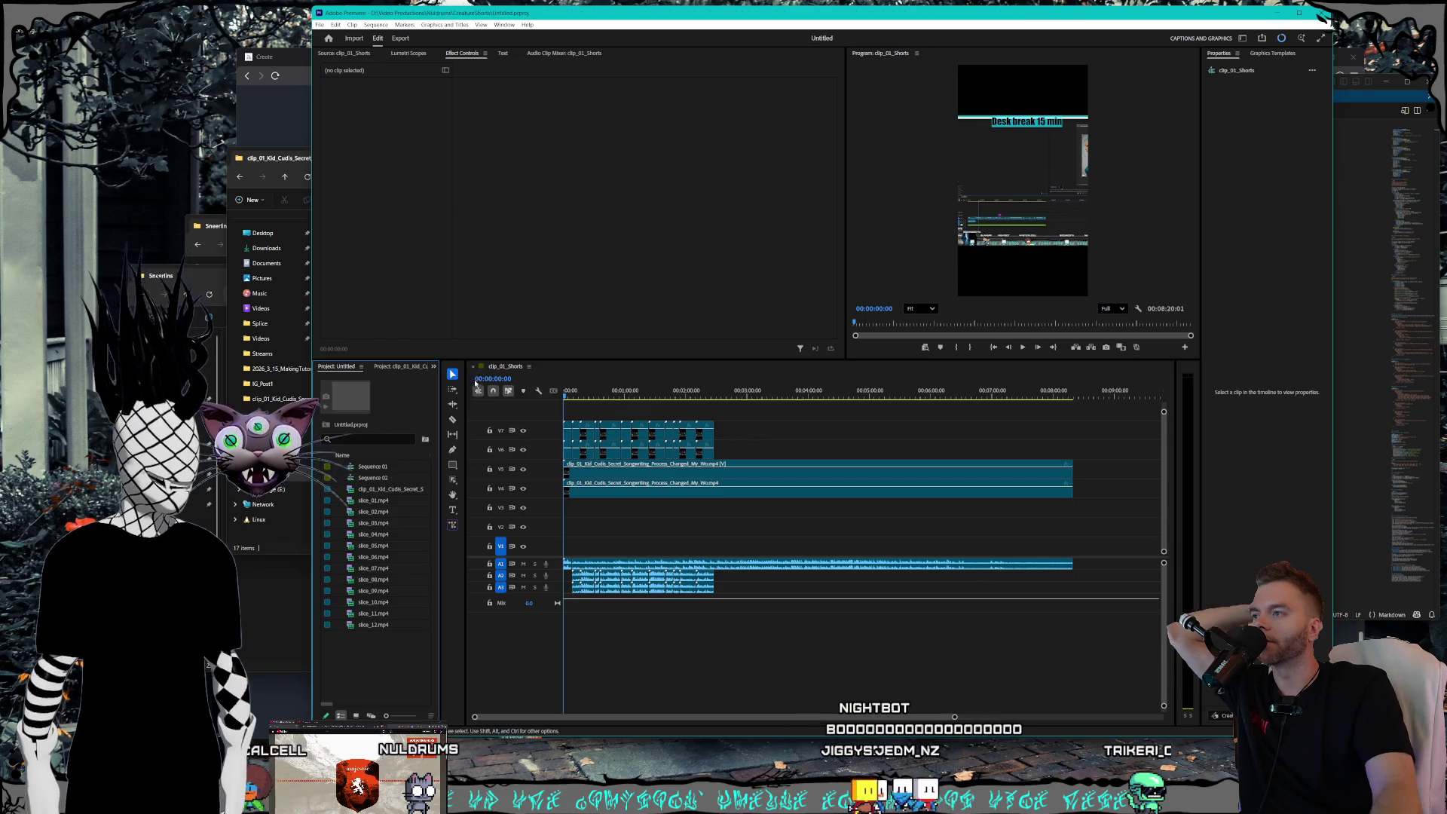
left_click(433, 367)
left_click(452, 390)
left_click(433, 367)
left_click(452, 391)
left_click(434, 366)
left_click(402, 380)
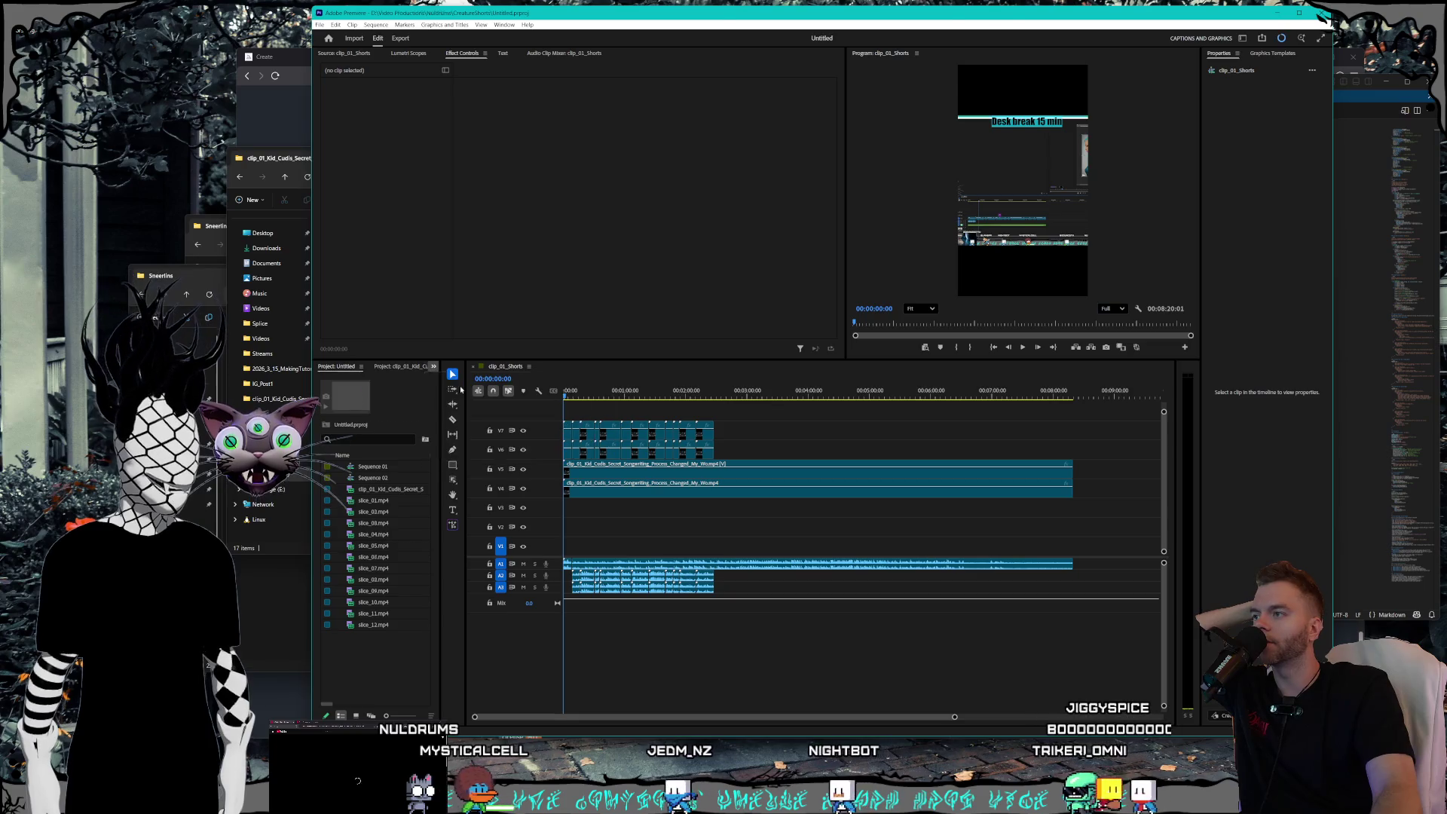
left_click_drag(441, 386, 636, 384)
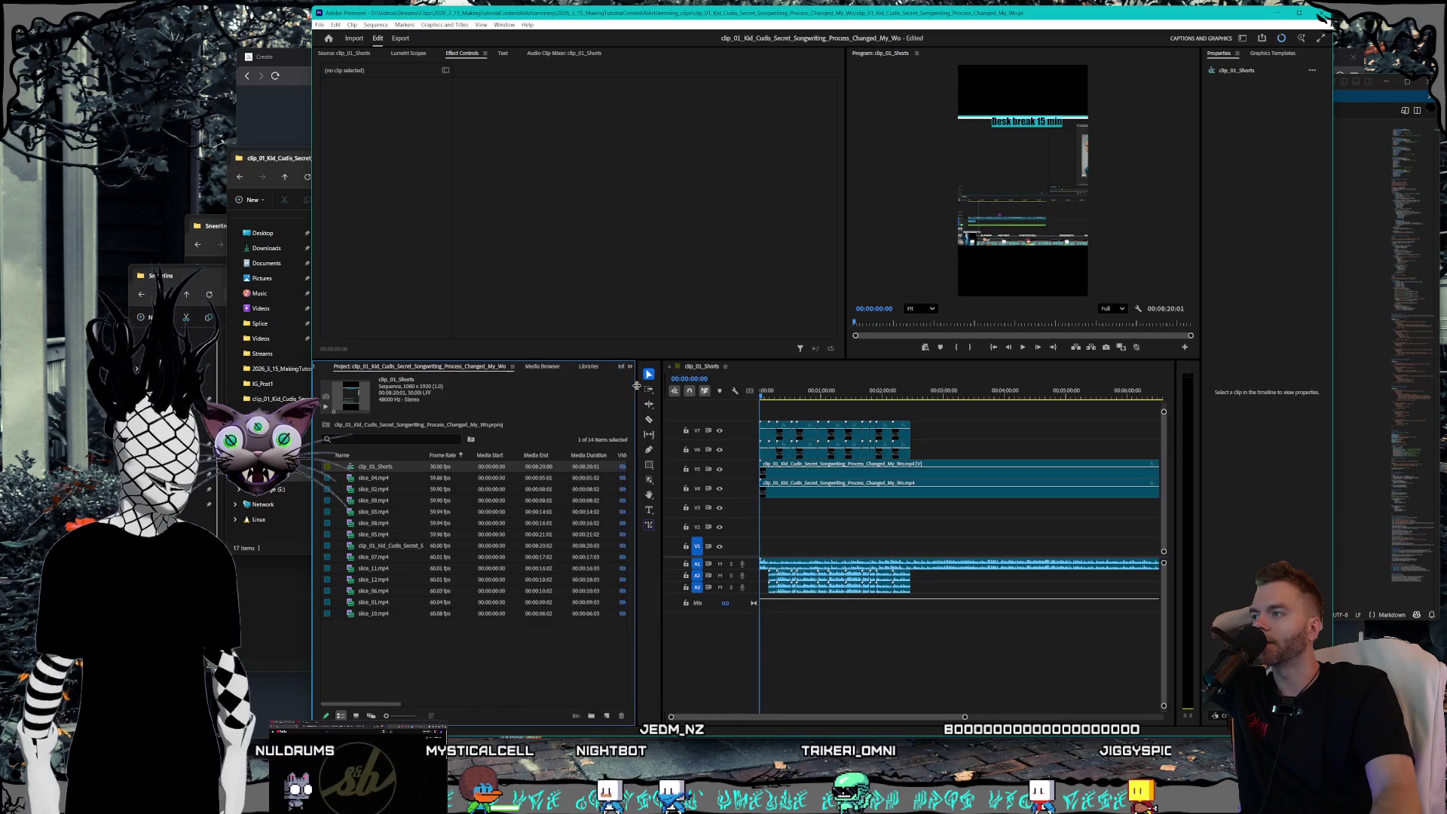
scroll(566, 369, "down", 6)
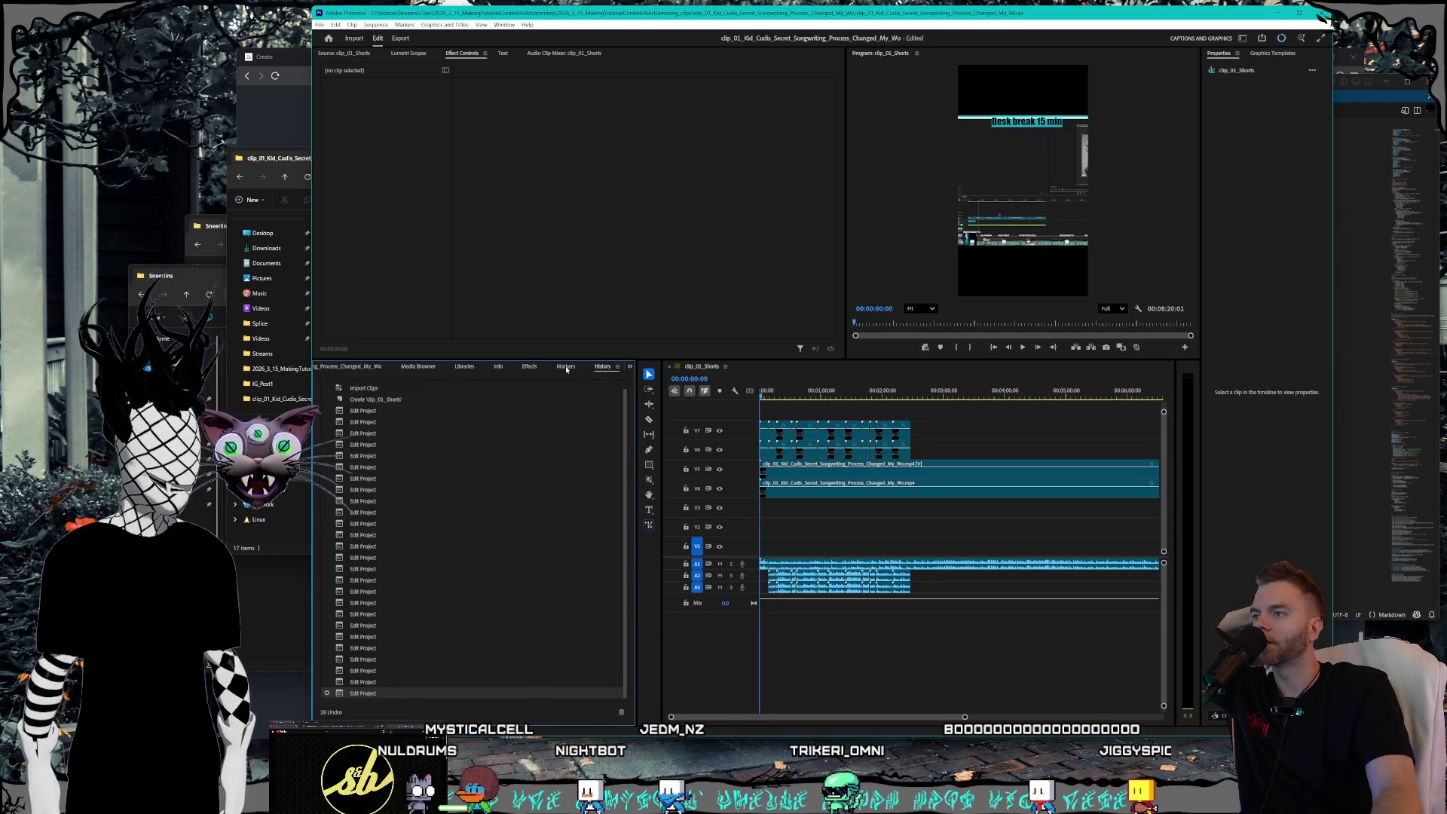
scroll(566, 369, "up", 7)
- Close the Untitled project panel, then narrow the bin and widen the timeline
right_click(348, 366)
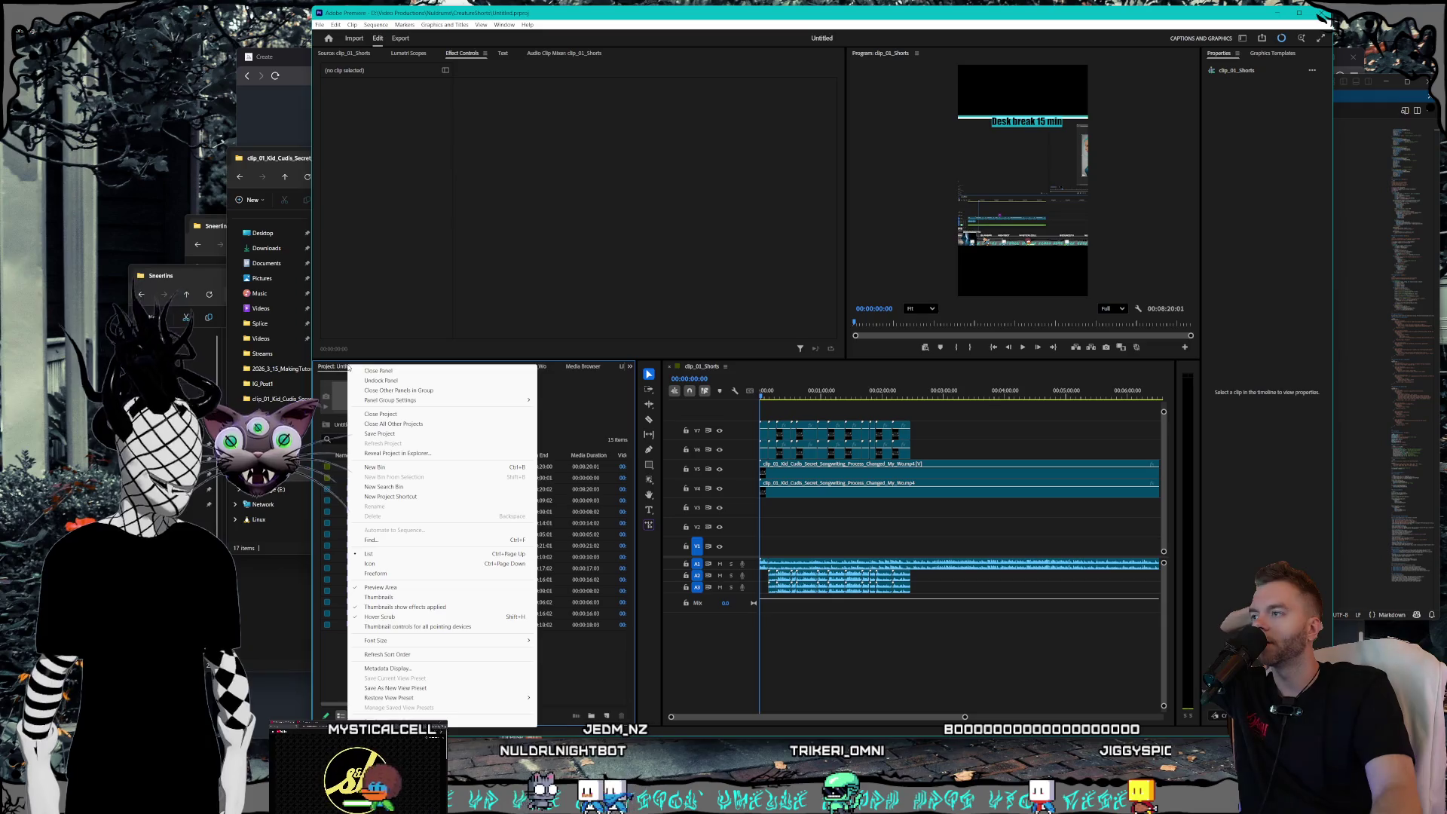
left_click(369, 372)
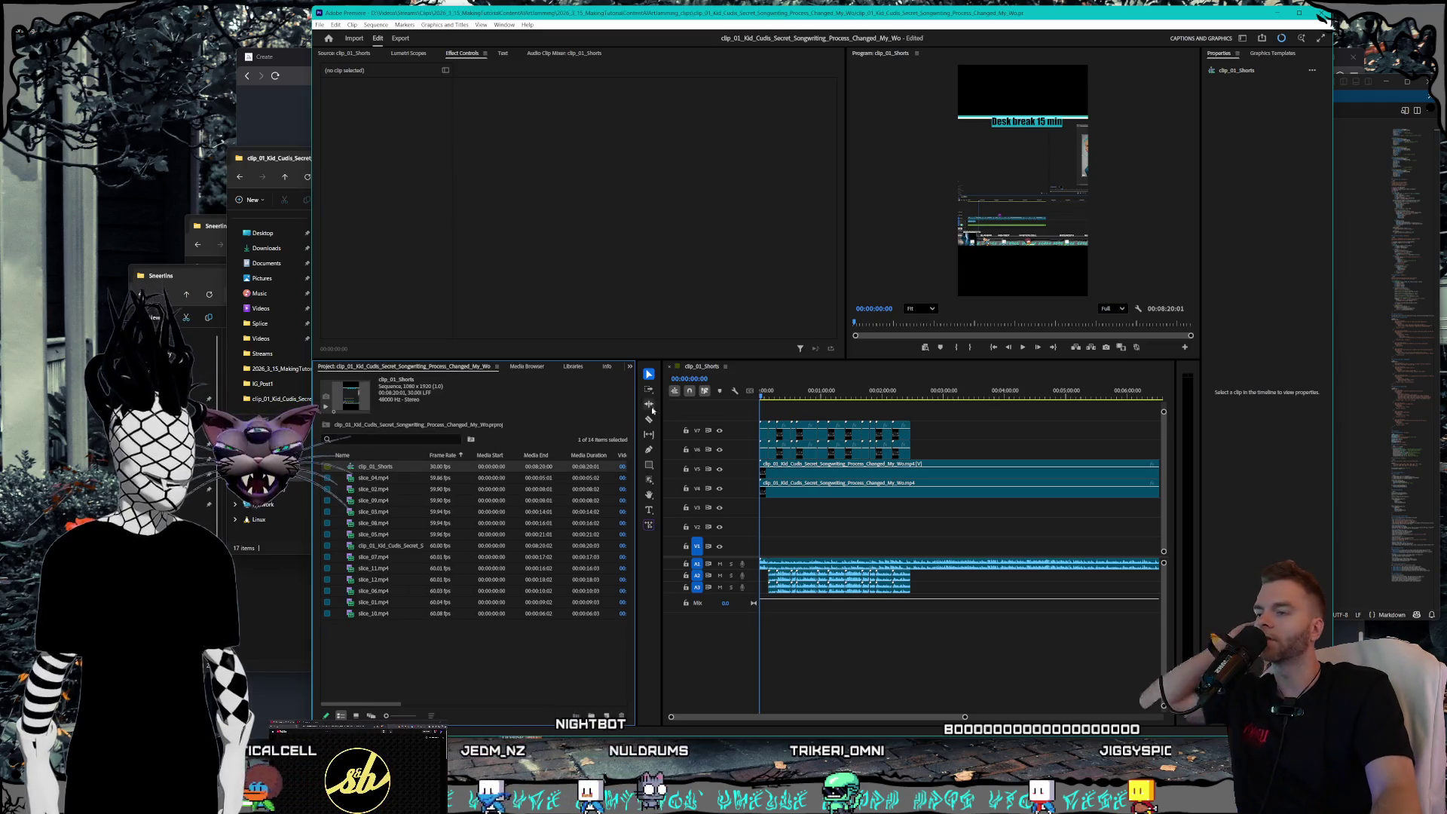
mouse_move(637, 407)
left_mouse_down()
mouse_move(482, 413)
mouse_move(497, 413)
left_mouse_up()
left_click_drag(662, 440, 527, 435)
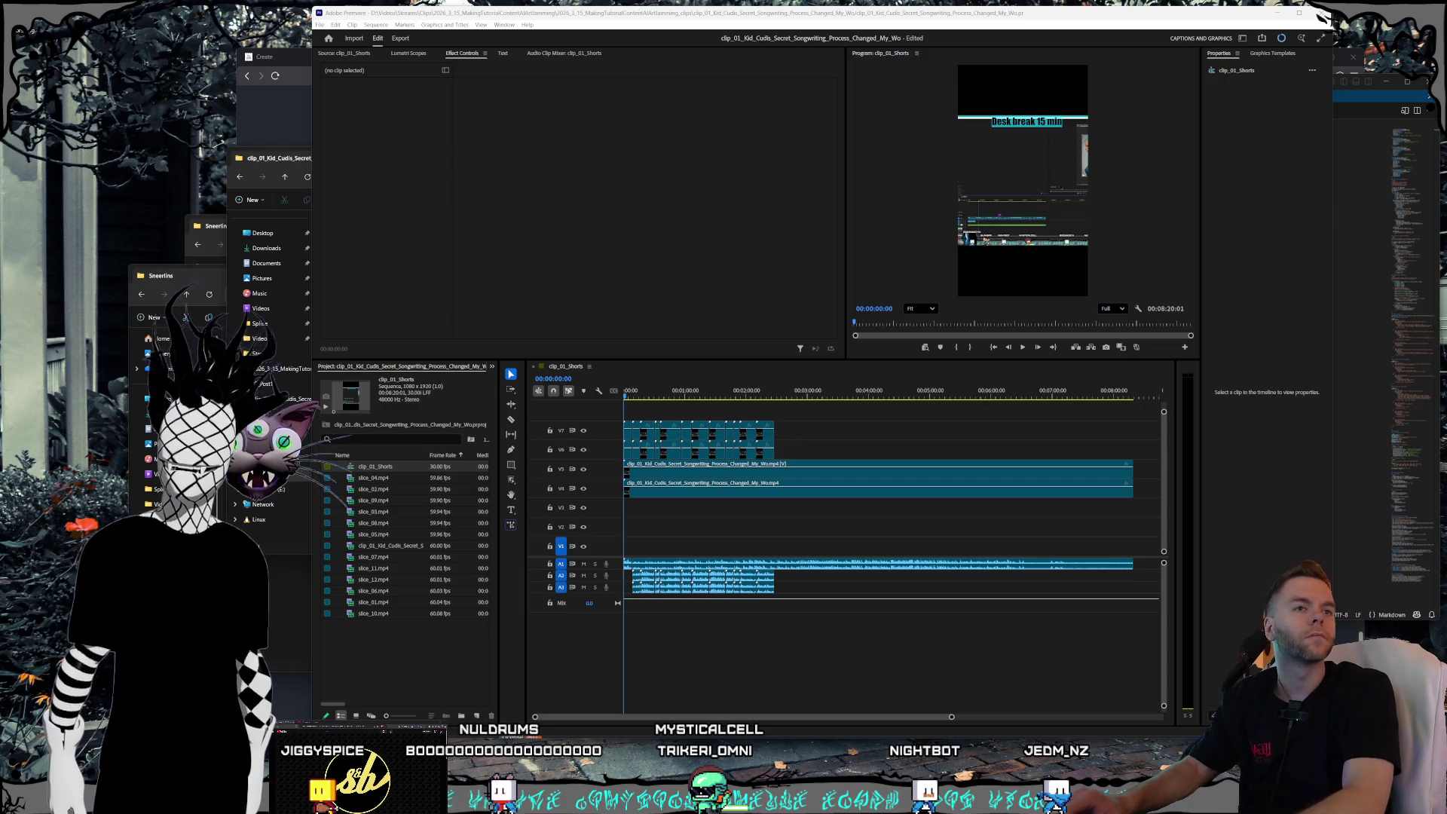
key("alt+Tab")
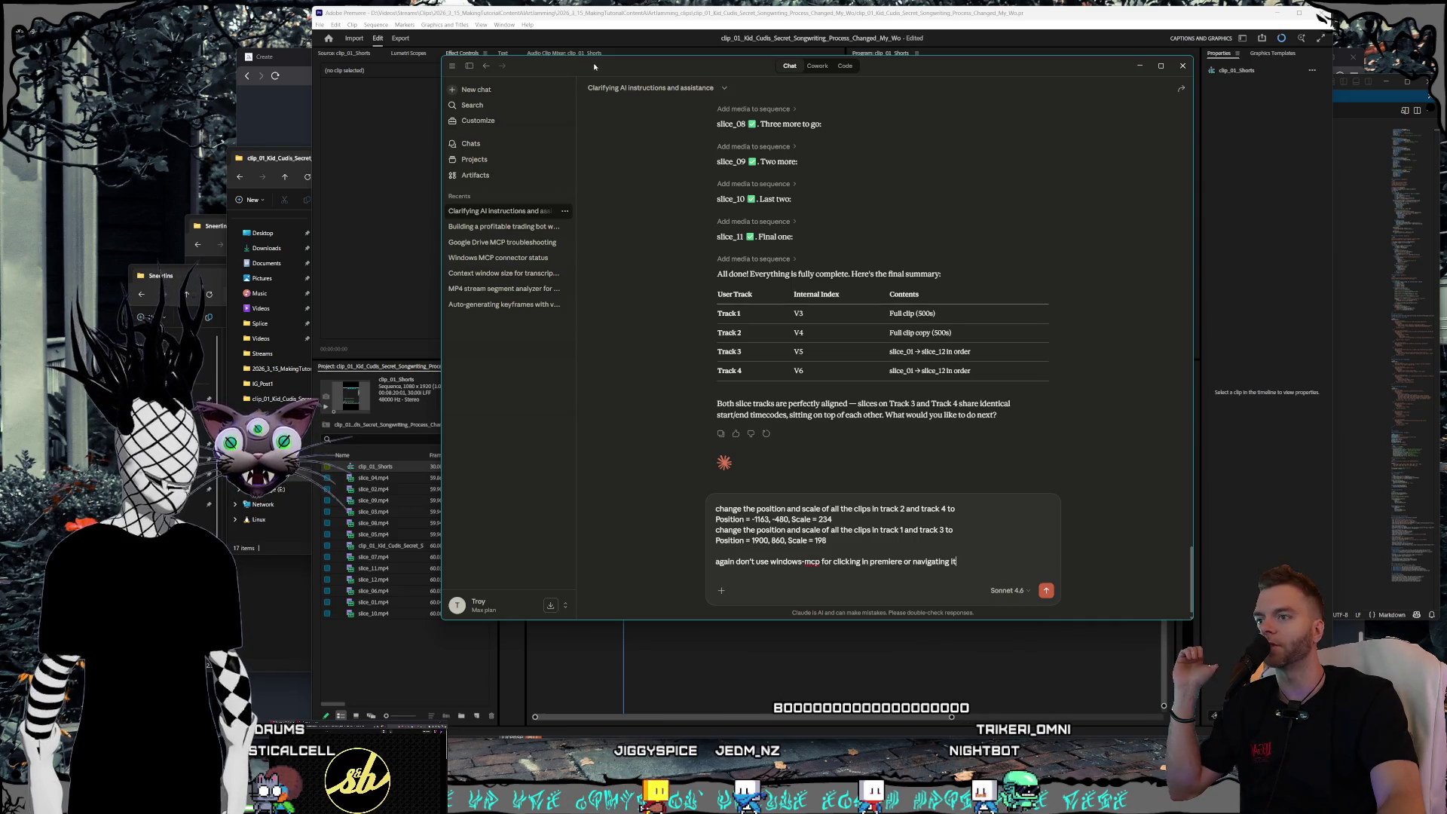
- Return to Premiere Pro while Claude processes the position and scale request
key("alt+Tab")
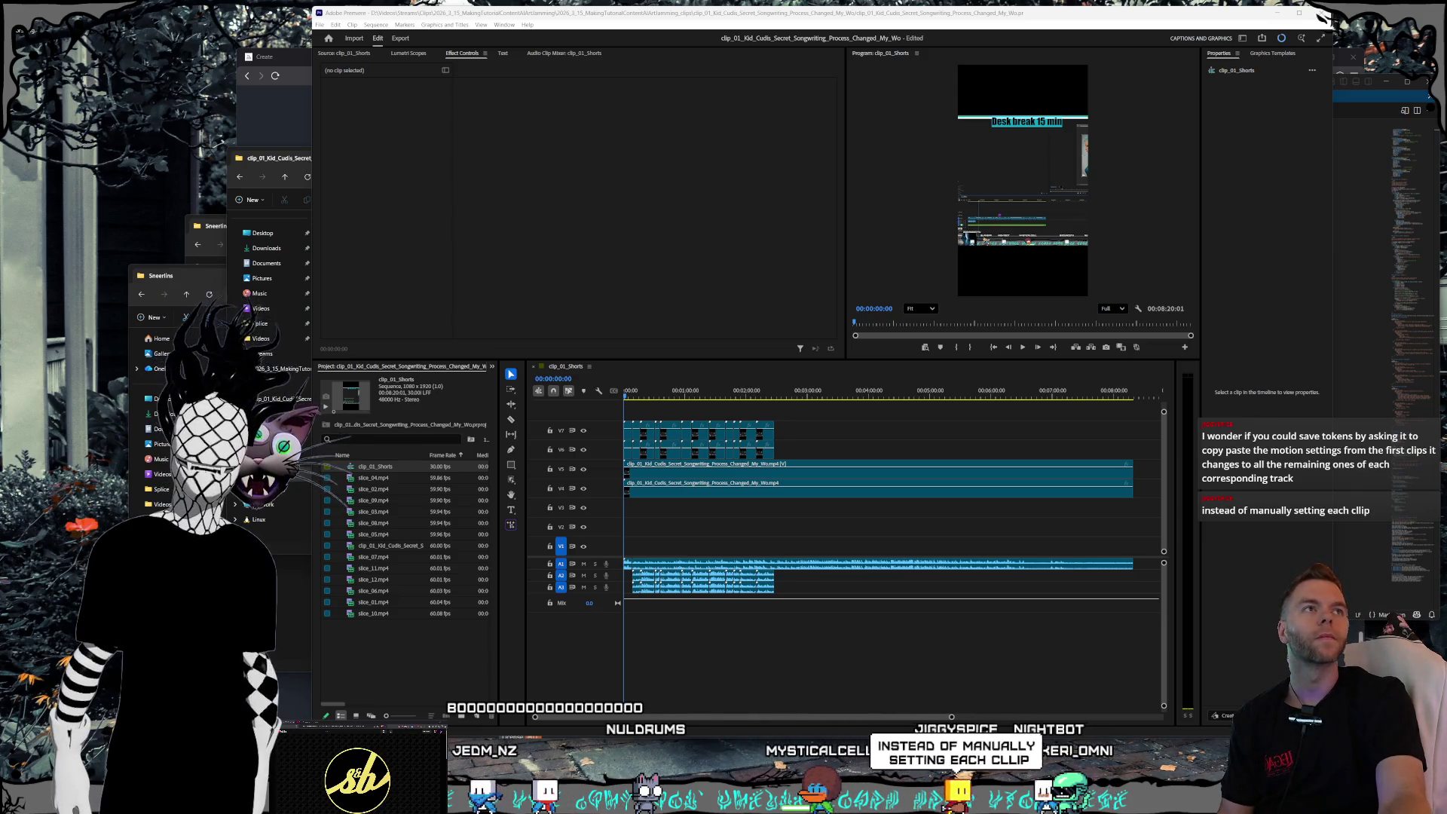
- Read Claude's set_clip_transform failure reply and select the transcript from the prompt to the options
key("alt+Tab")
left_click_drag(1092, 120, 1092, 109)
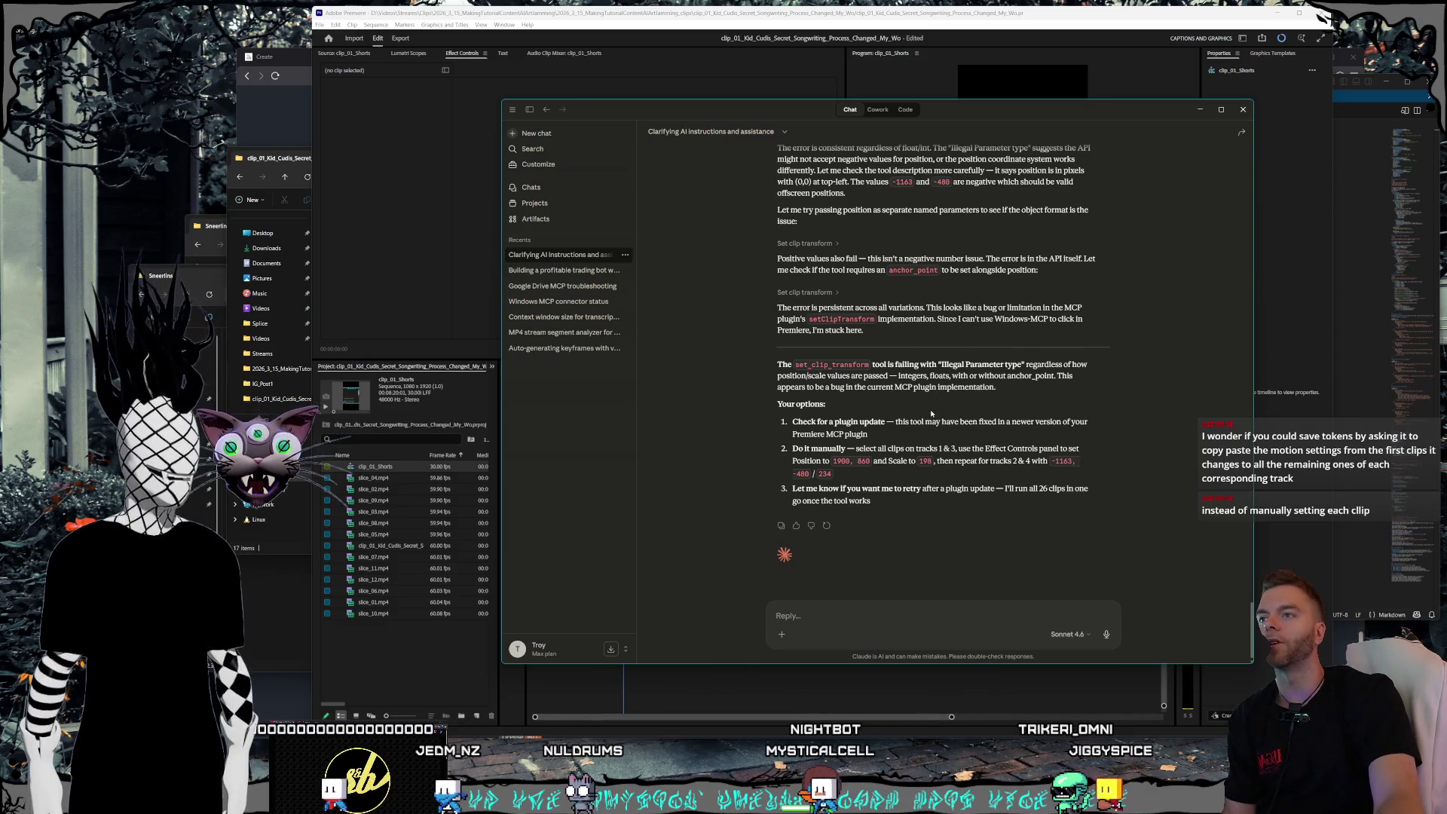
scroll(935, 407, "up", 2)
scroll(936, 408, "up", 2)
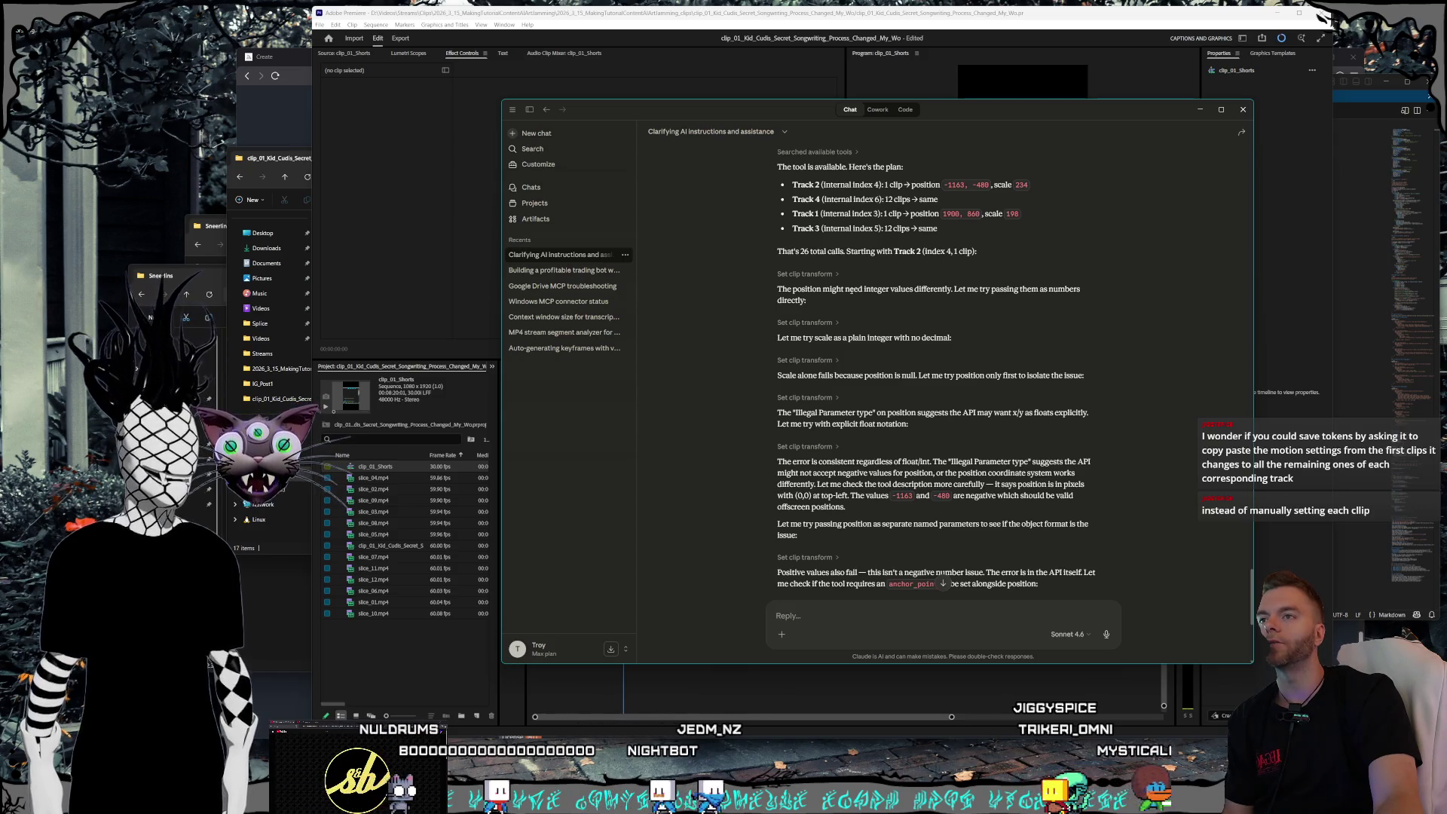
scroll(850, 290, "down", 1)
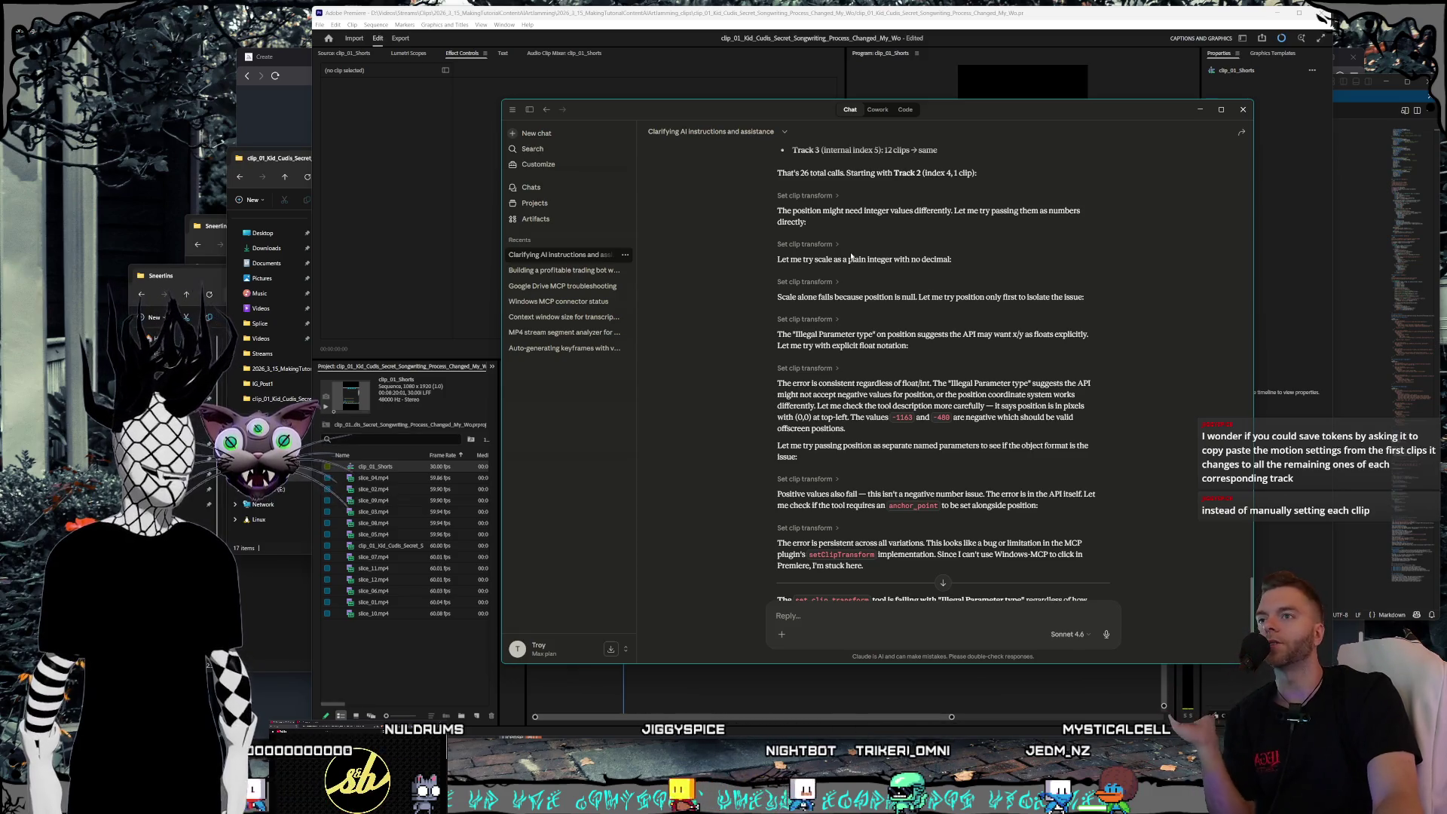
scroll(858, 259, "down", 1)
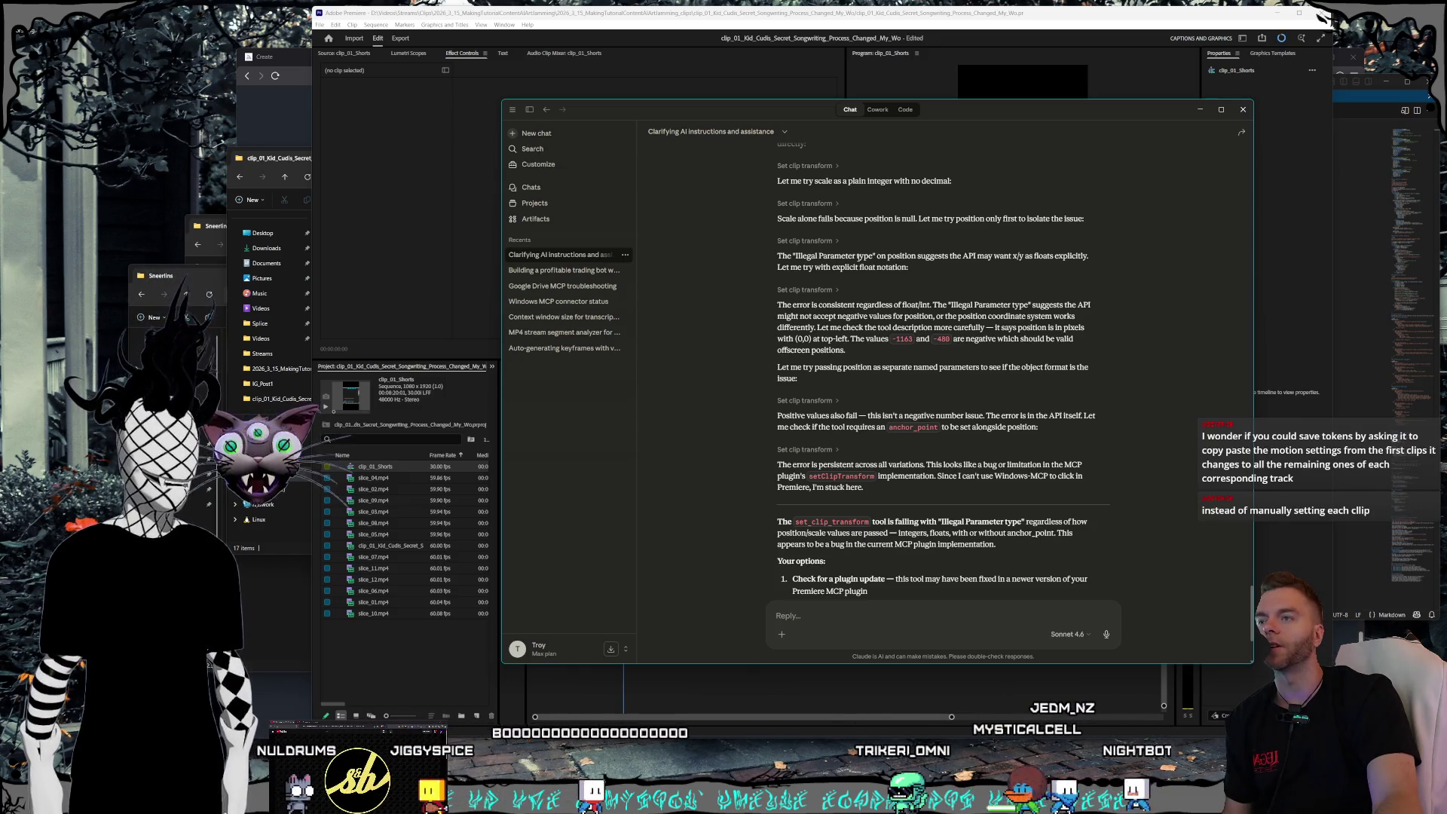
scroll(836, 287, "down", 2)
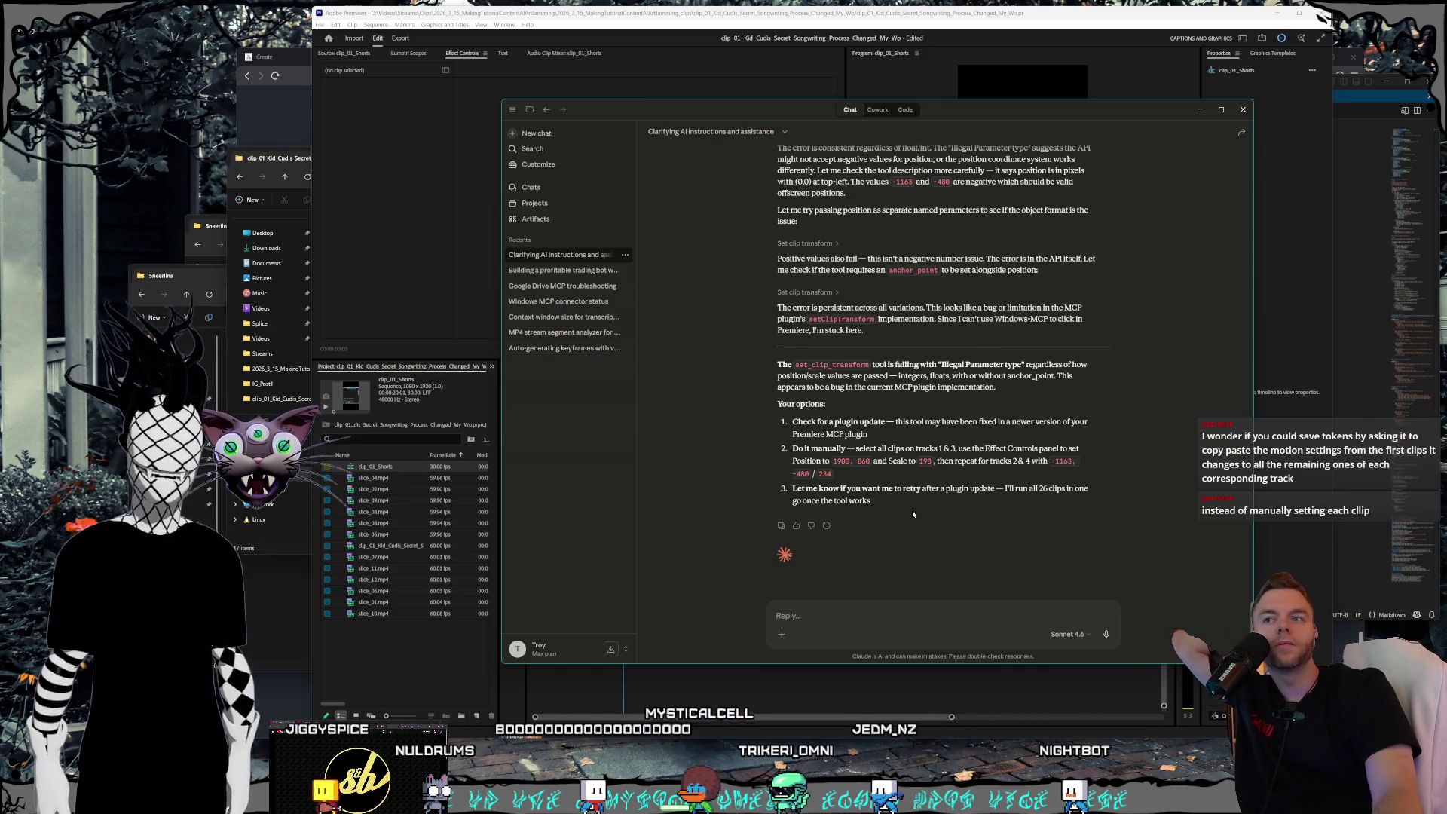
mouse_move(878, 499)
left_mouse_down()
mouse_move(826, 487)
mouse_move(856, 512)
mouse_move(765, 367)
mouse_move(847, 209)
left_mouse_up()
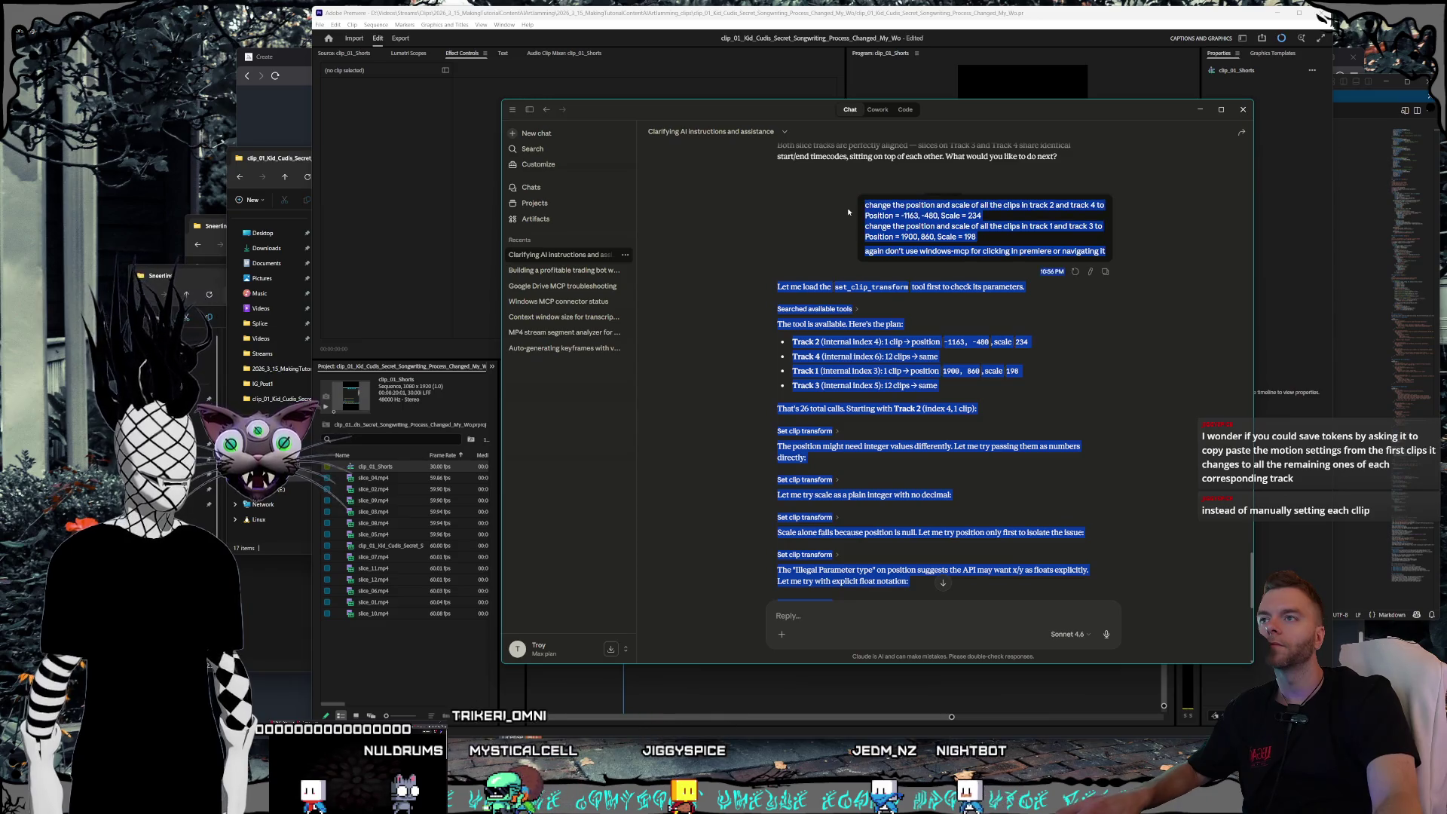
- In the MCP sequence creation session, send a note about the set-transform attempt with the pasted error report
left_click(906, 110)
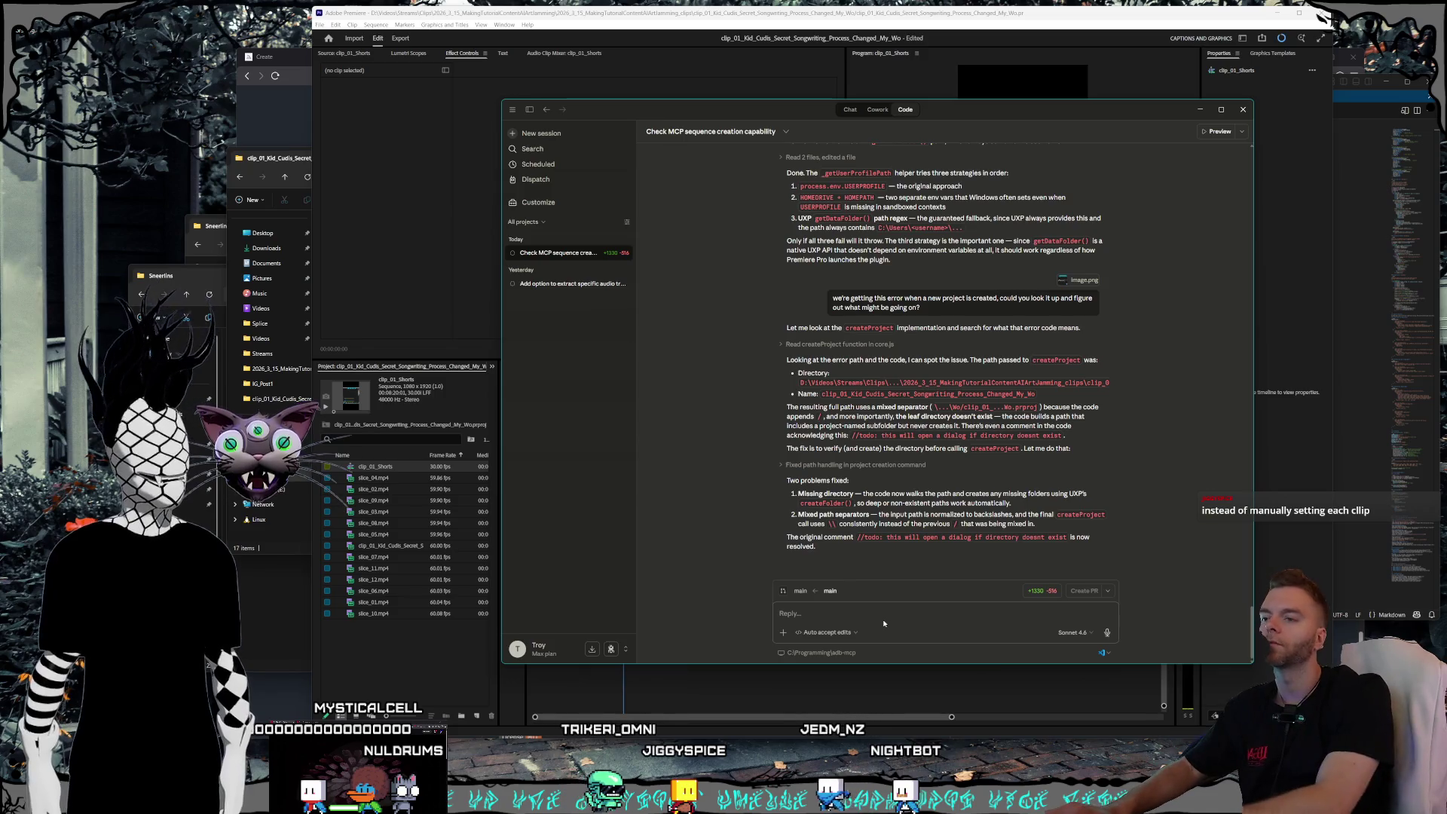
type("I tred")
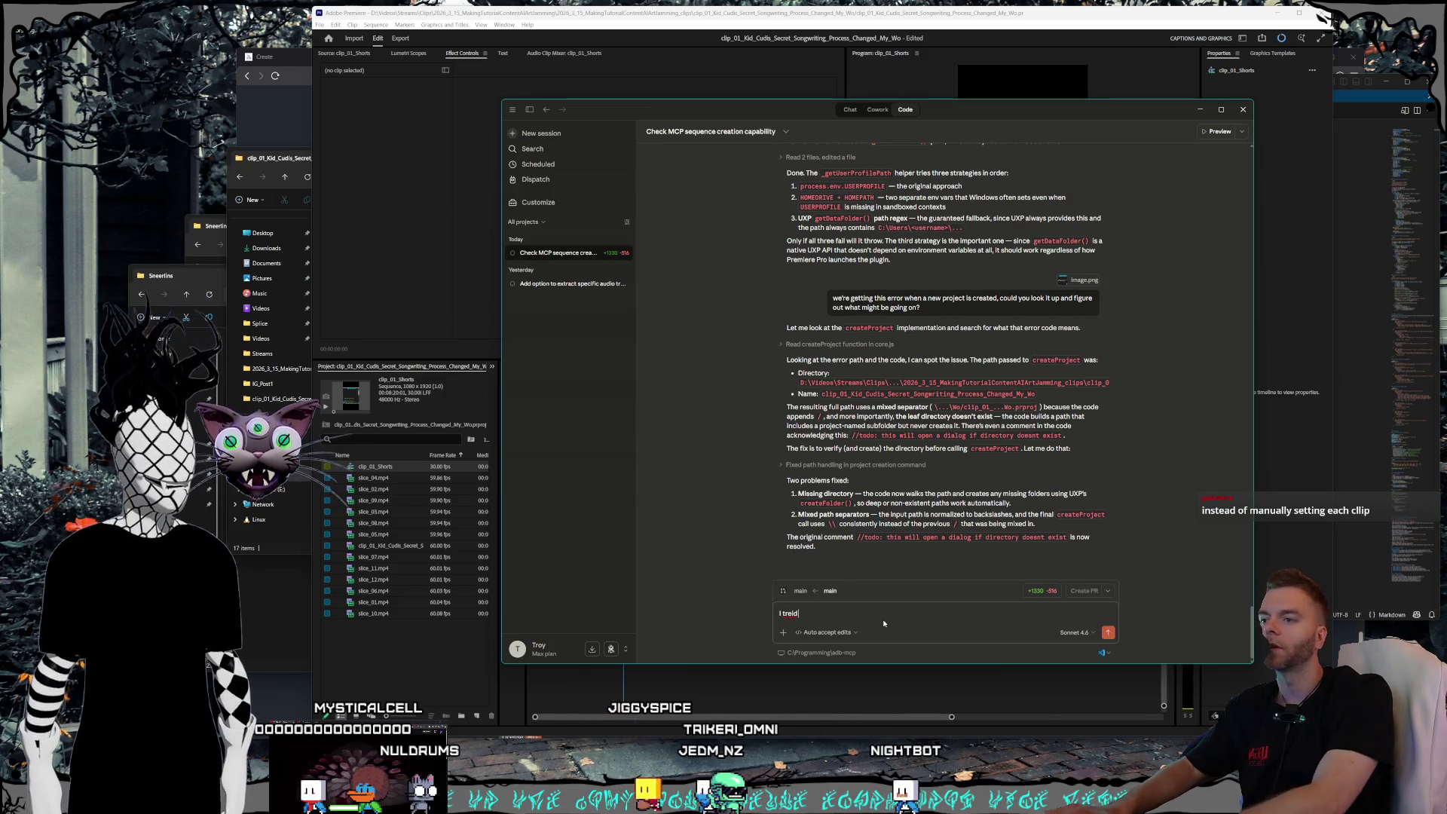
type(" to use th")
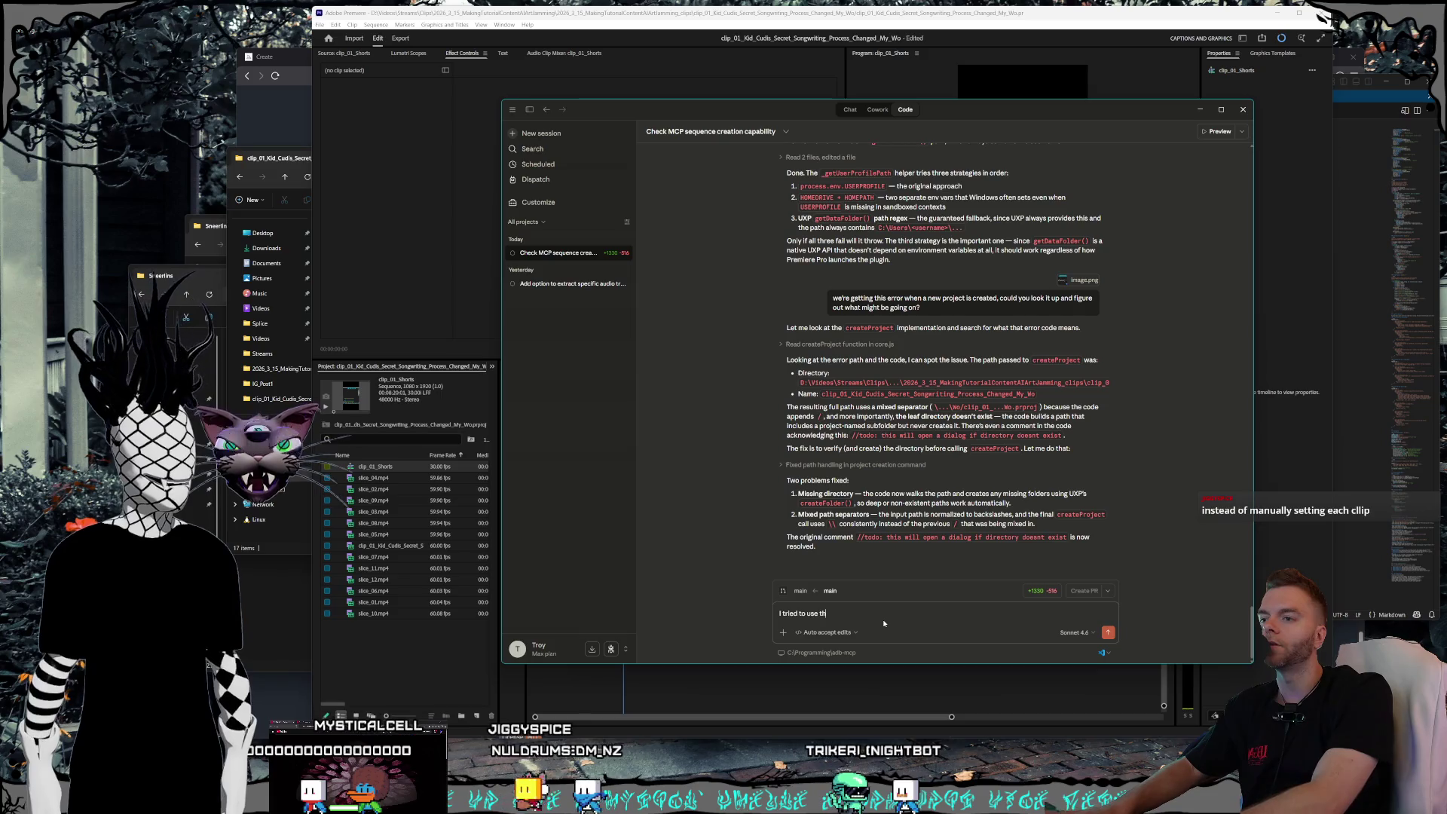
type("e set trans")
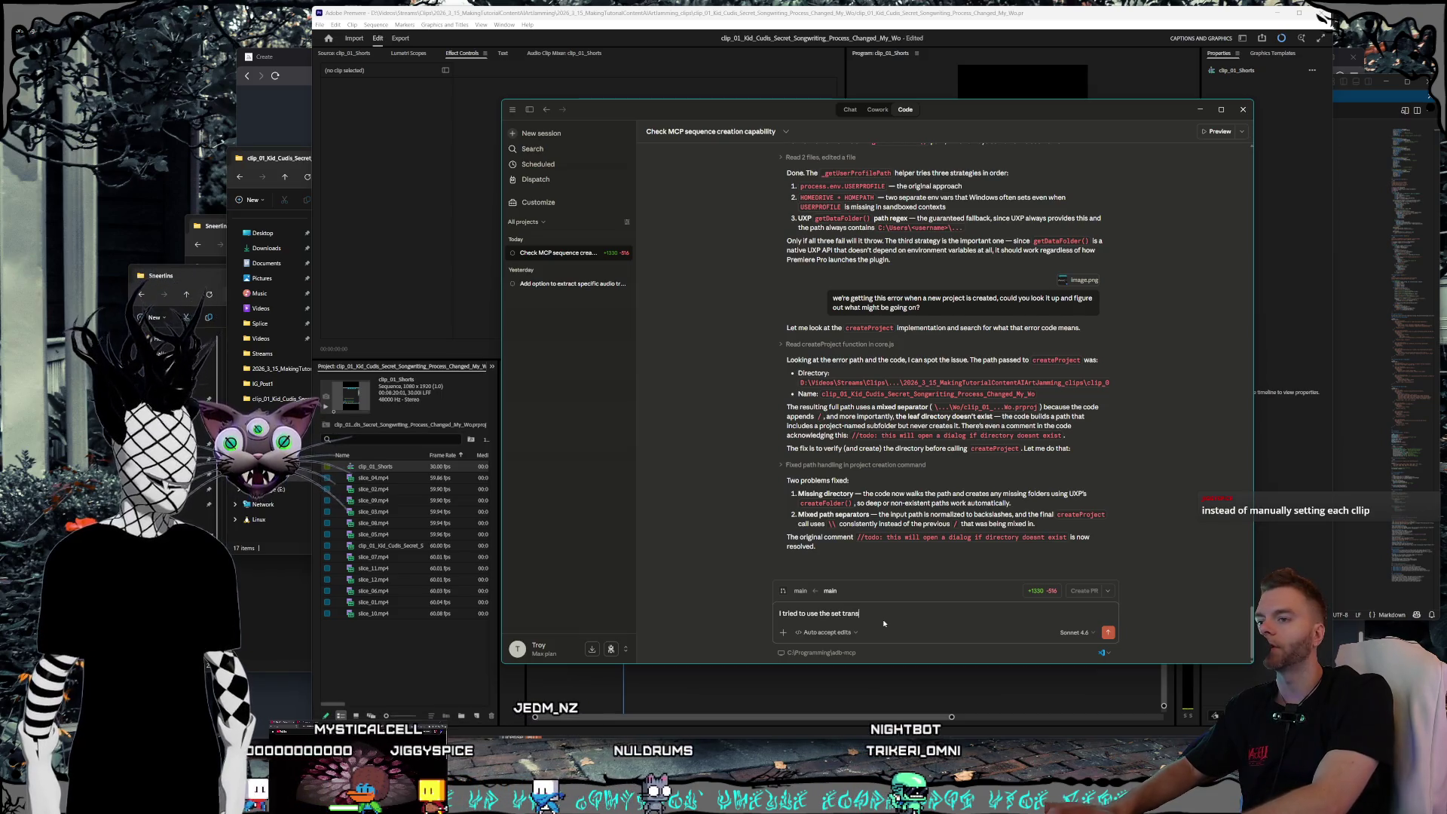
type("form and this is what happened,")
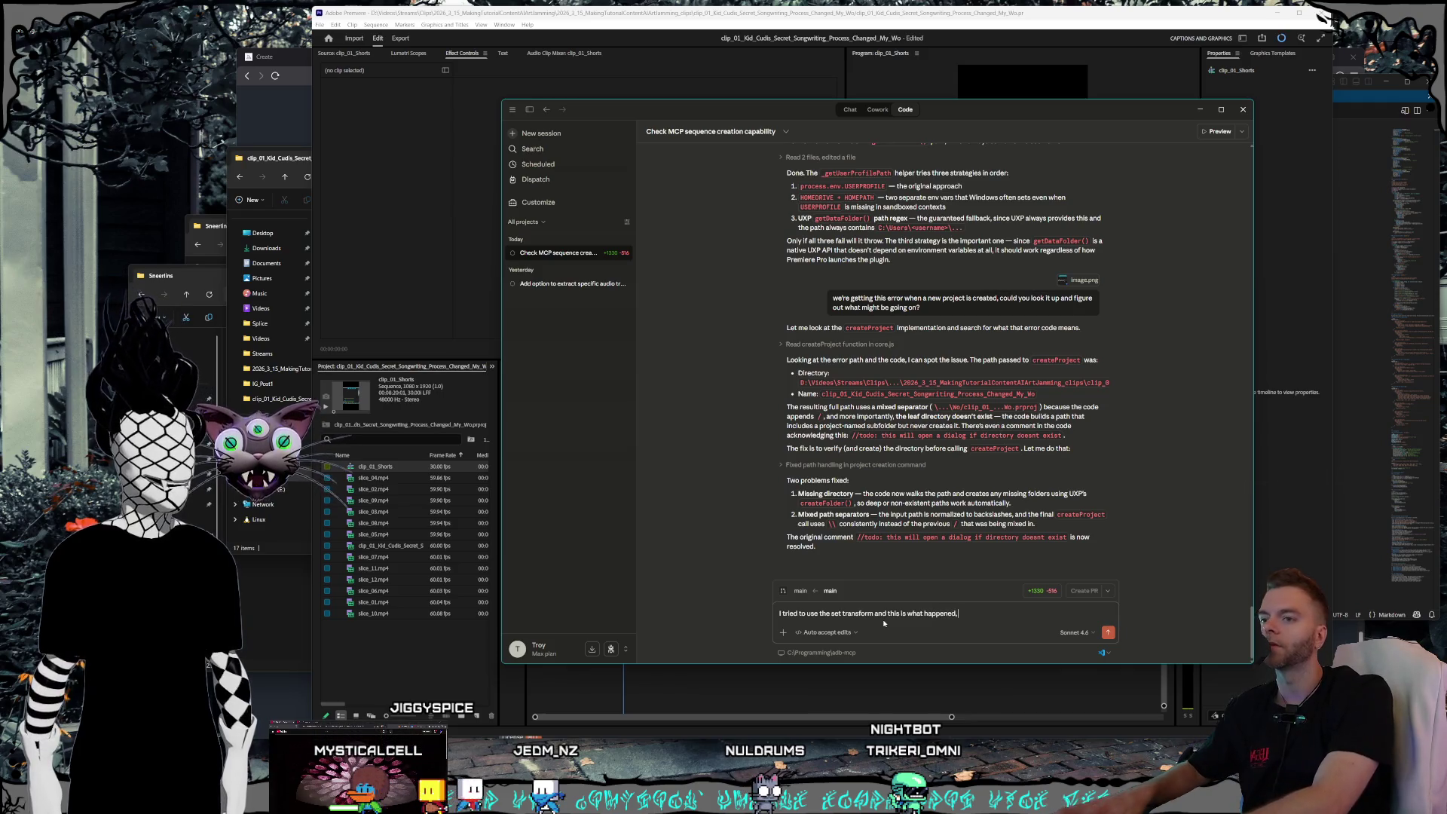
key("ctrl+v")
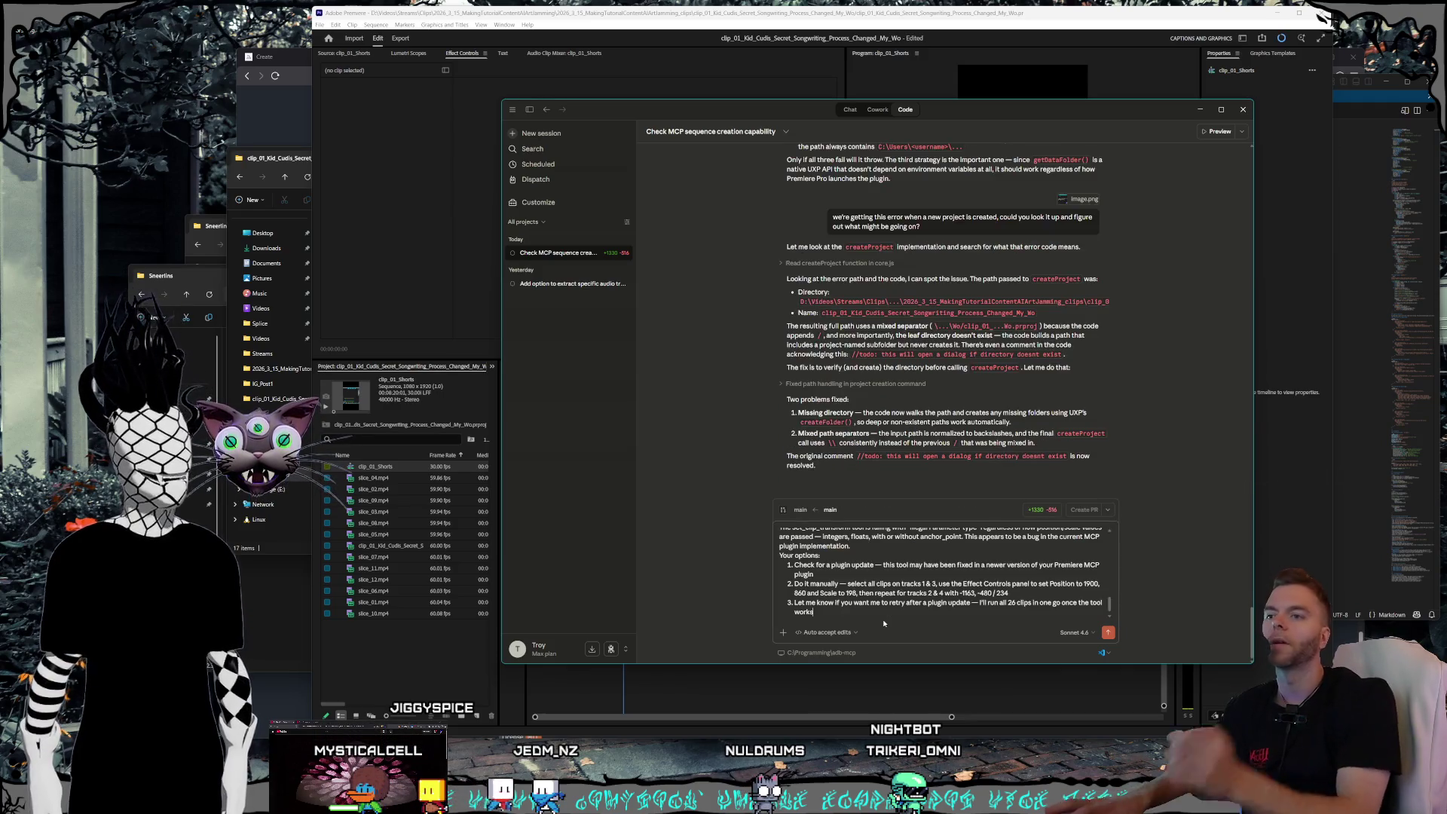
key("Return")
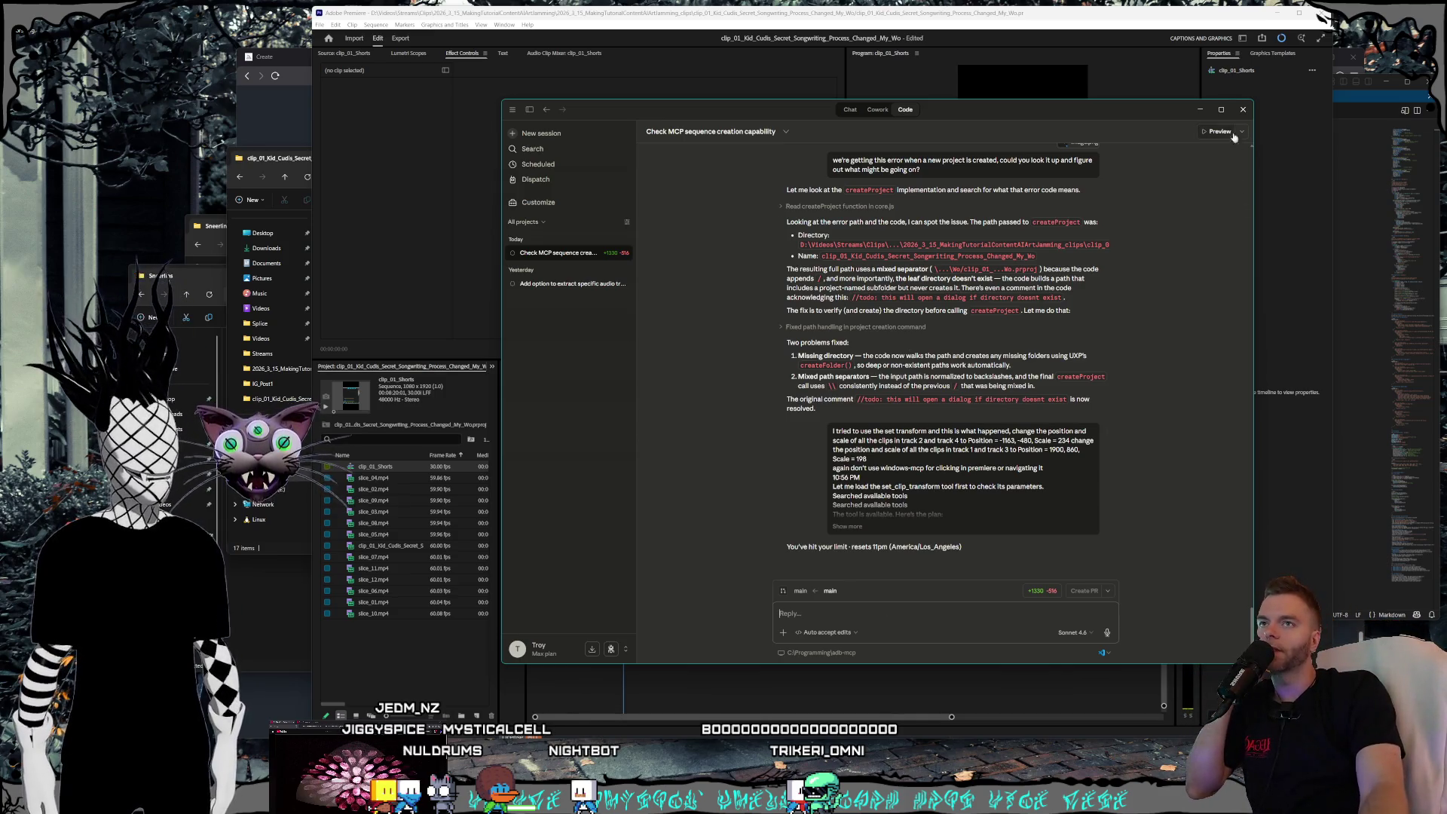
- Close the Claude app and reopen the MCP sequence creation session
left_click(1243, 110)
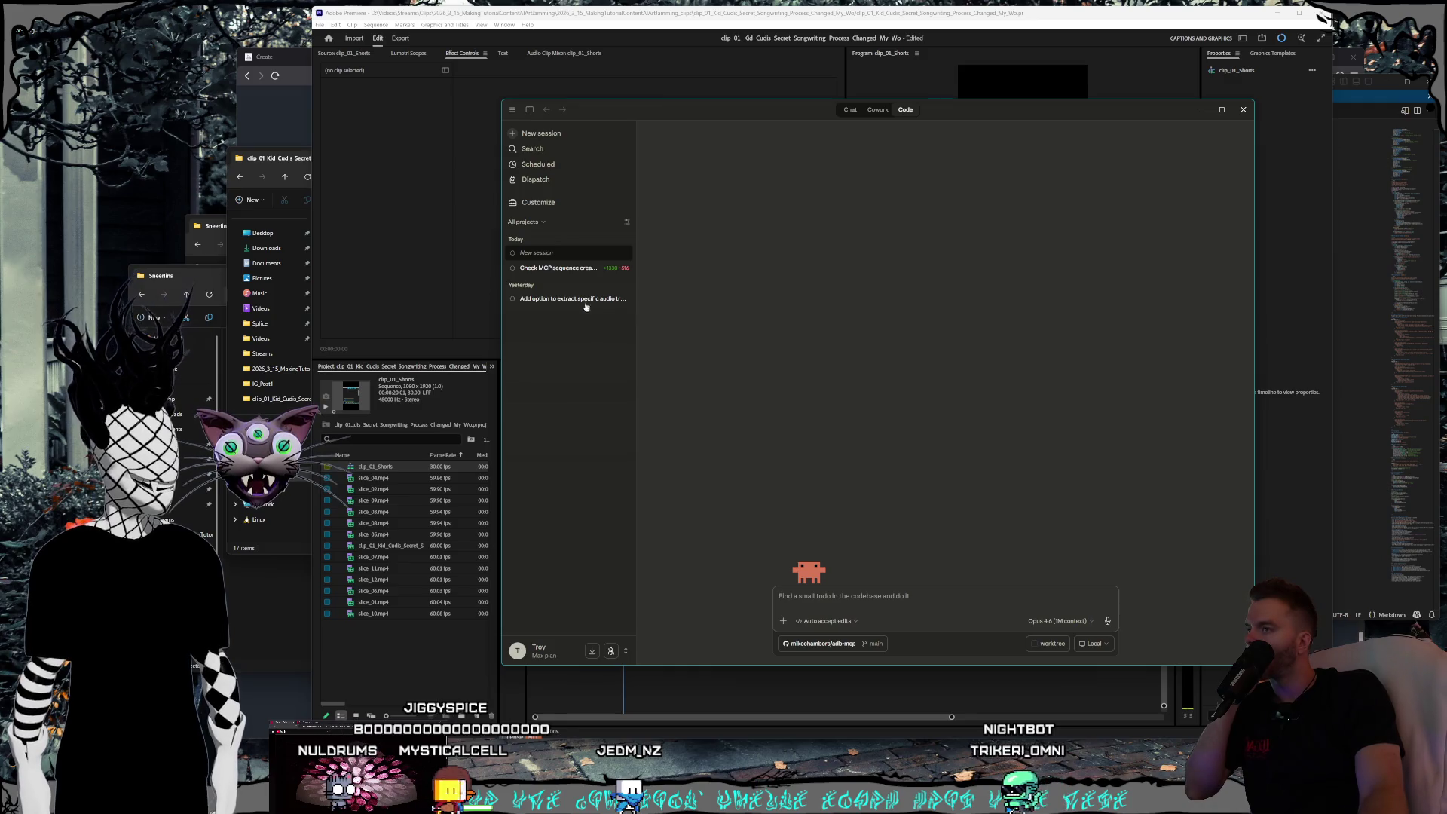
left_click(575, 269)
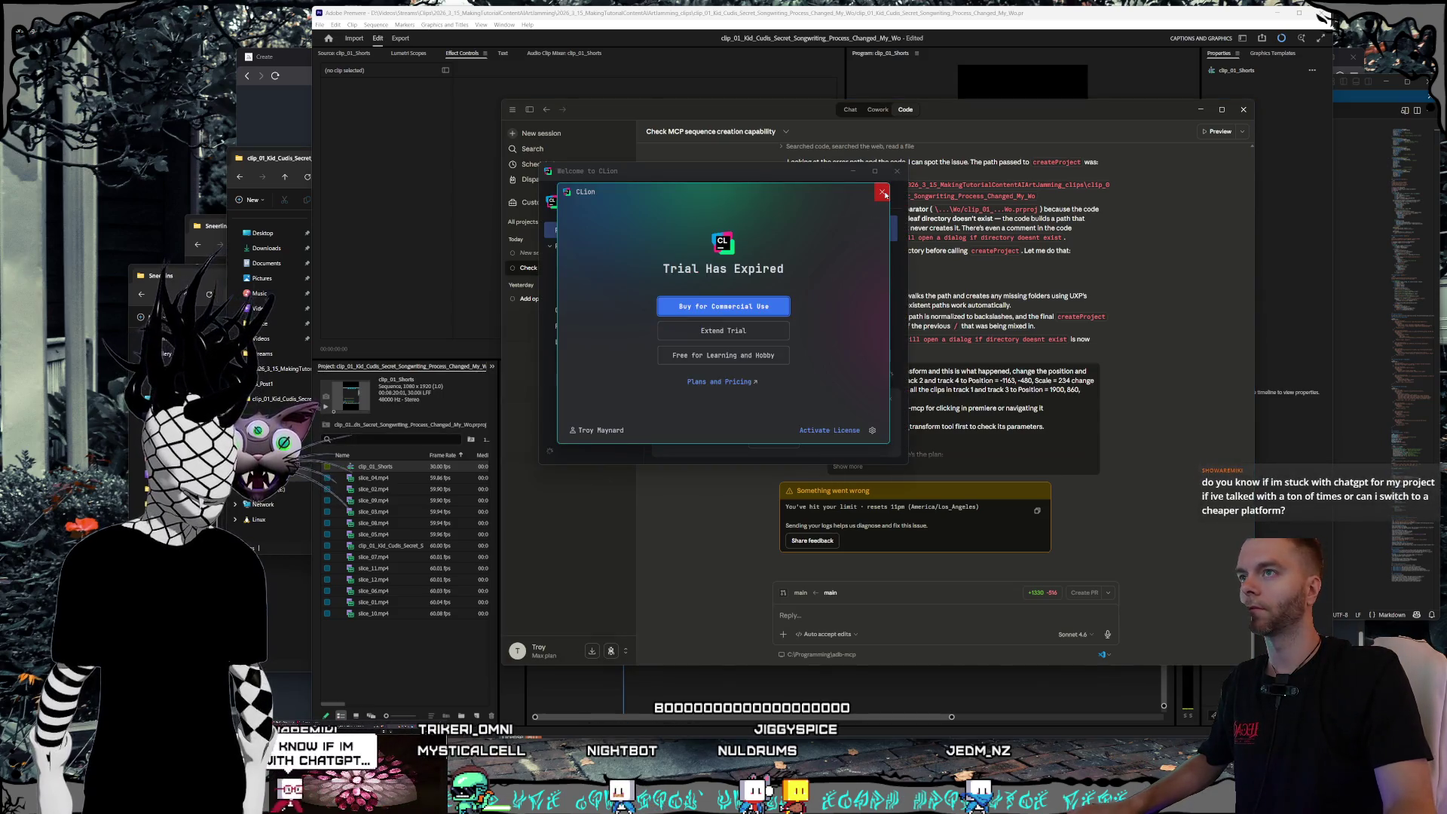
- Close CLion's Trial Has Expired window and confirm exiting CLion
left_click(884, 194)
left_click(691, 339)
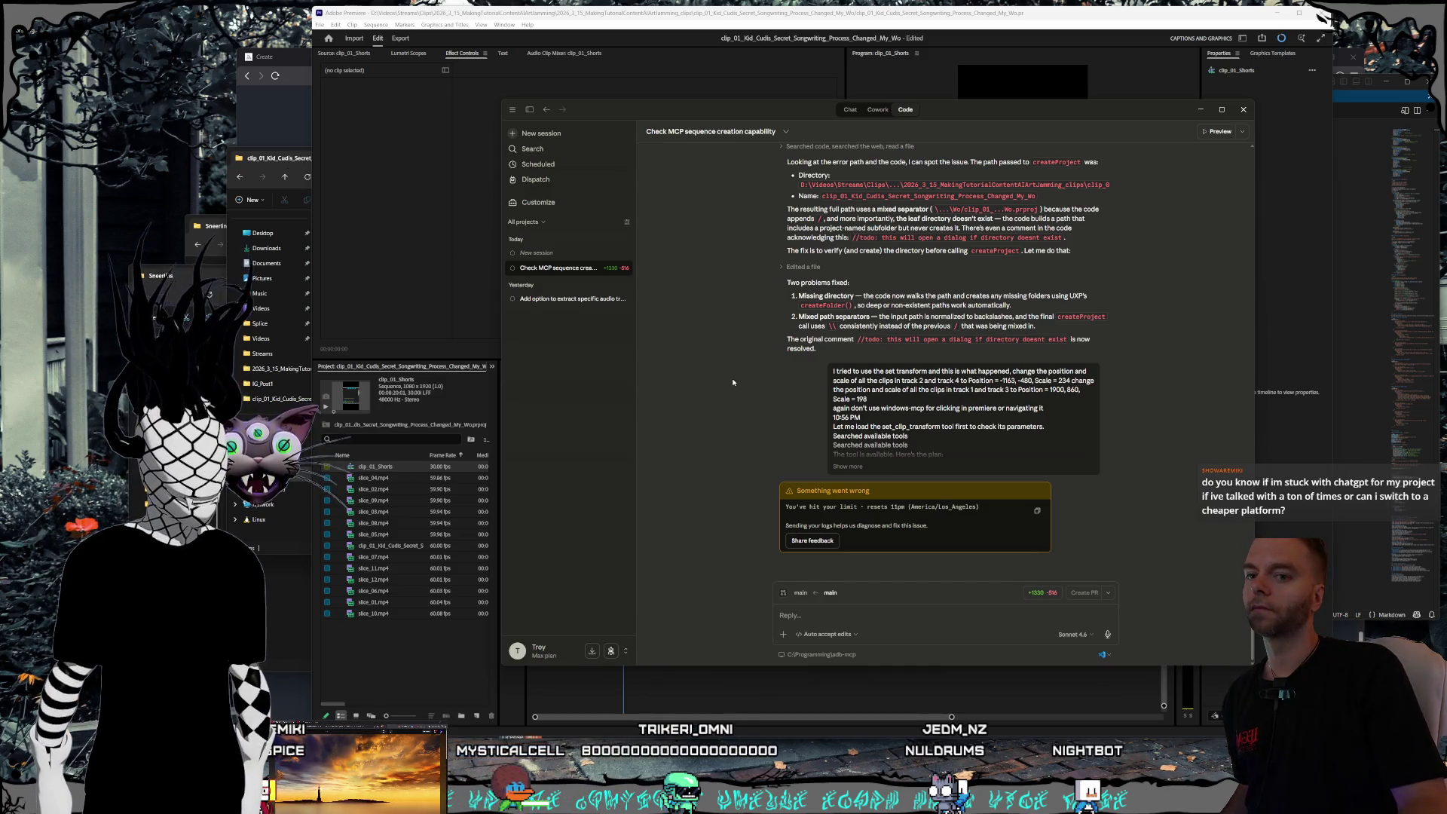
left_click(559, 654)
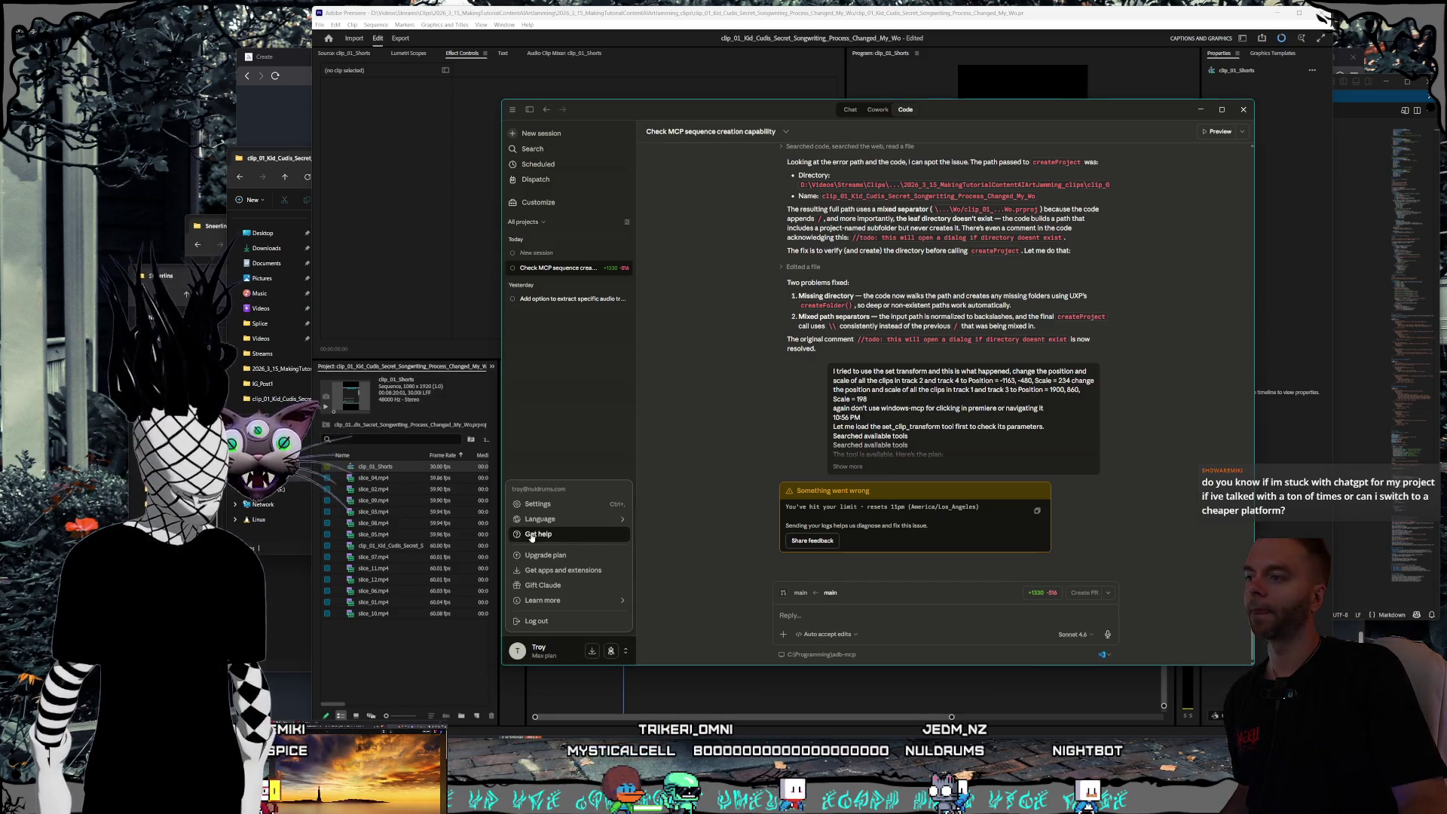
left_click(544, 504)
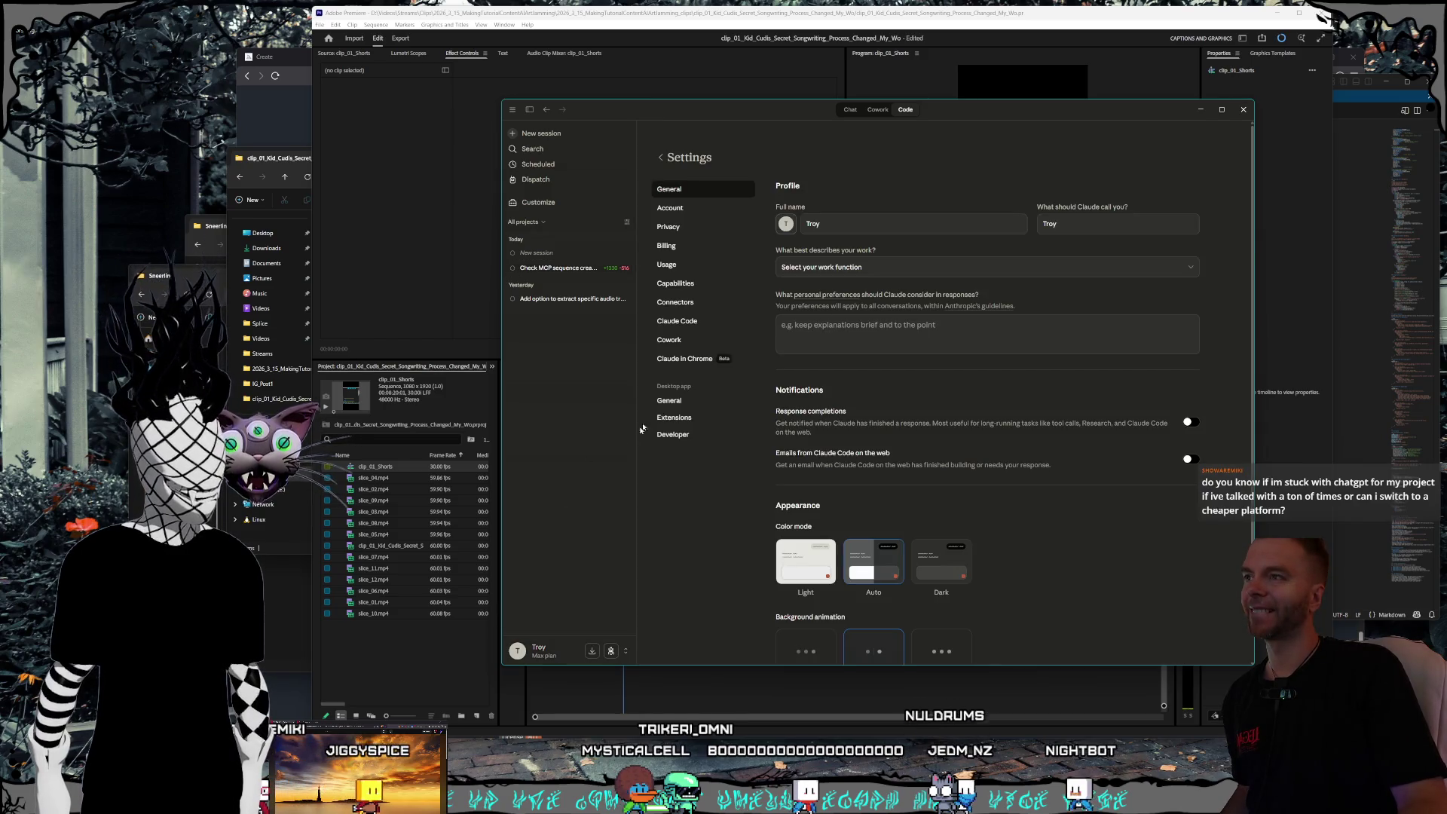
left_click(682, 265)
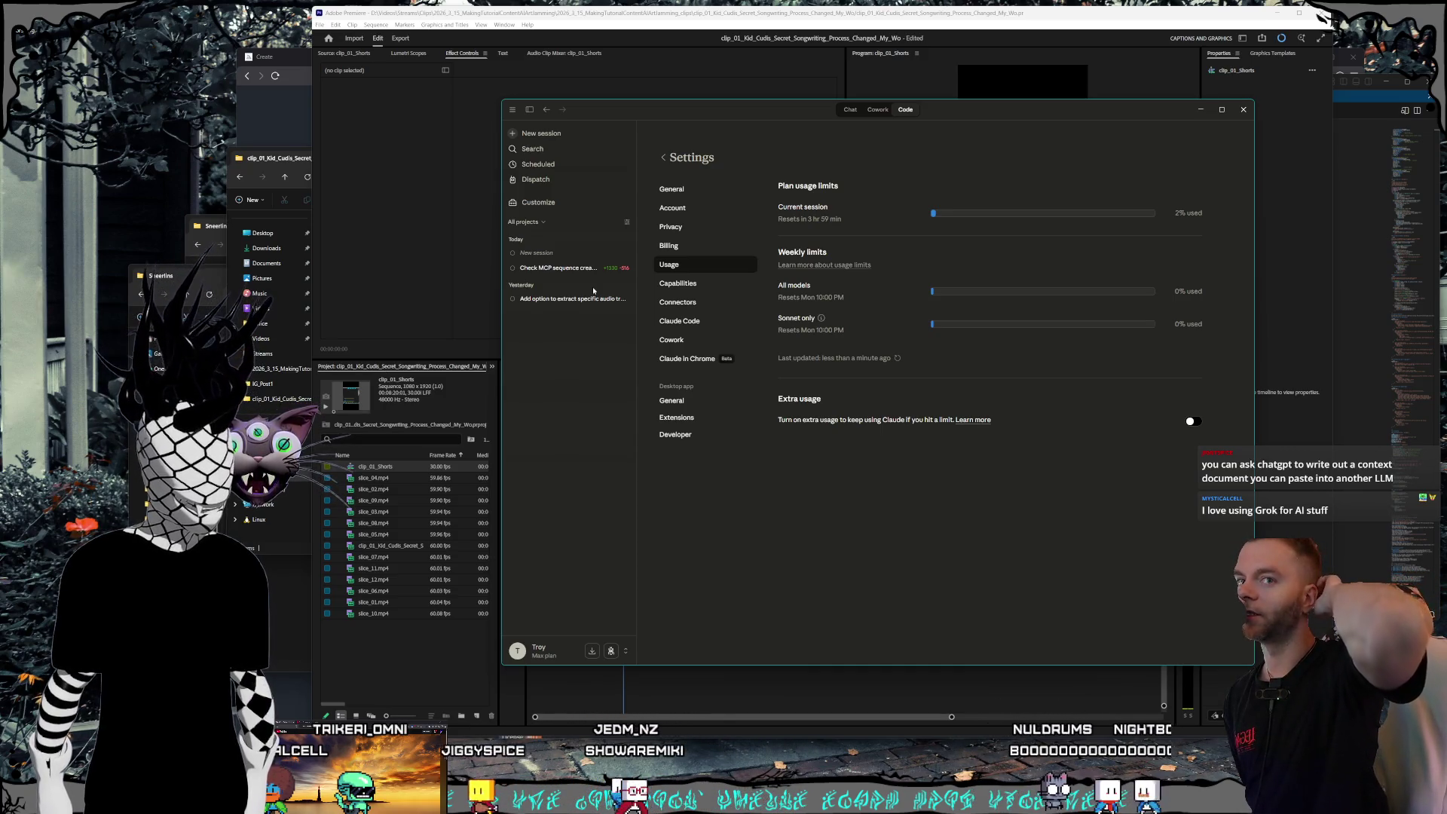
left_click(581, 269)
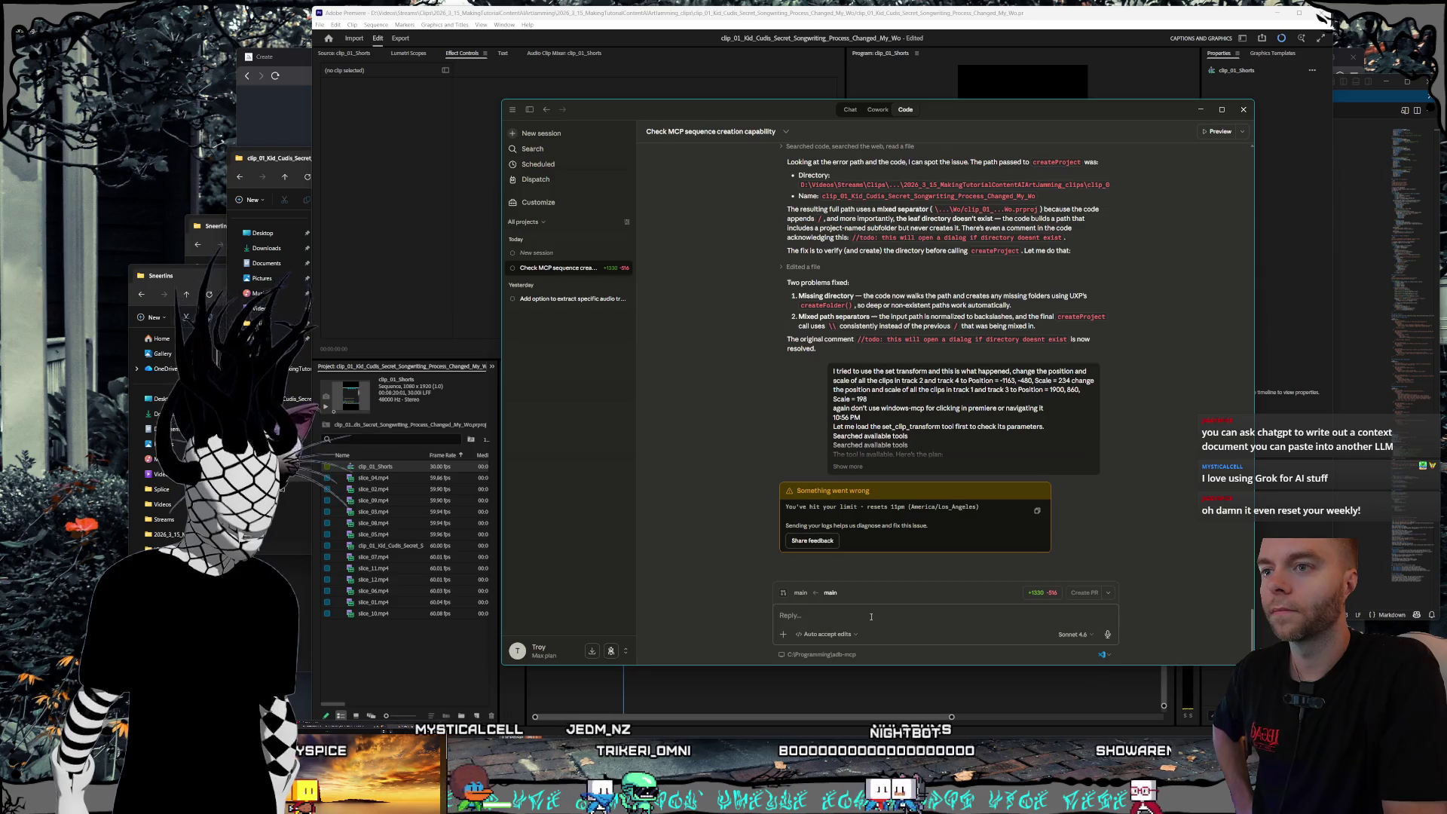
- Open the feedback form for the usage-limit error, then cancel it
left_click(807, 541)
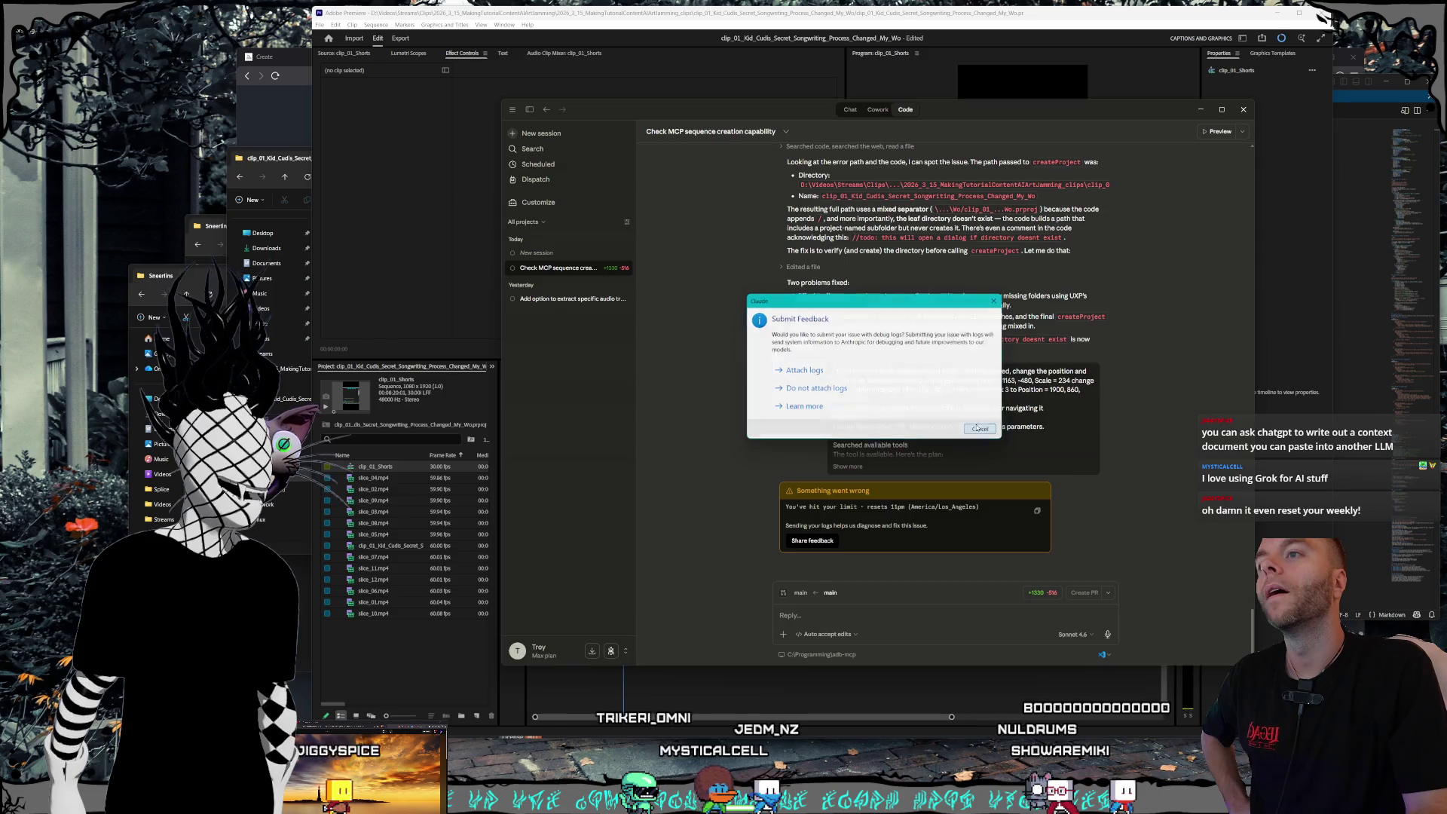
left_click(977, 428)
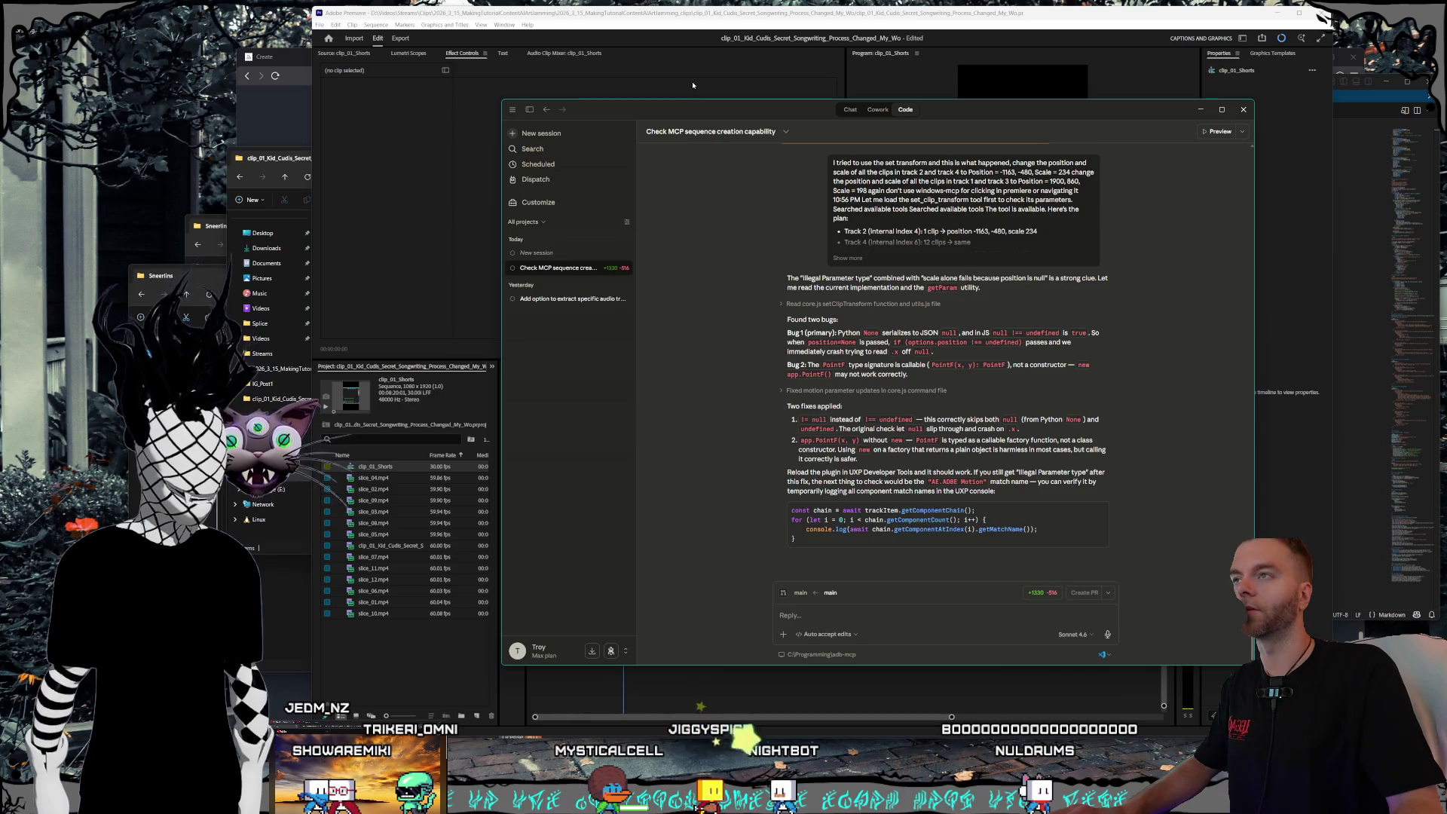
- Move the Claude window aside to view the timeline, then close Claude
left_click_drag(693, 109, 812, 128)
left_click(1360, 131)
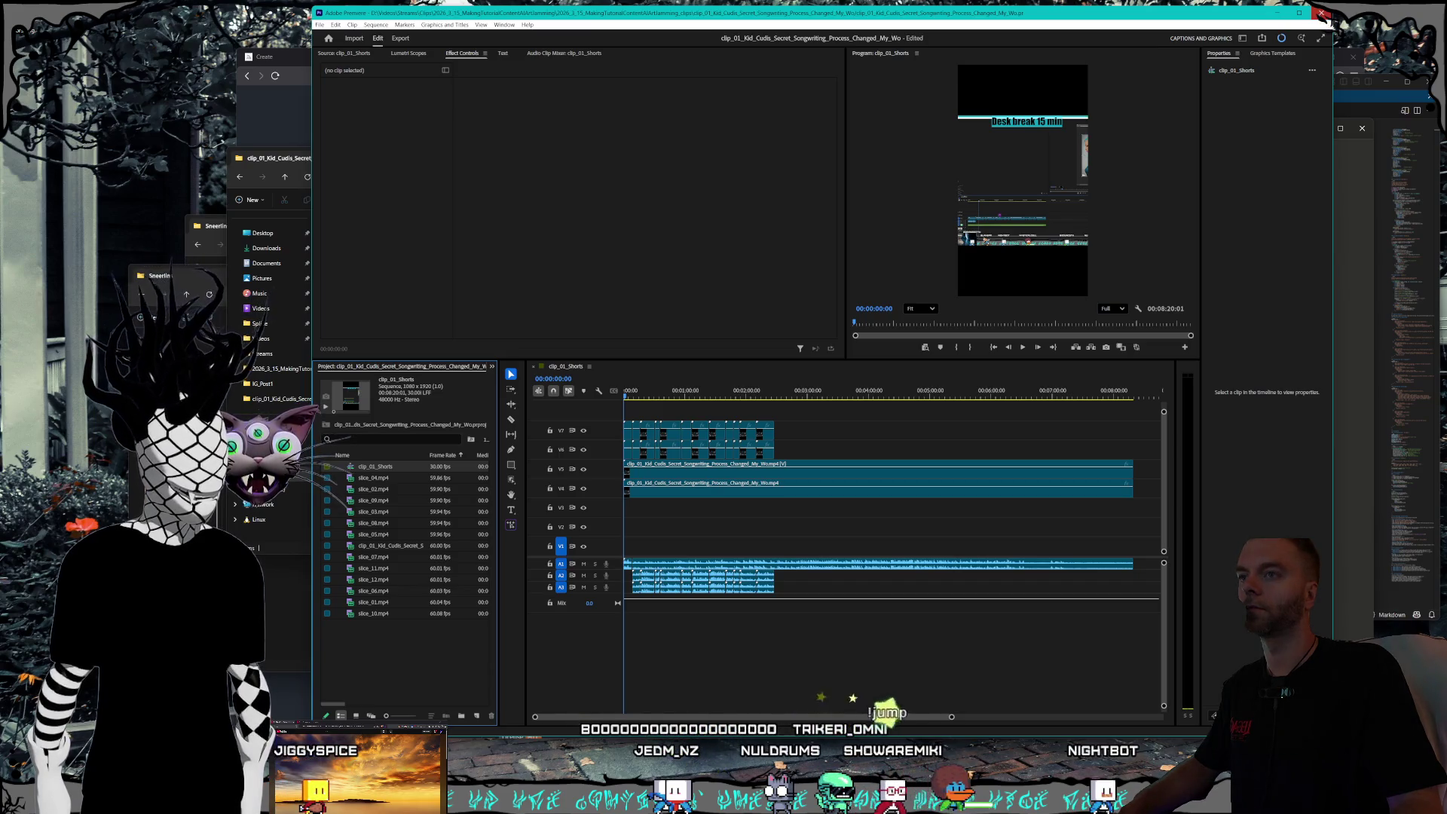
- Attempt to save while quitting Premiere, dismissing the modified warning and the save error
left_click(1324, 14)
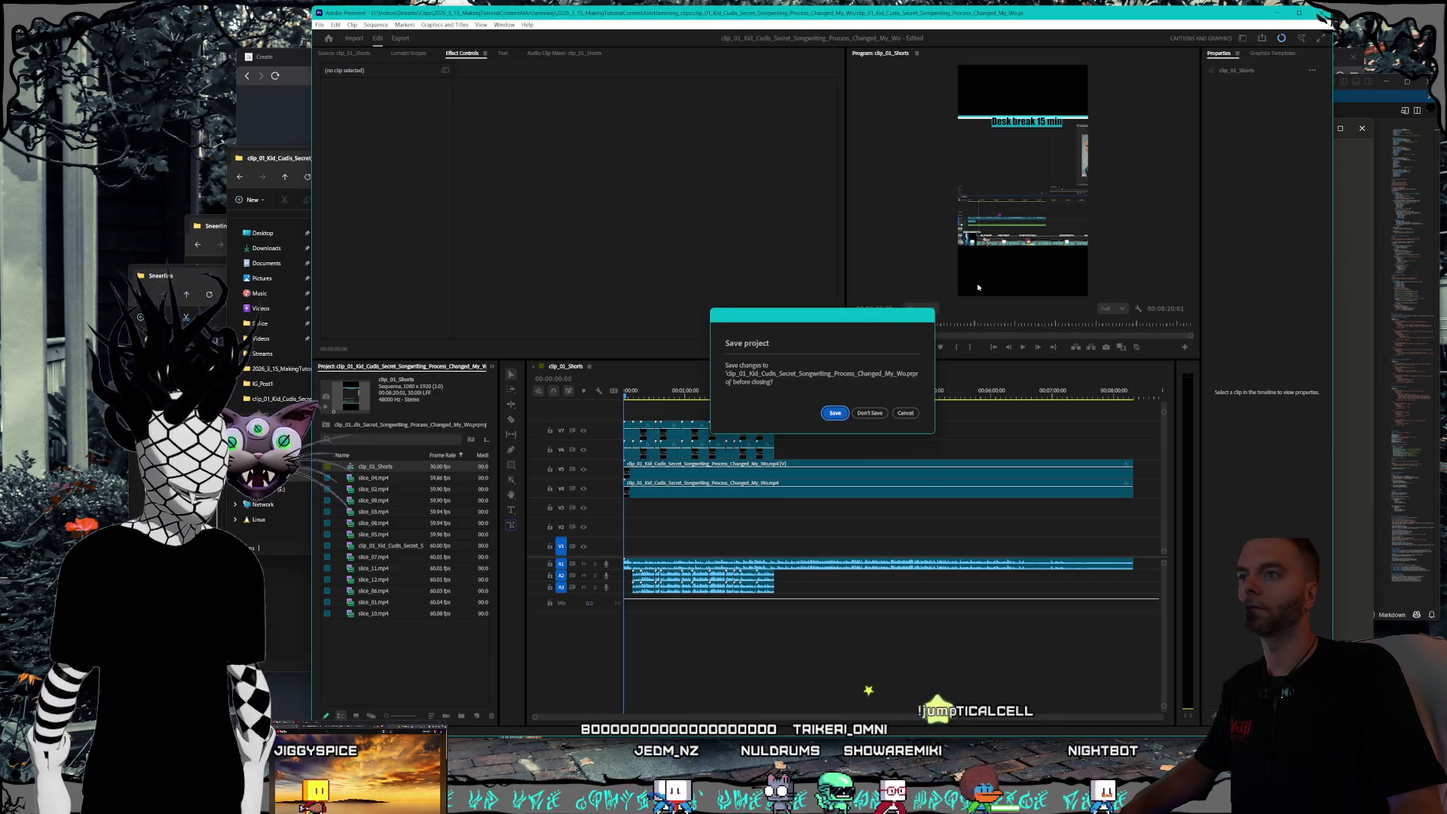
left_click(836, 416)
left_click(868, 410)
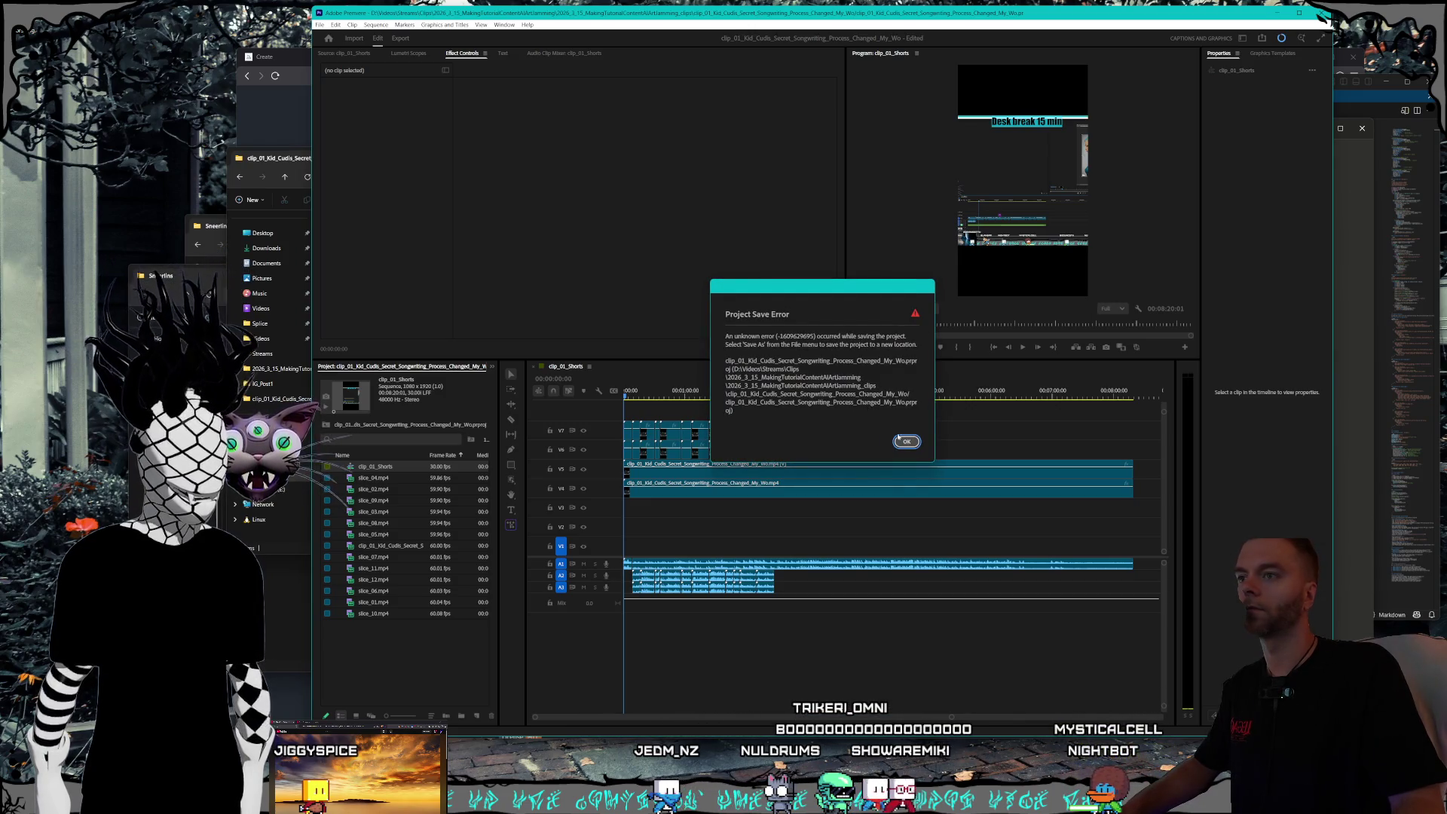
left_click(906, 442)
- Quit Premiere again without saving the project
left_click_drag(825, 584, 573, 401)
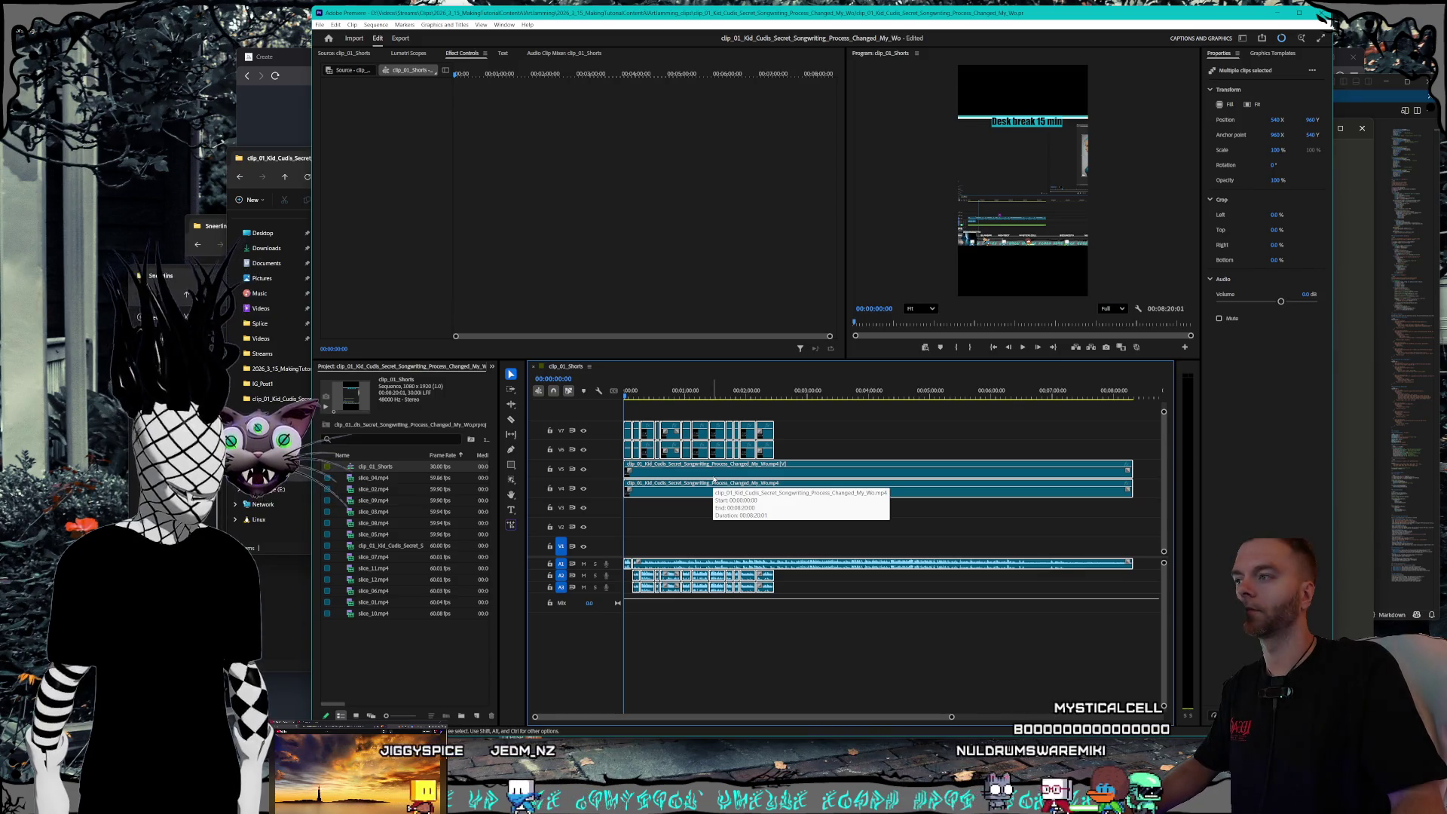
left_click(746, 628)
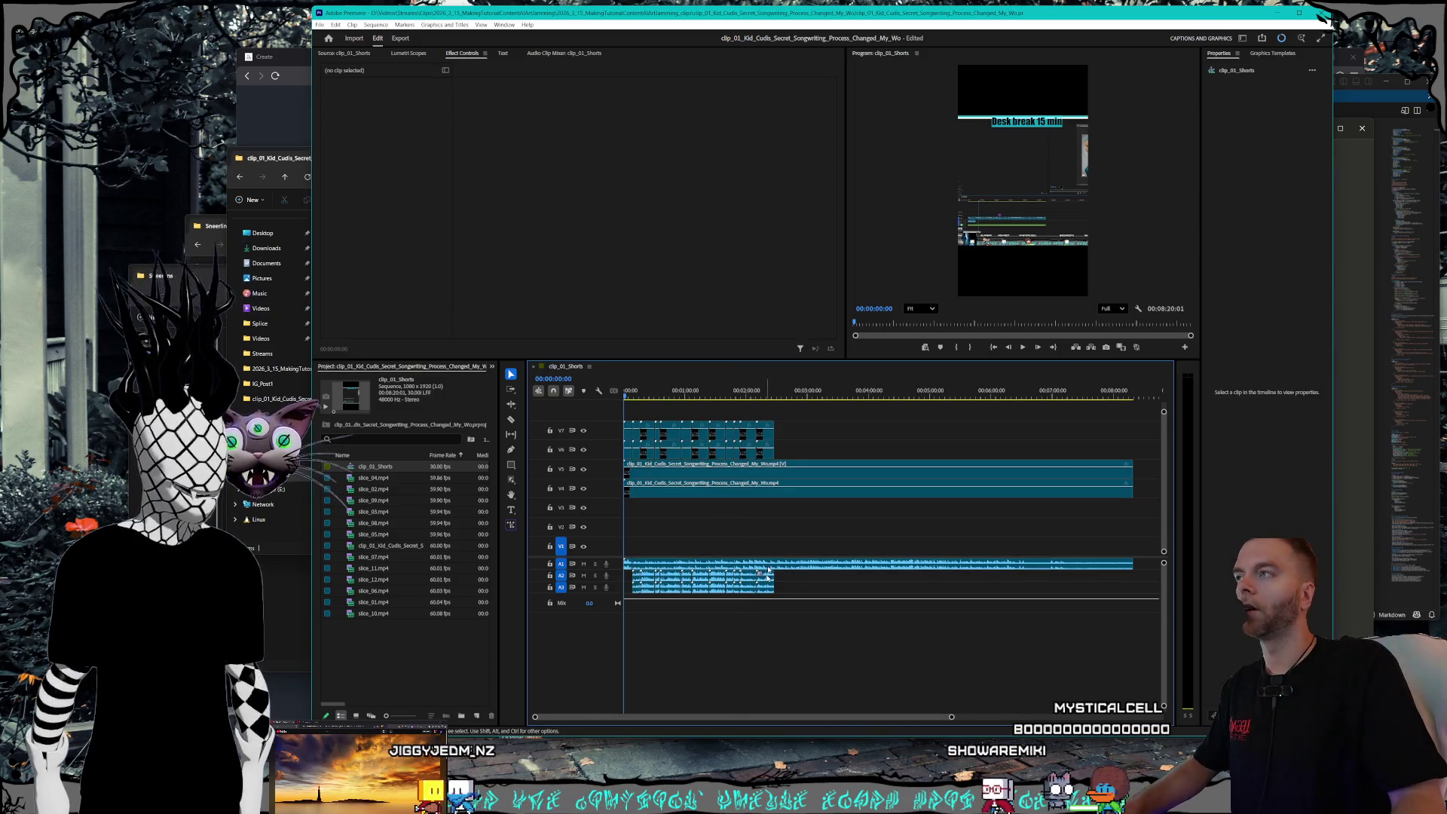
left_click(1321, 13)
left_click(864, 415)
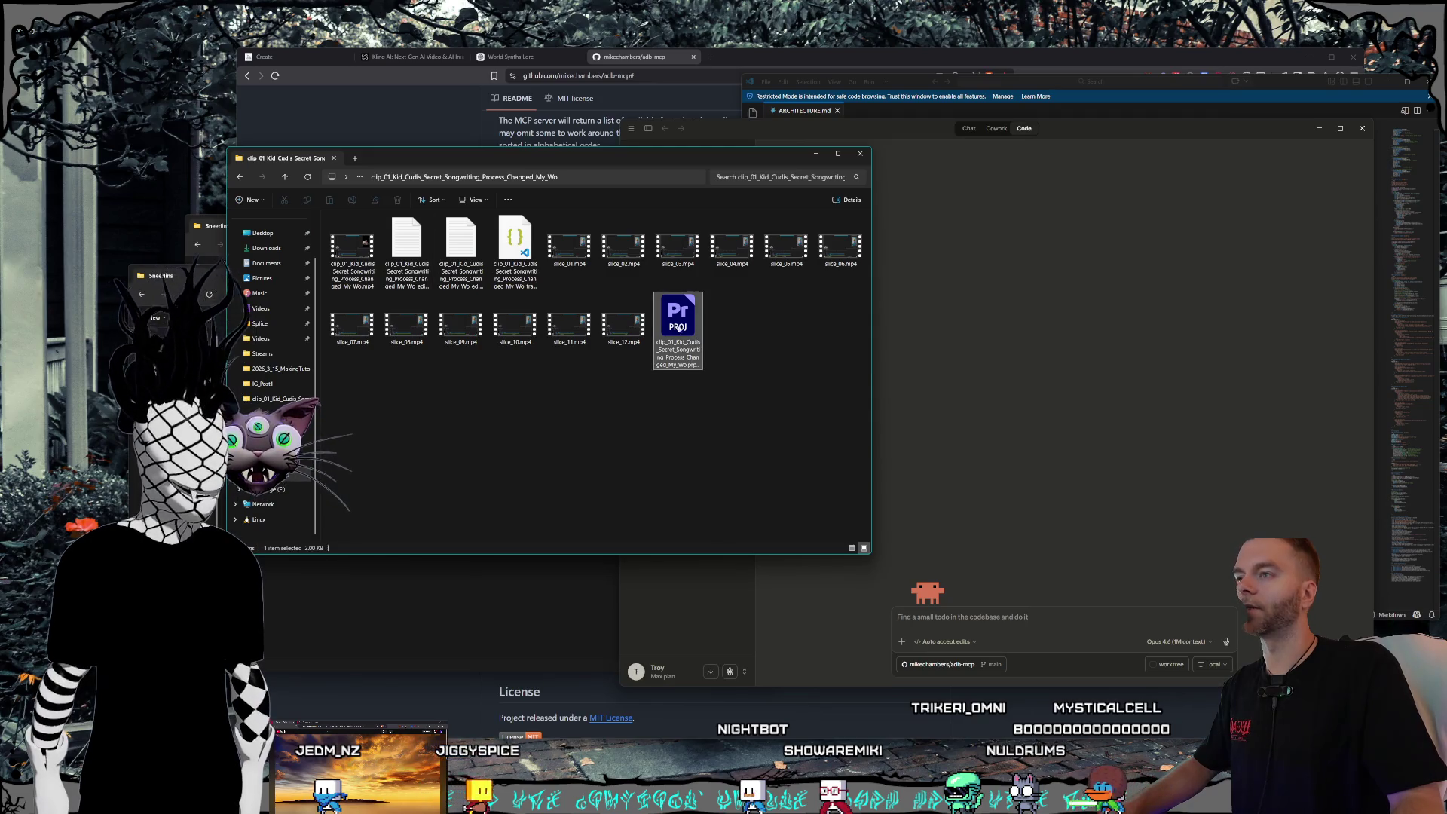
- Delete the .prproj file, then open Claude's 'Clarifying AI instructions and assistance' chat
key("Delete")
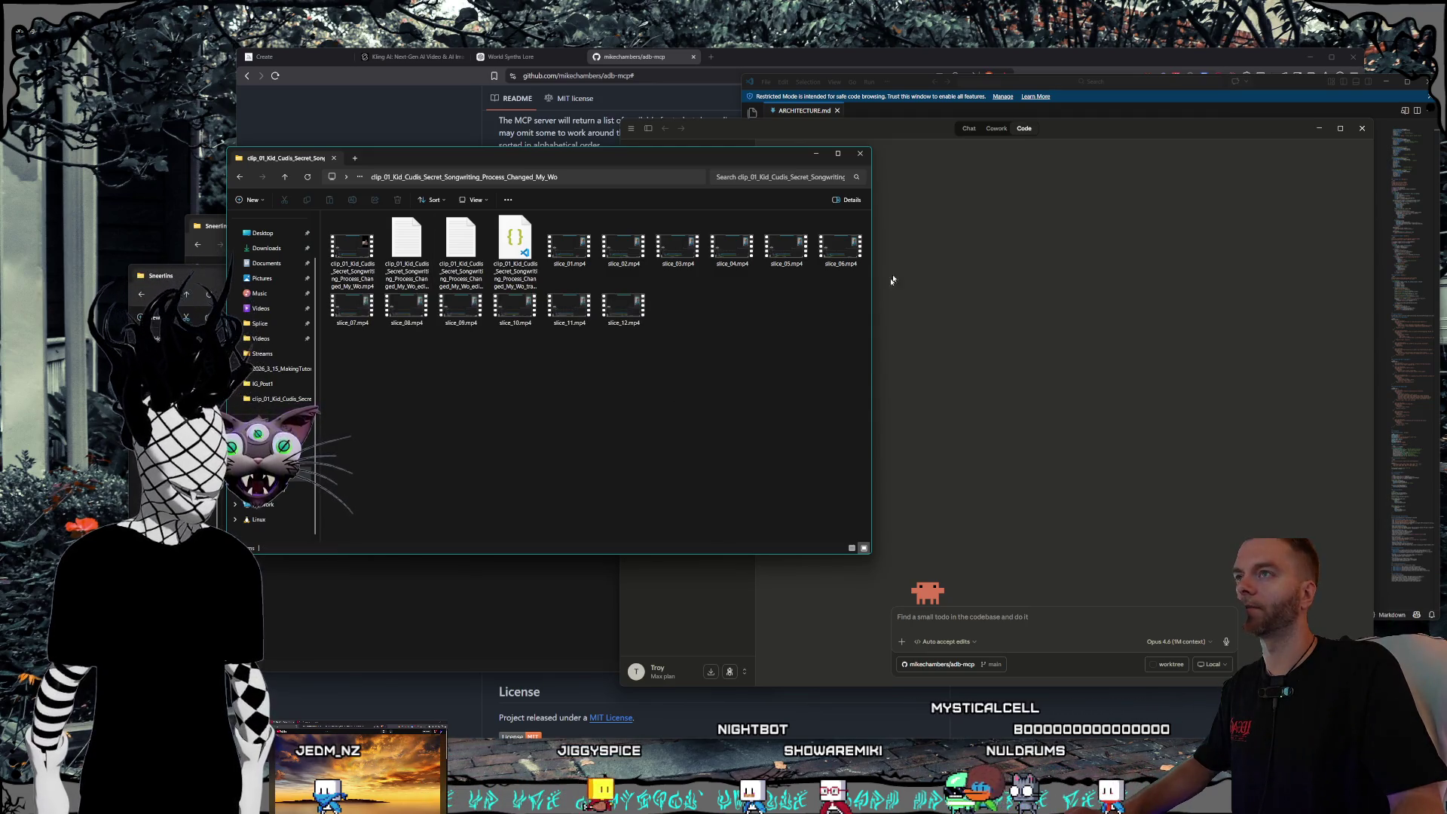
left_click(838, 130)
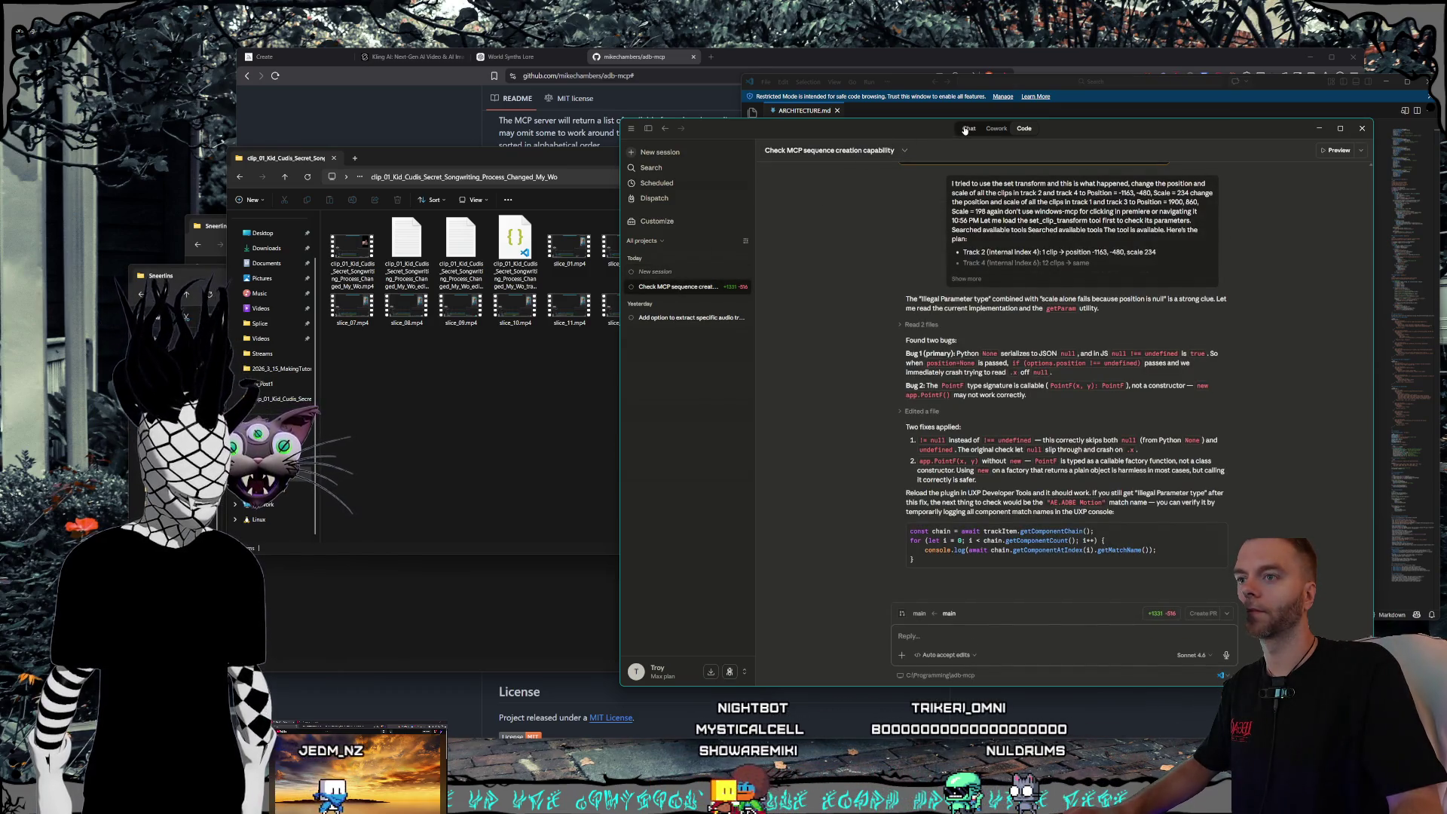
left_click(969, 128)
left_click(678, 273)
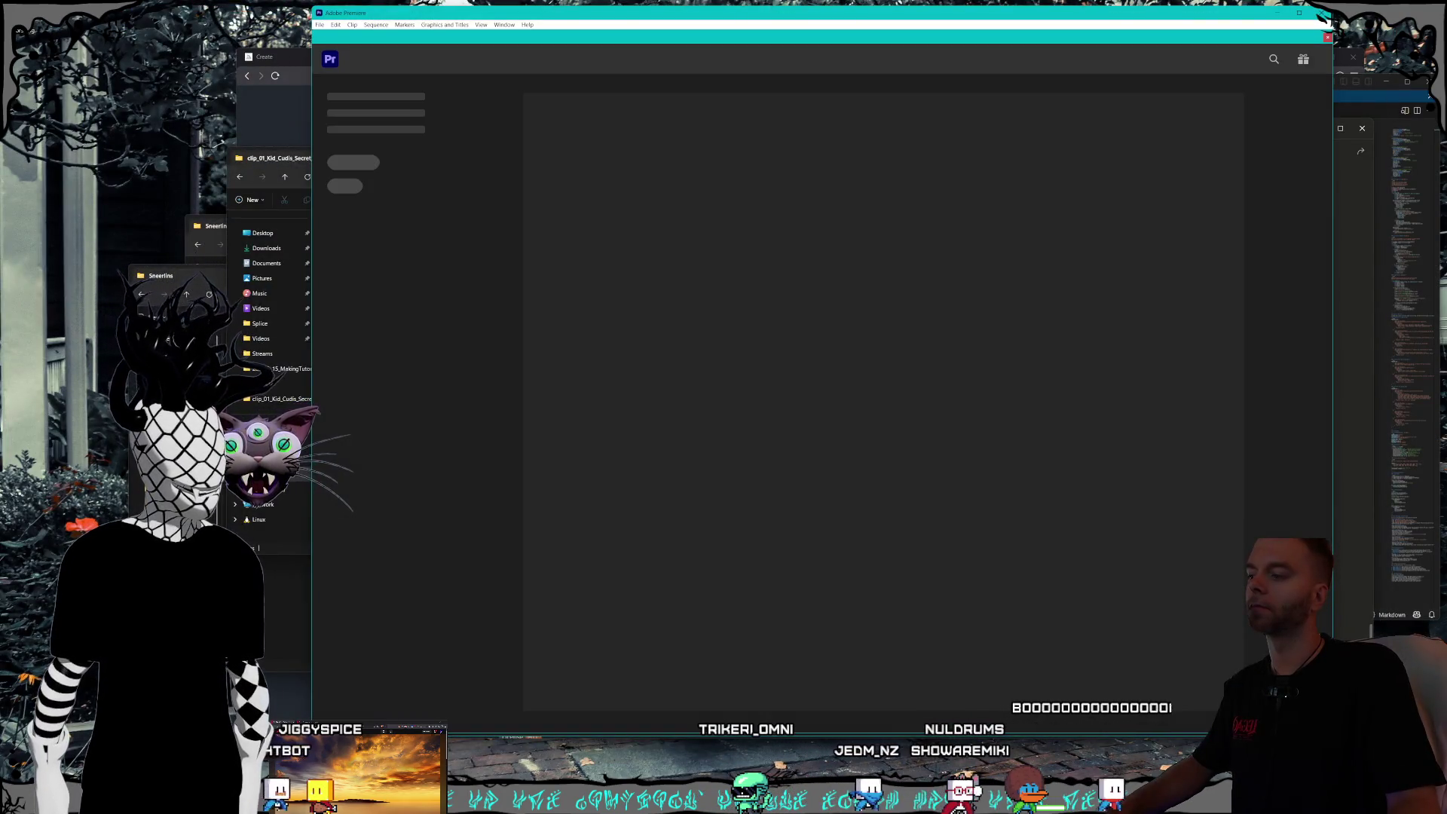
- Ask Claude to combine all instructions into one new-chat prompt, noting the create-new-project timeout and Windows-MCP caveats
key("alt+Tab")
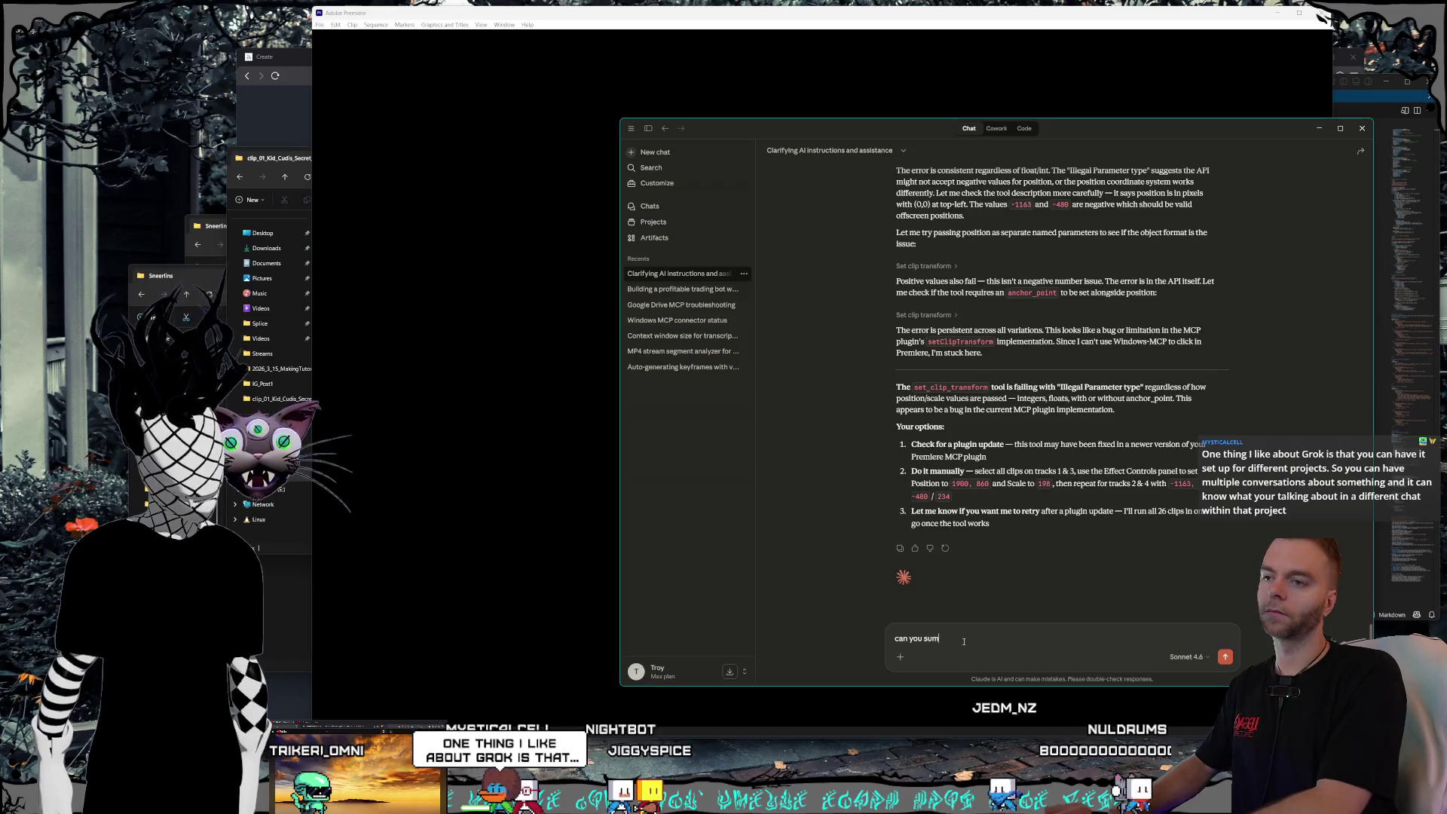
type("marize all the")
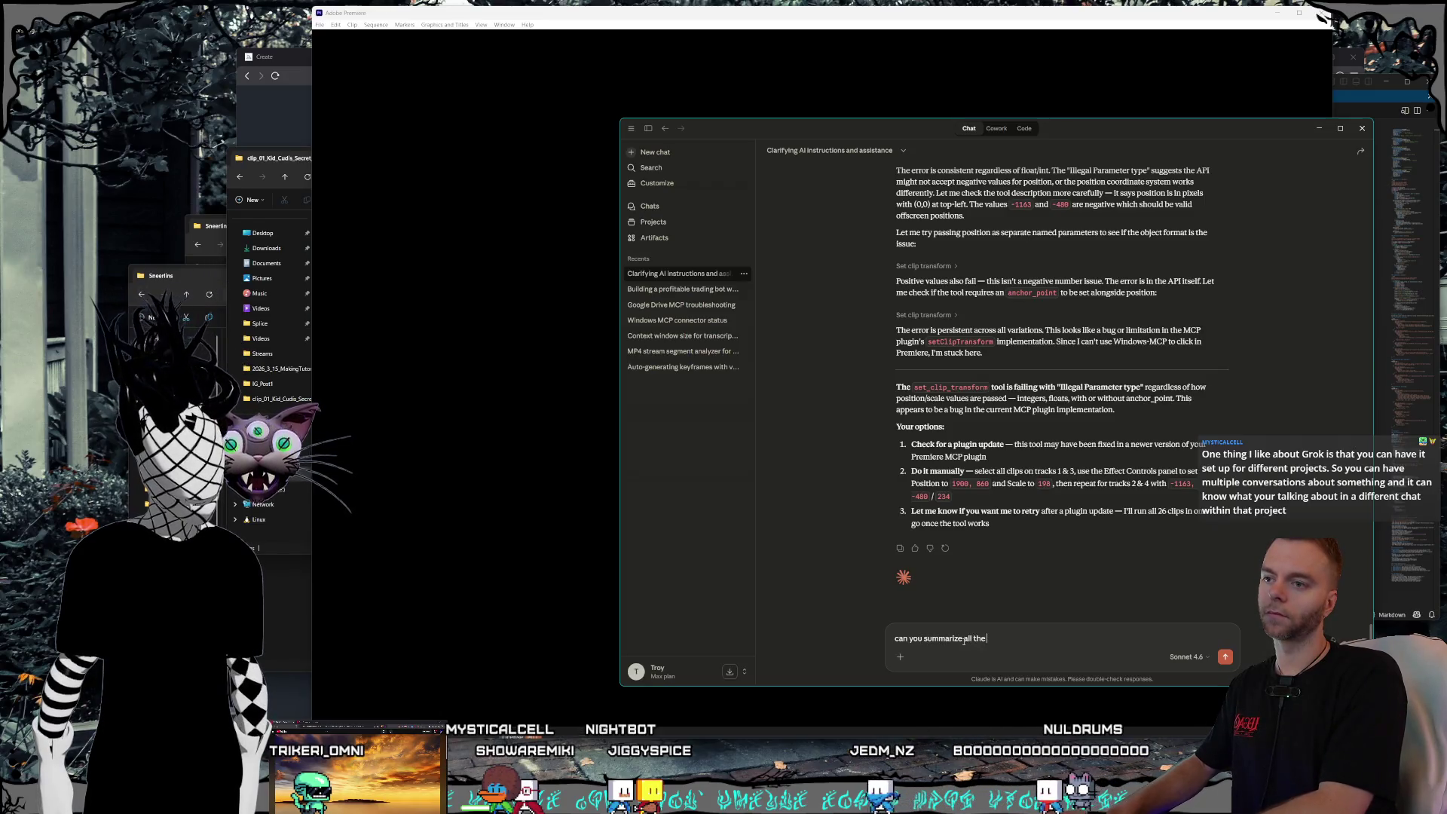
type(" instructions")
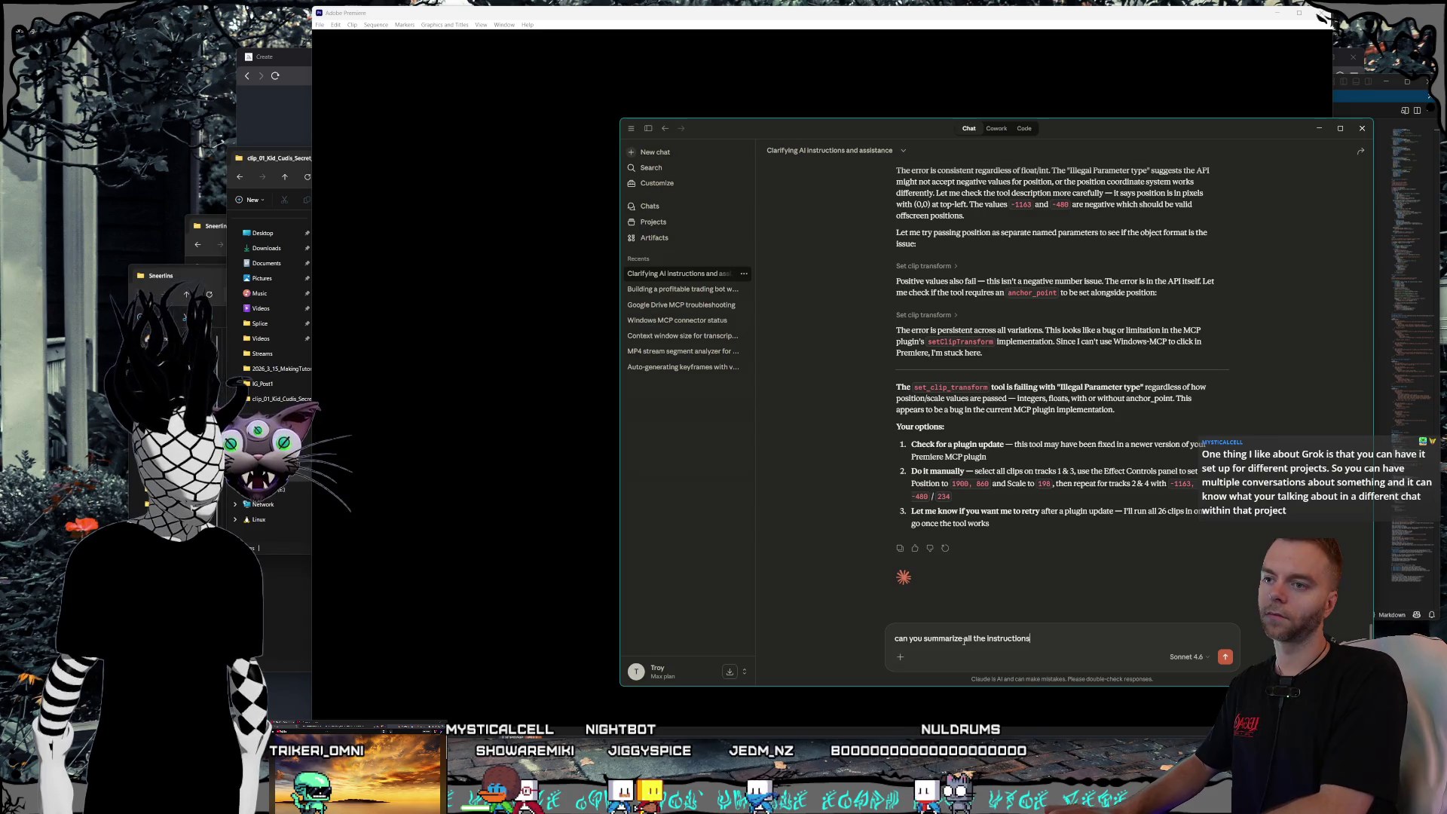
type(" so far into one prom")
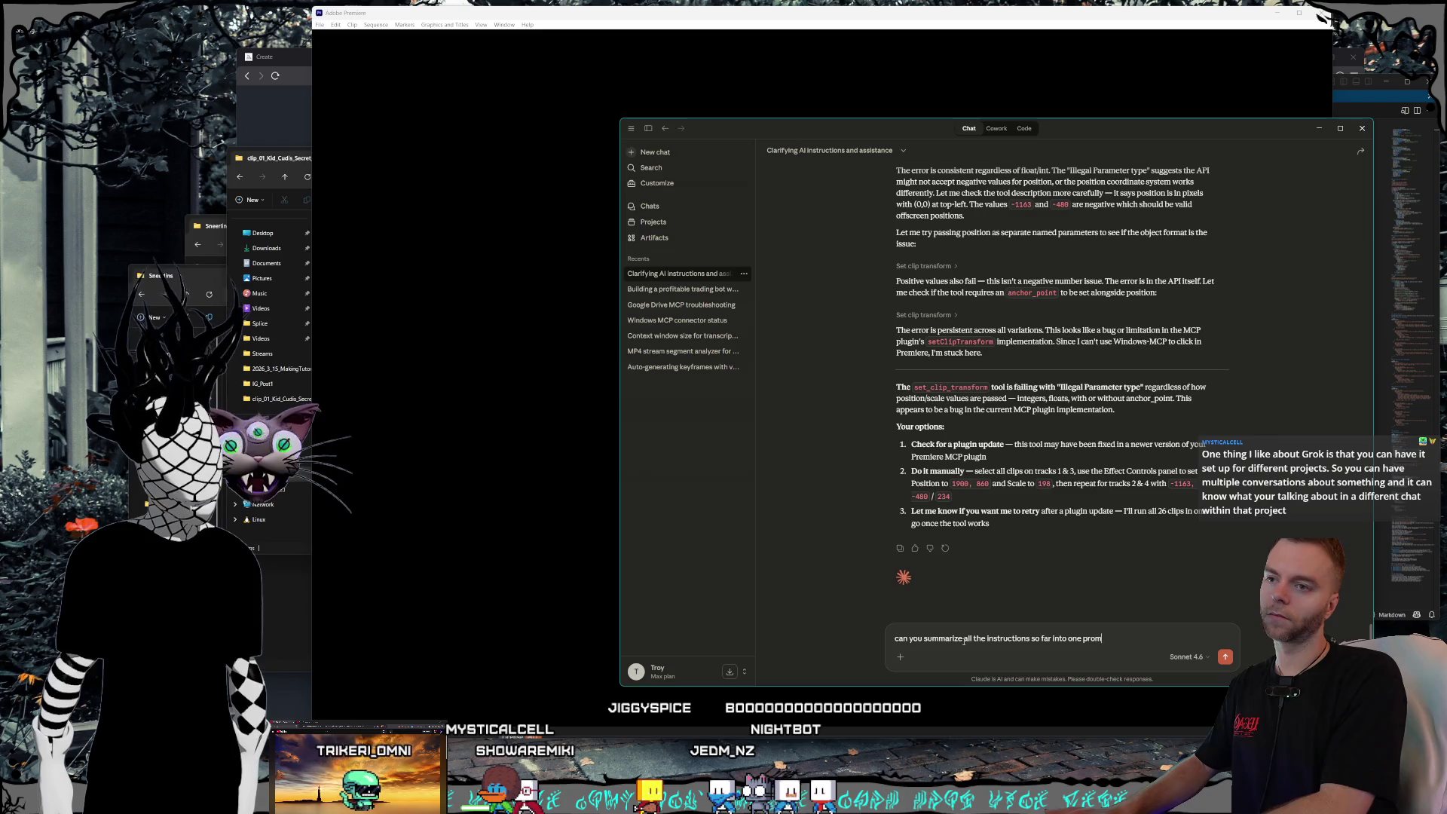
type("pt")
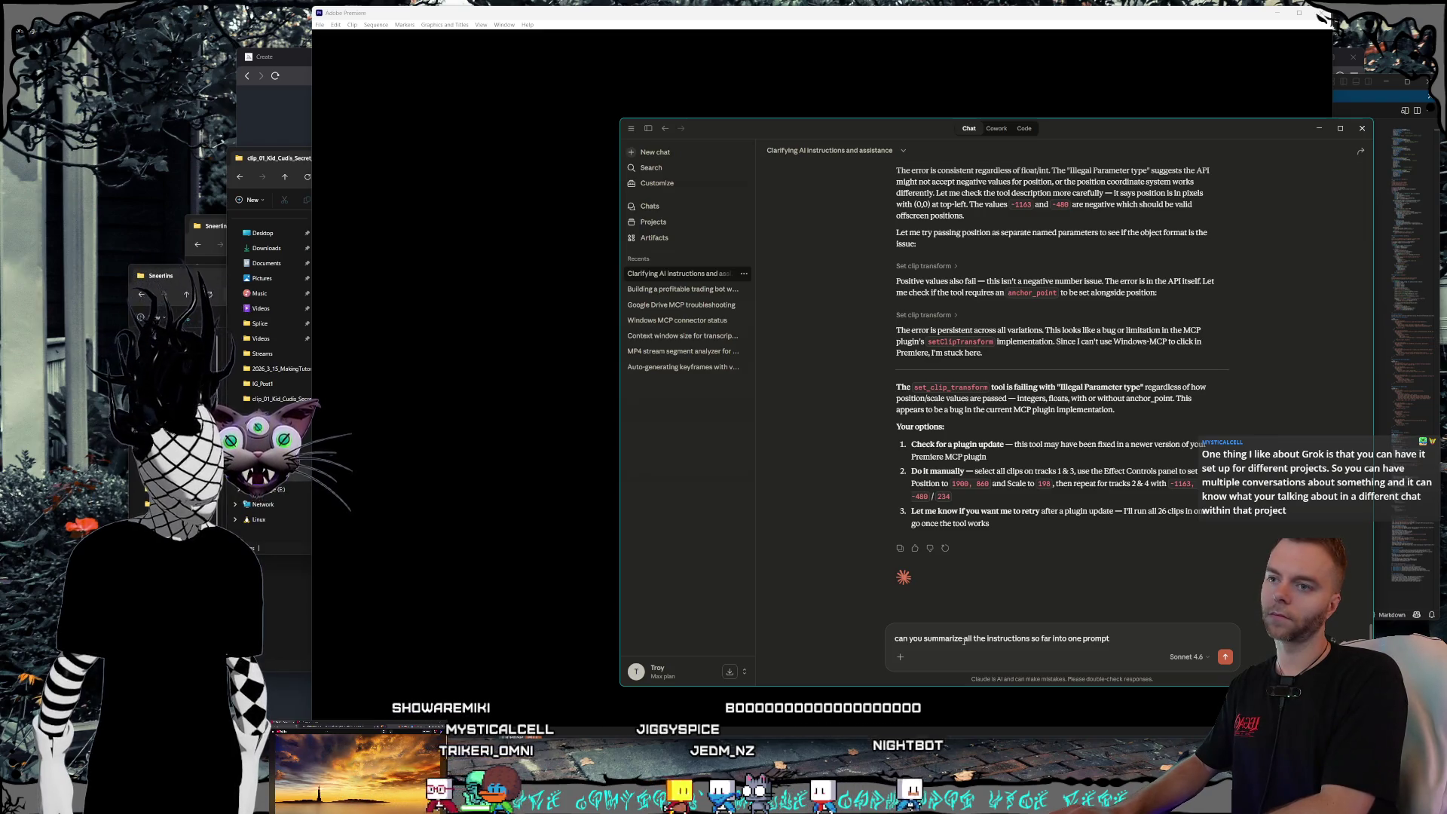
type(" to ")
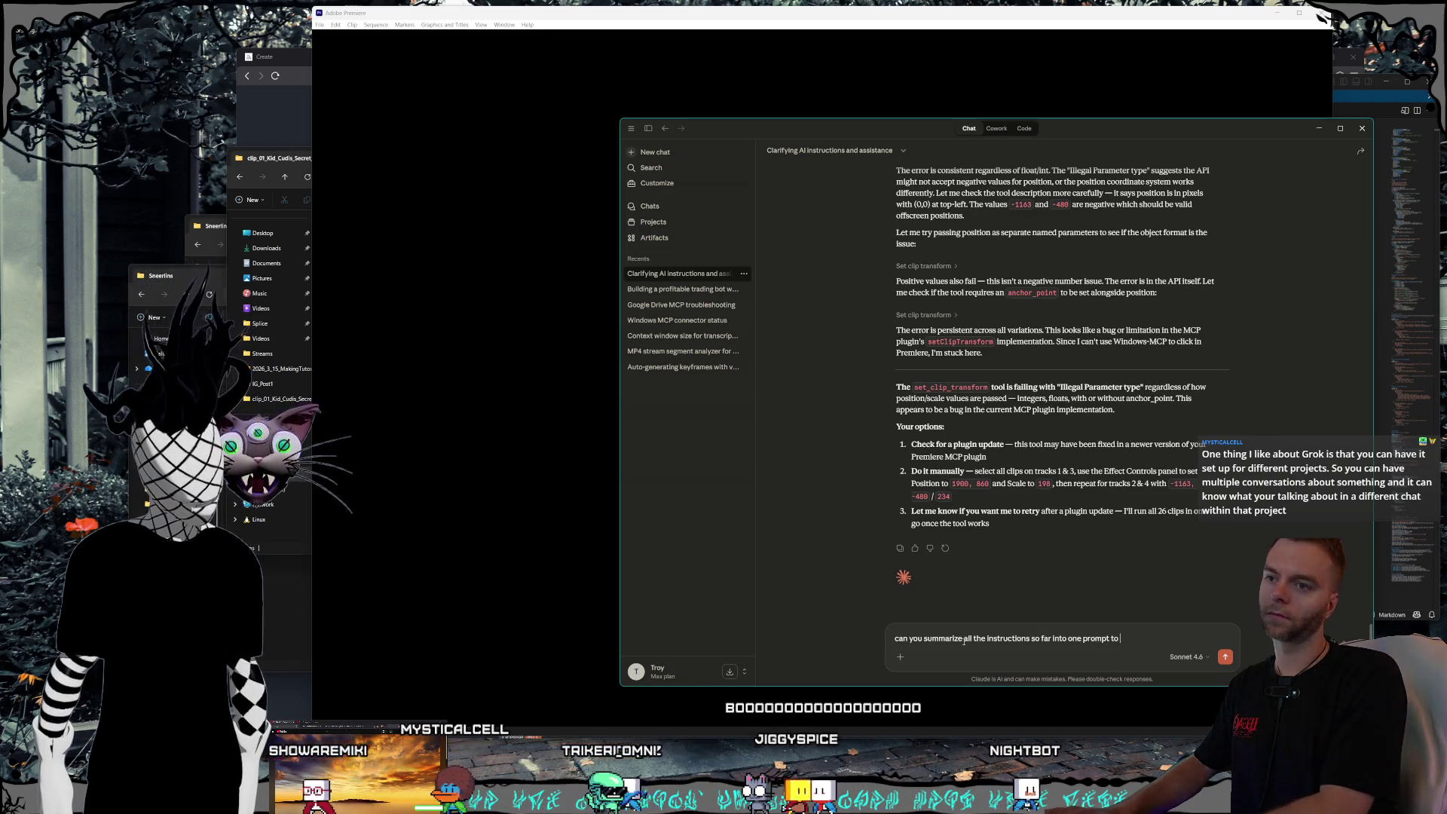
type("use for")
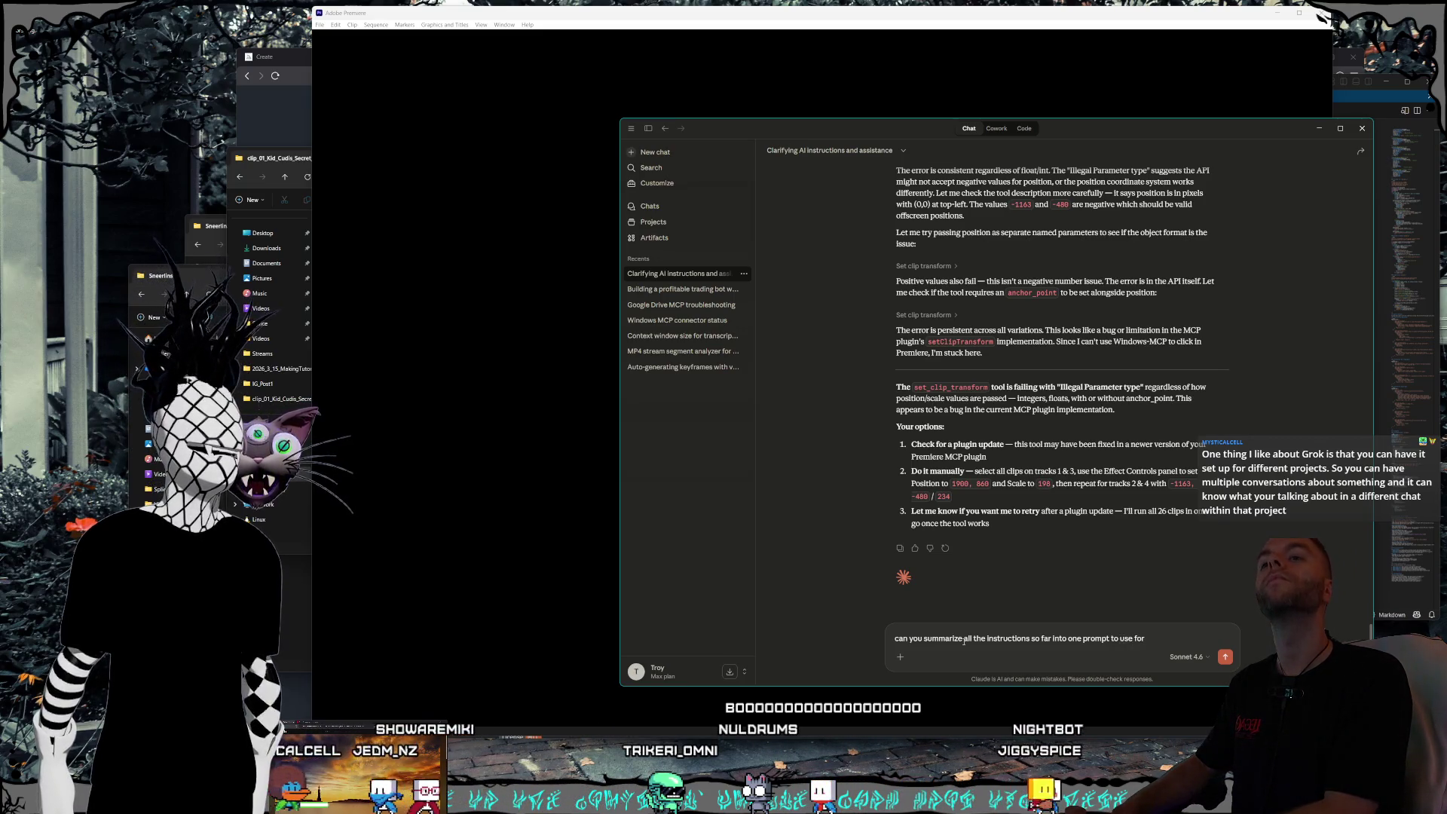
key("BackSpace")
key("BackSpace")
key("BackSpace")
type("in any new chat")
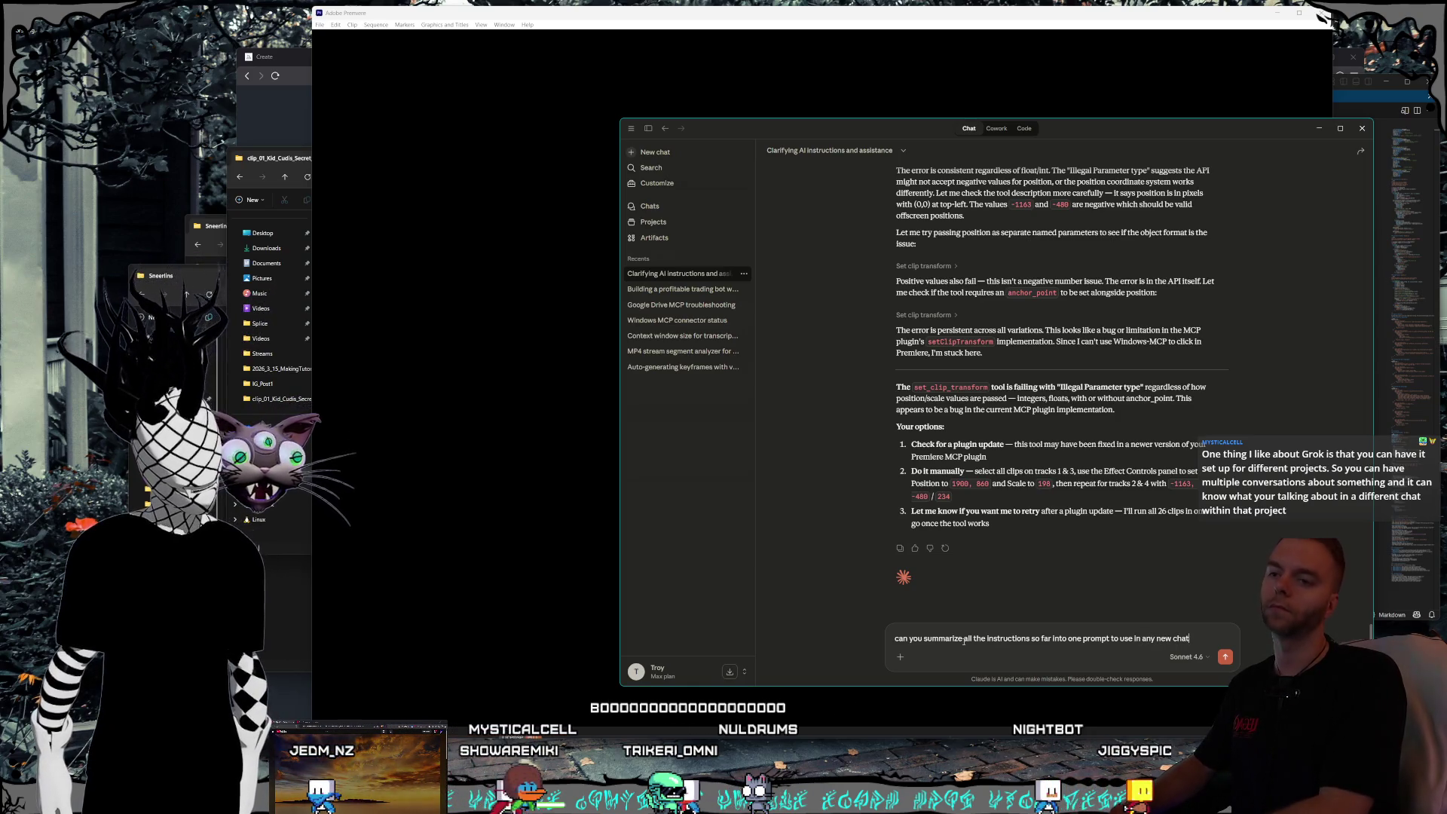
type("?")
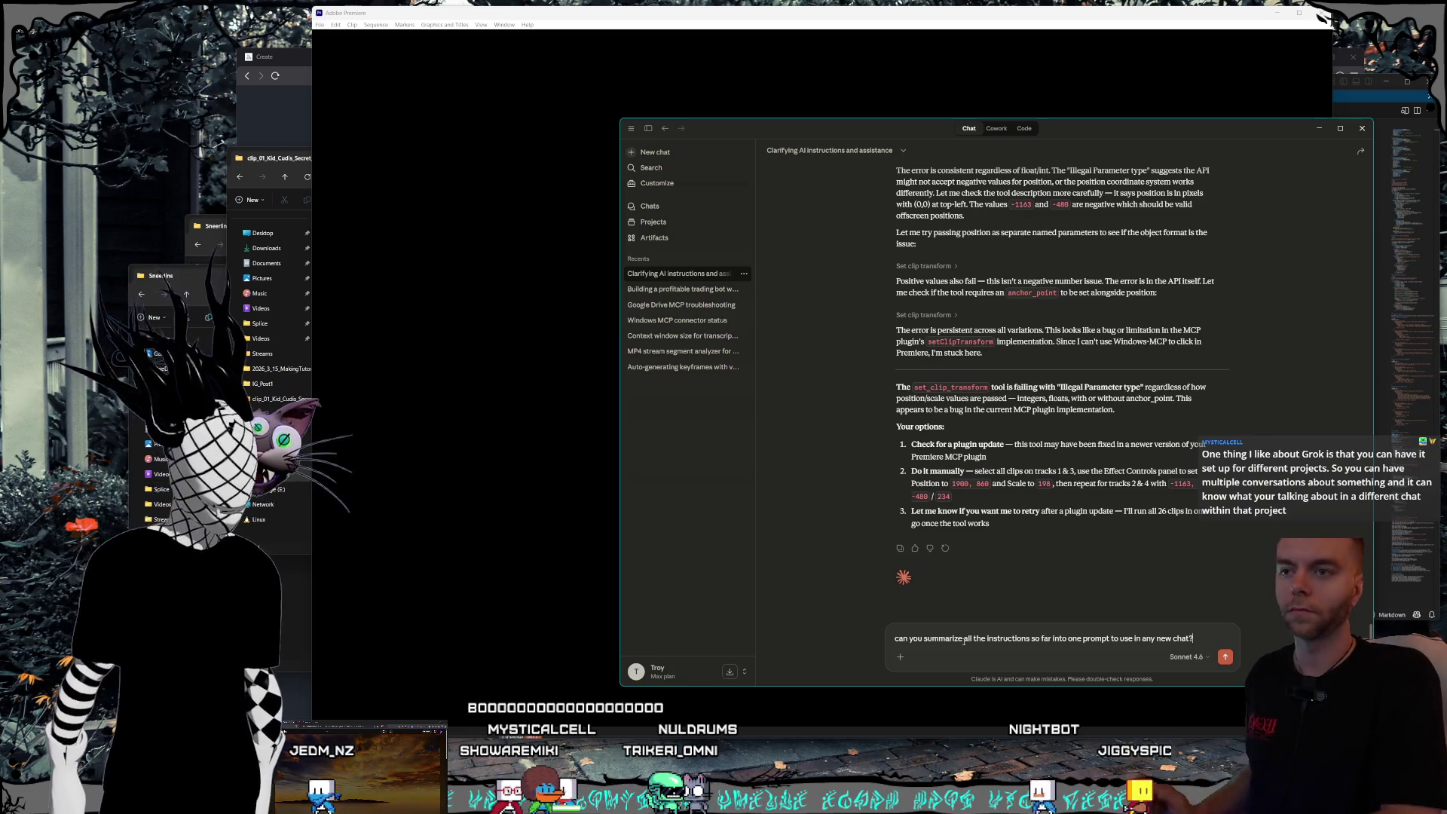
key("BackSpace")
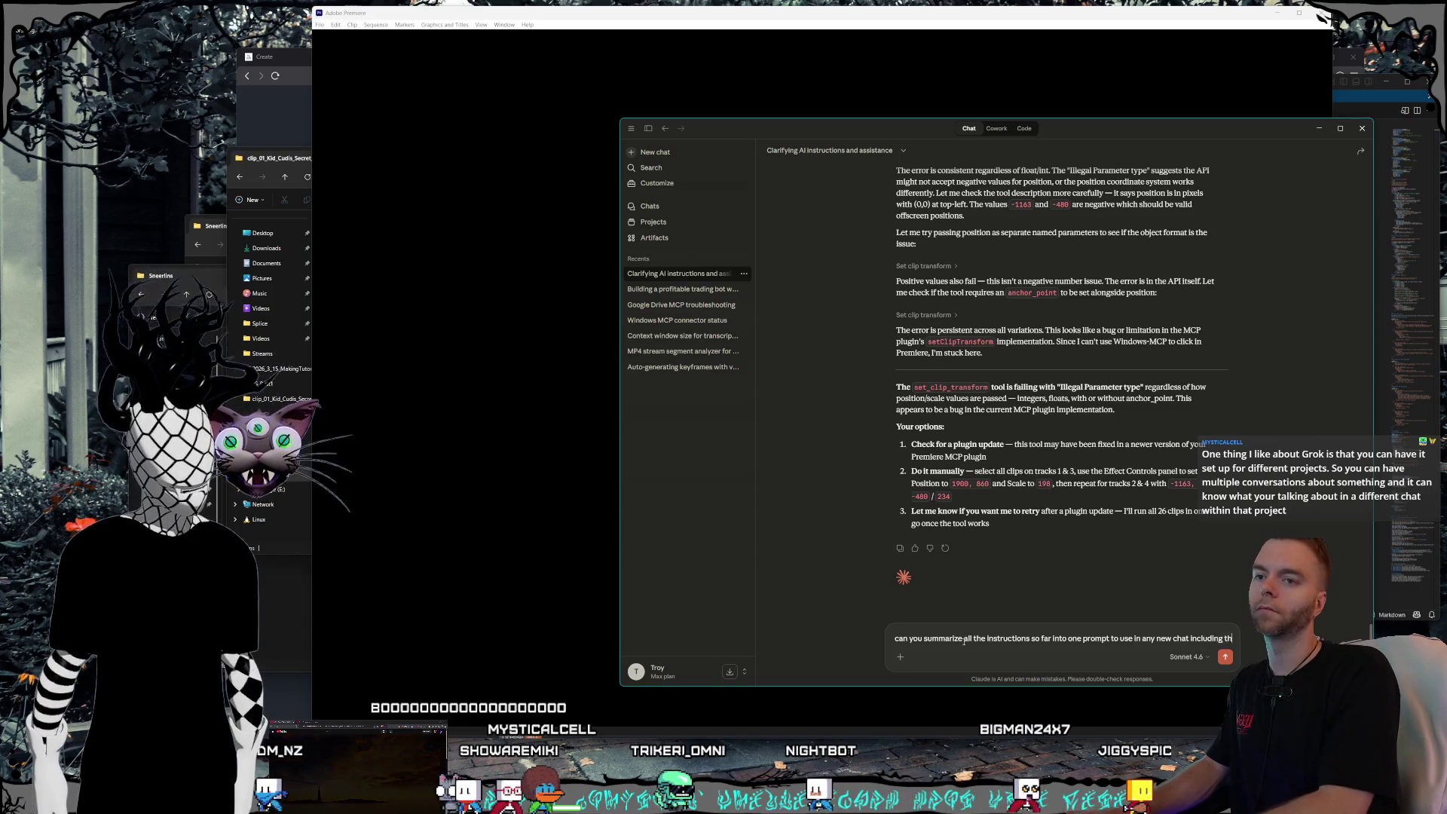
type("the caveats like ")
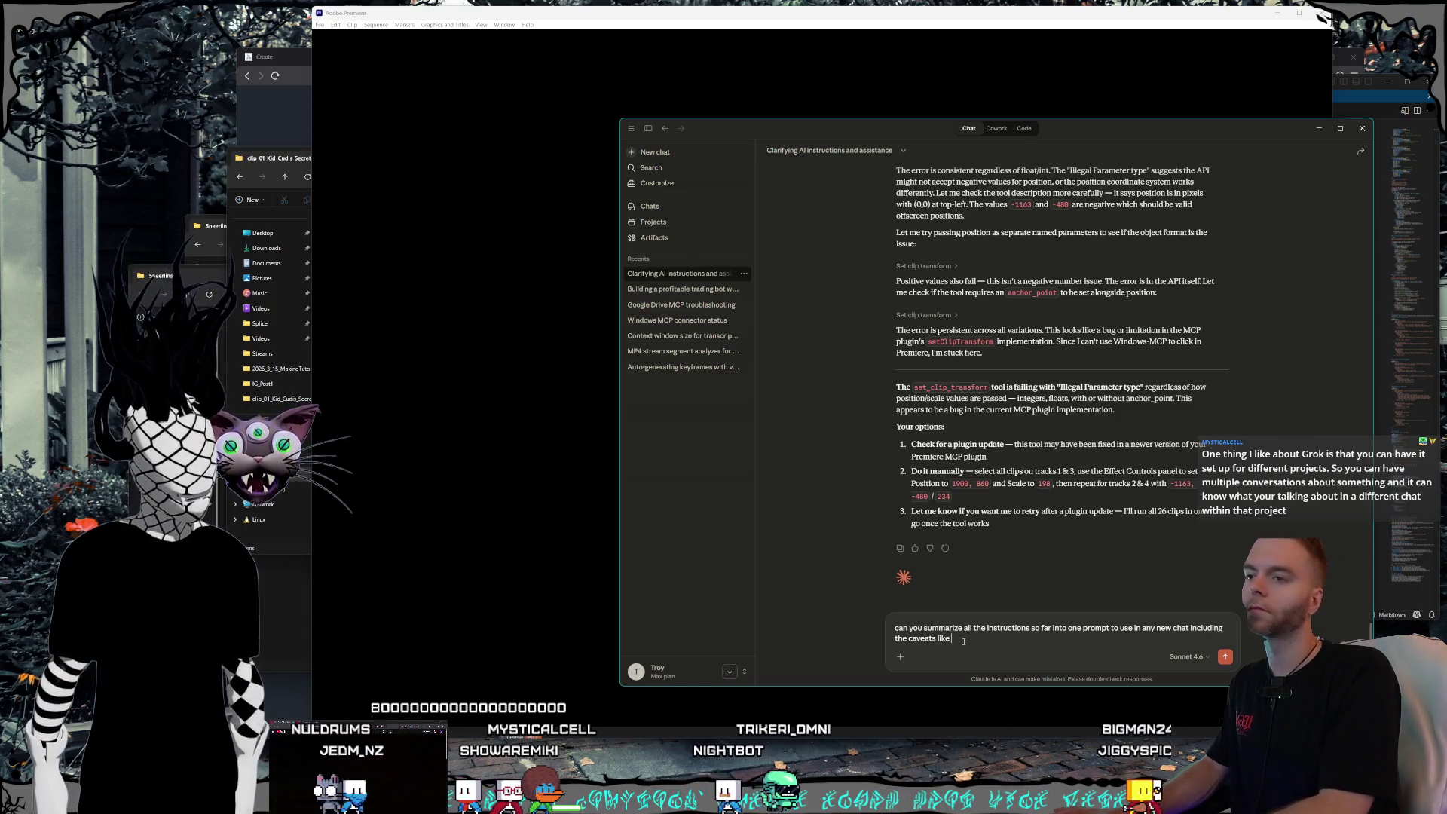
type("the c")
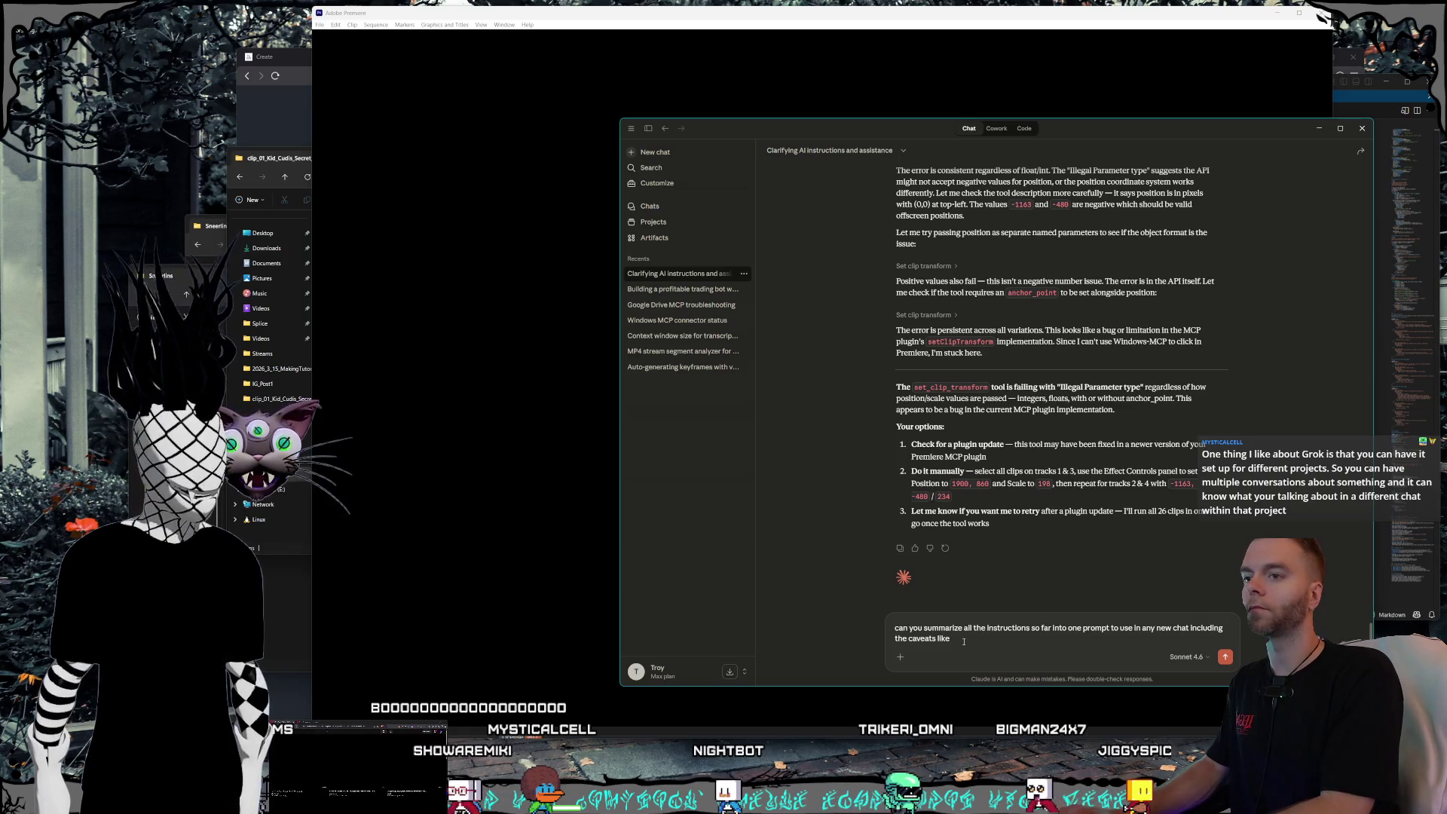
type("reate")
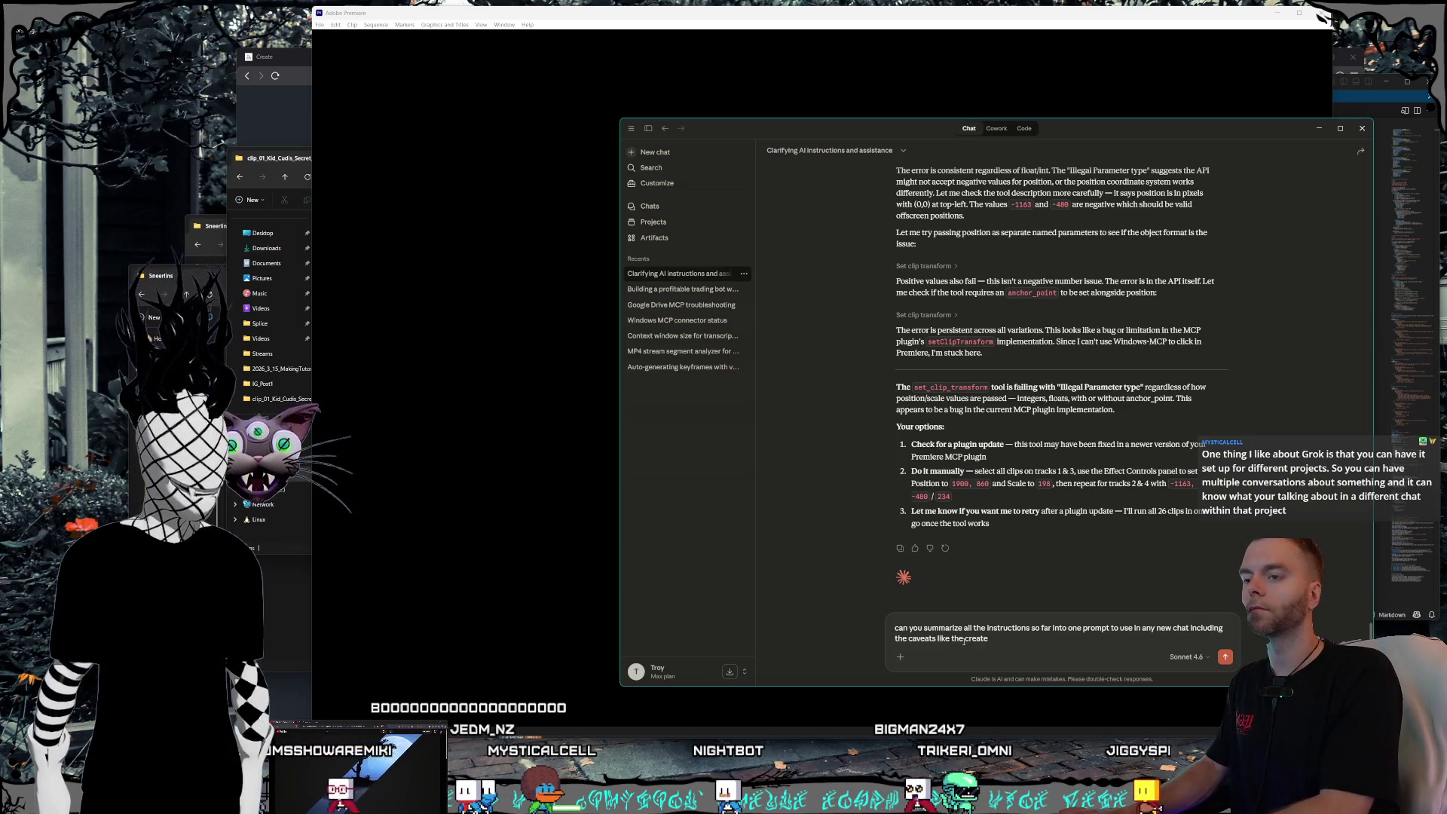
type(" new")
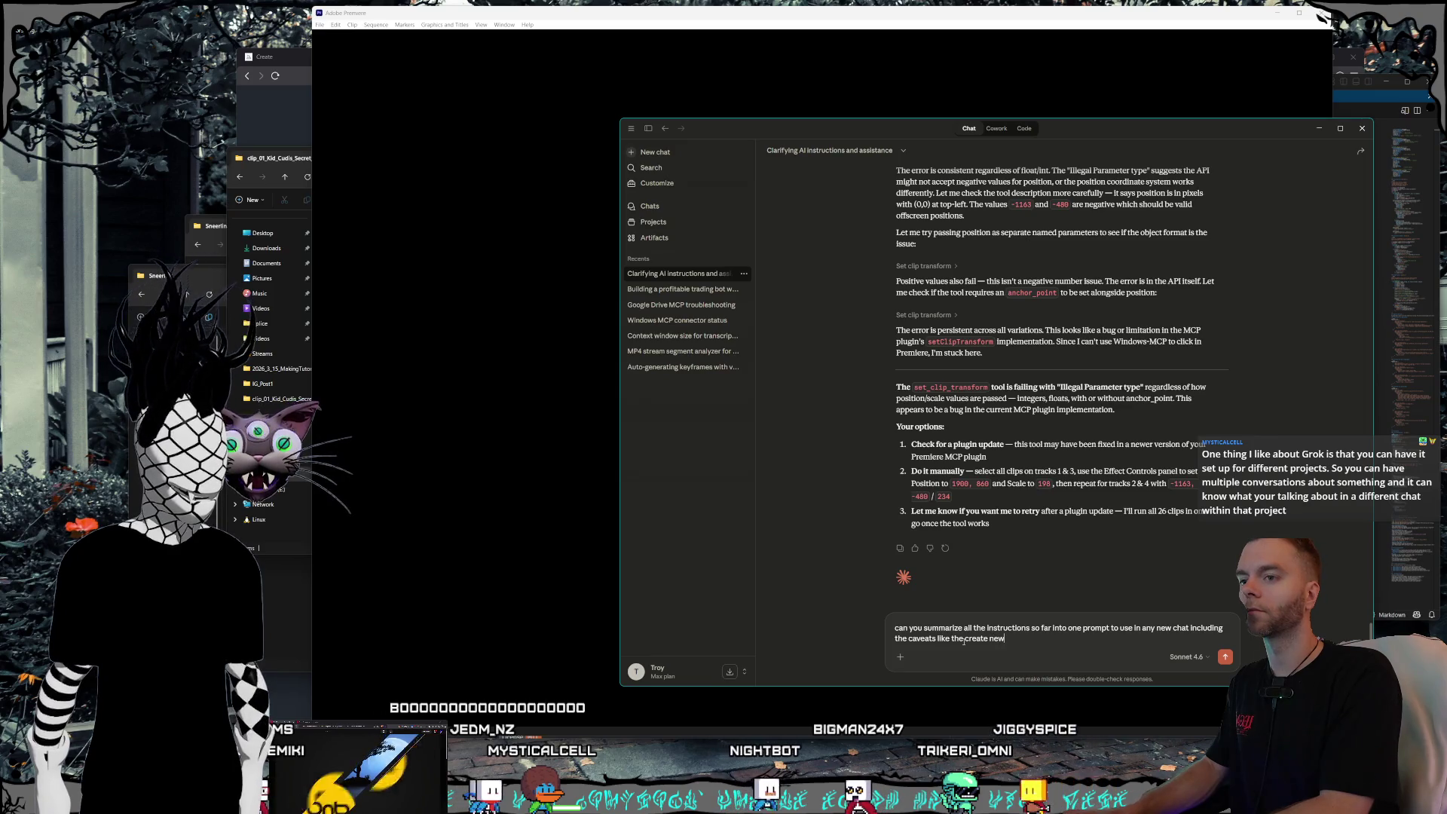
type(" project poten")
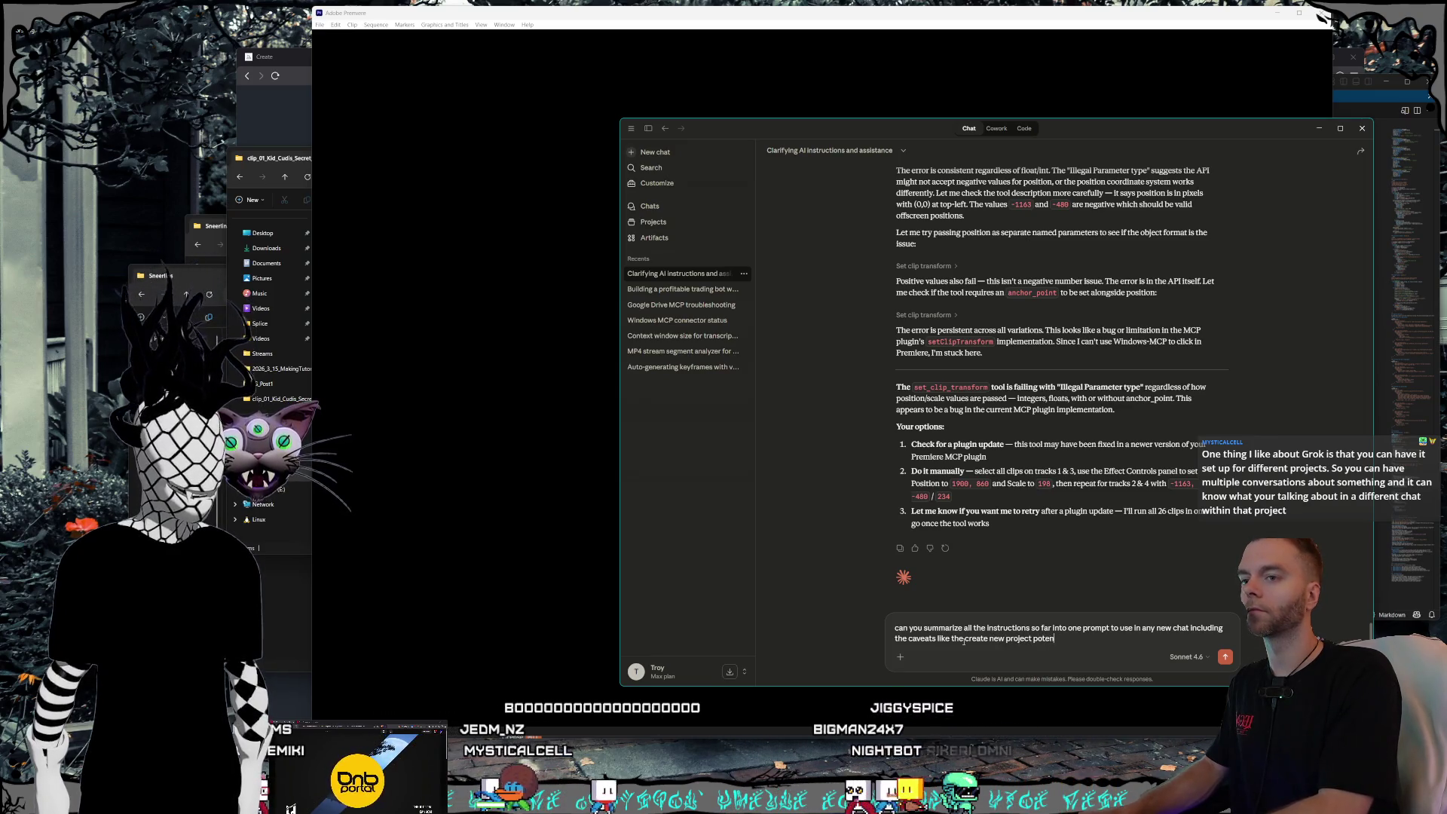
type("tially timel")
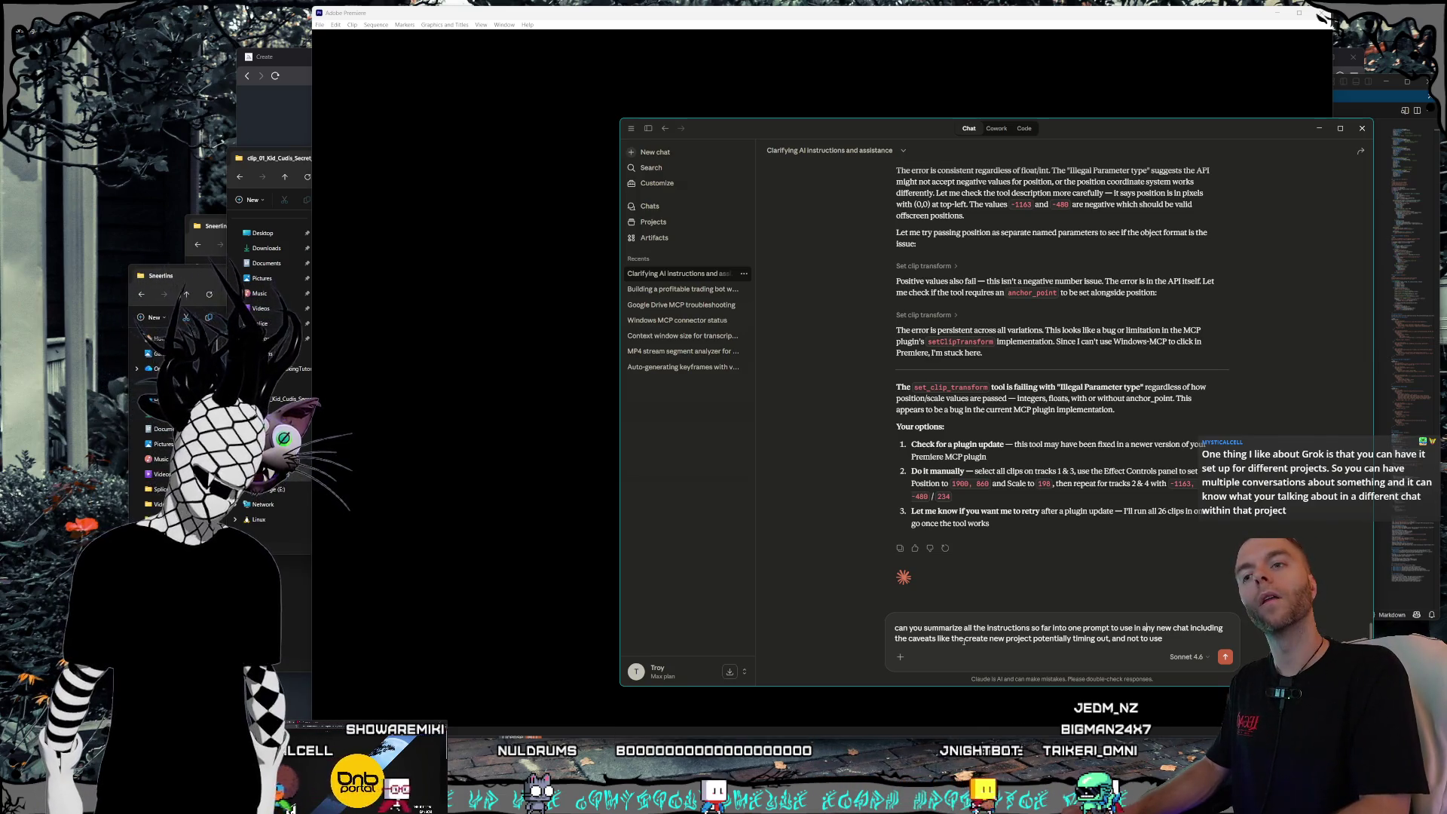
key("Down")
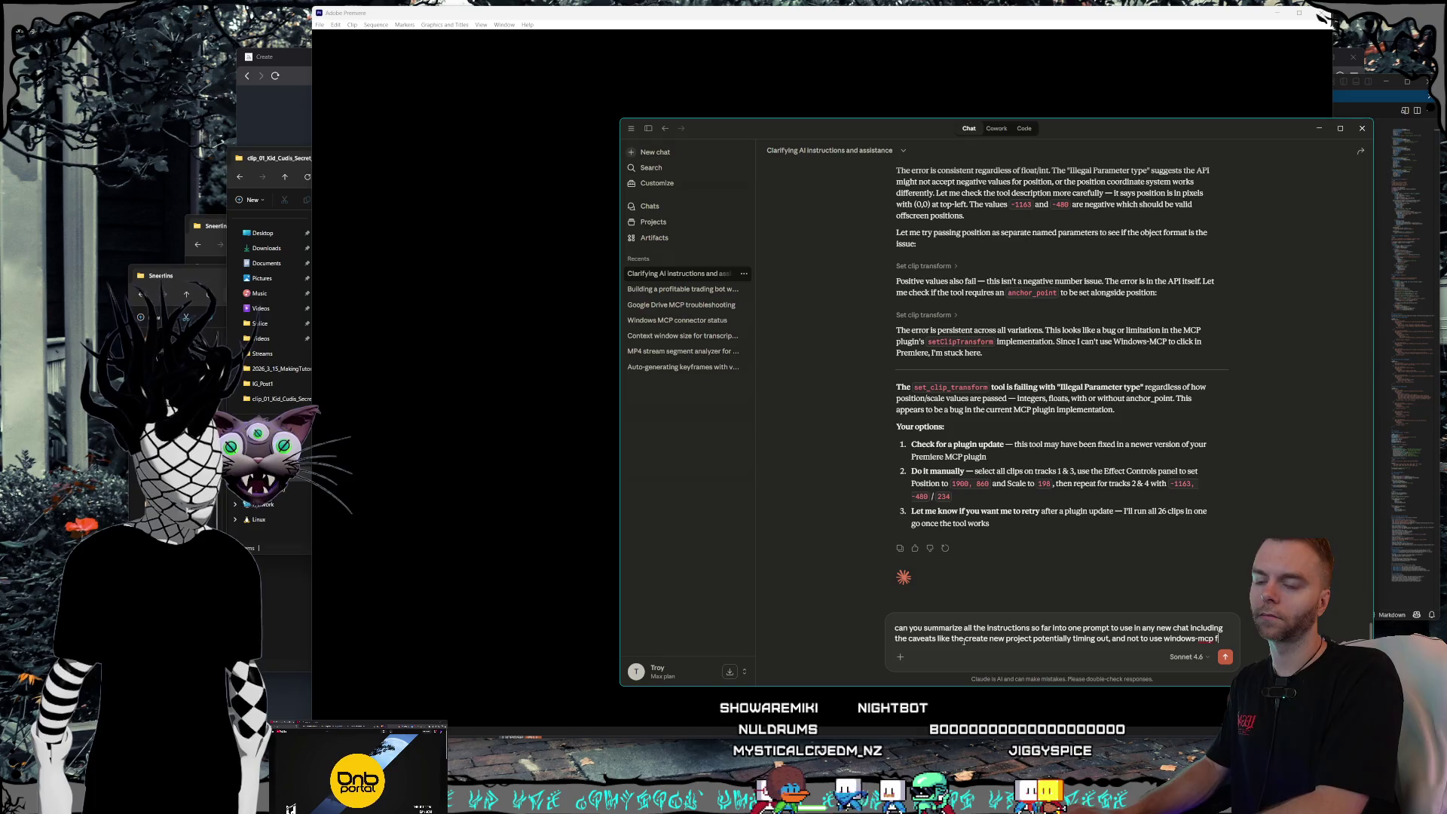
type("or navigation?")
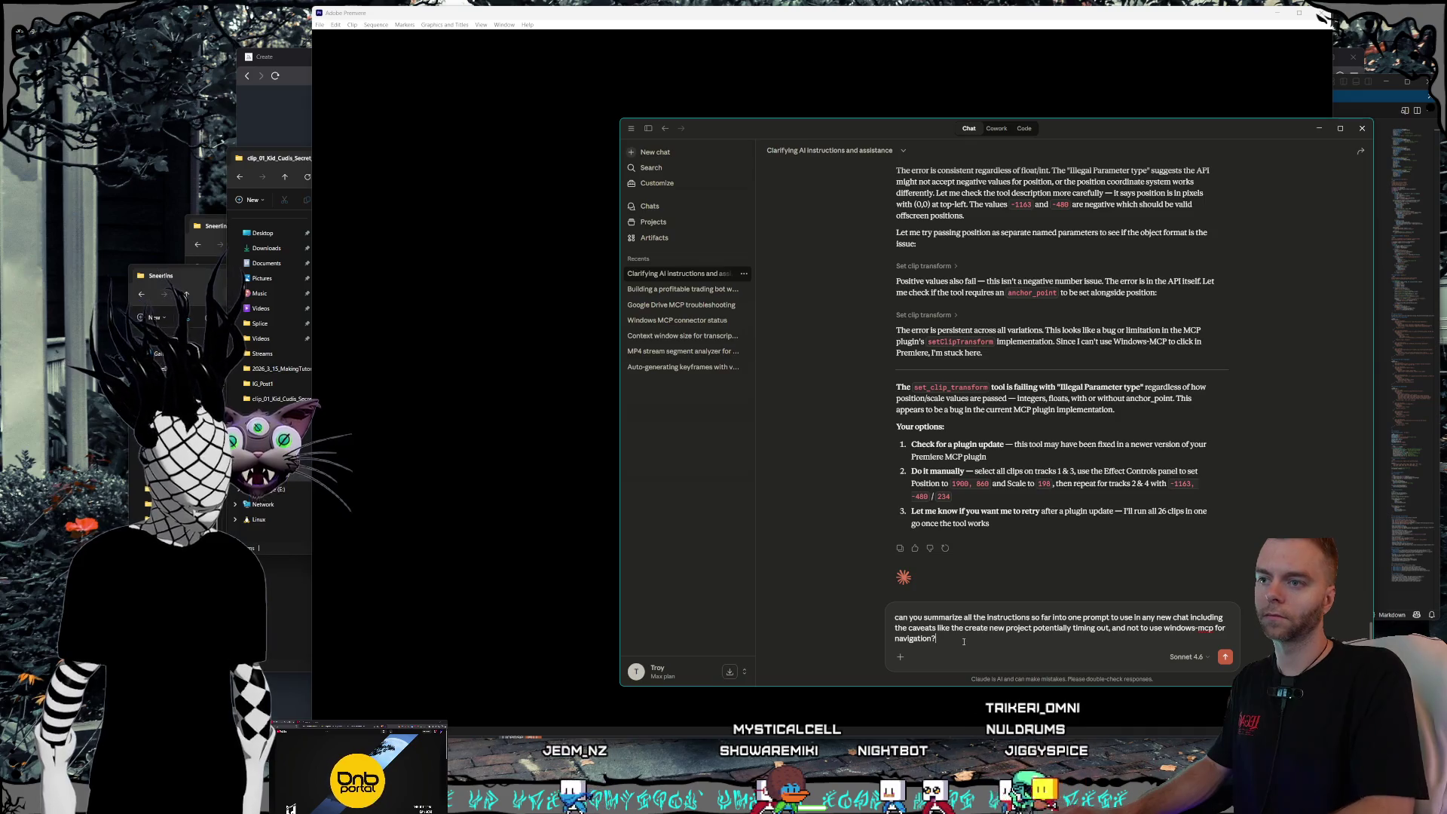
key("Return")
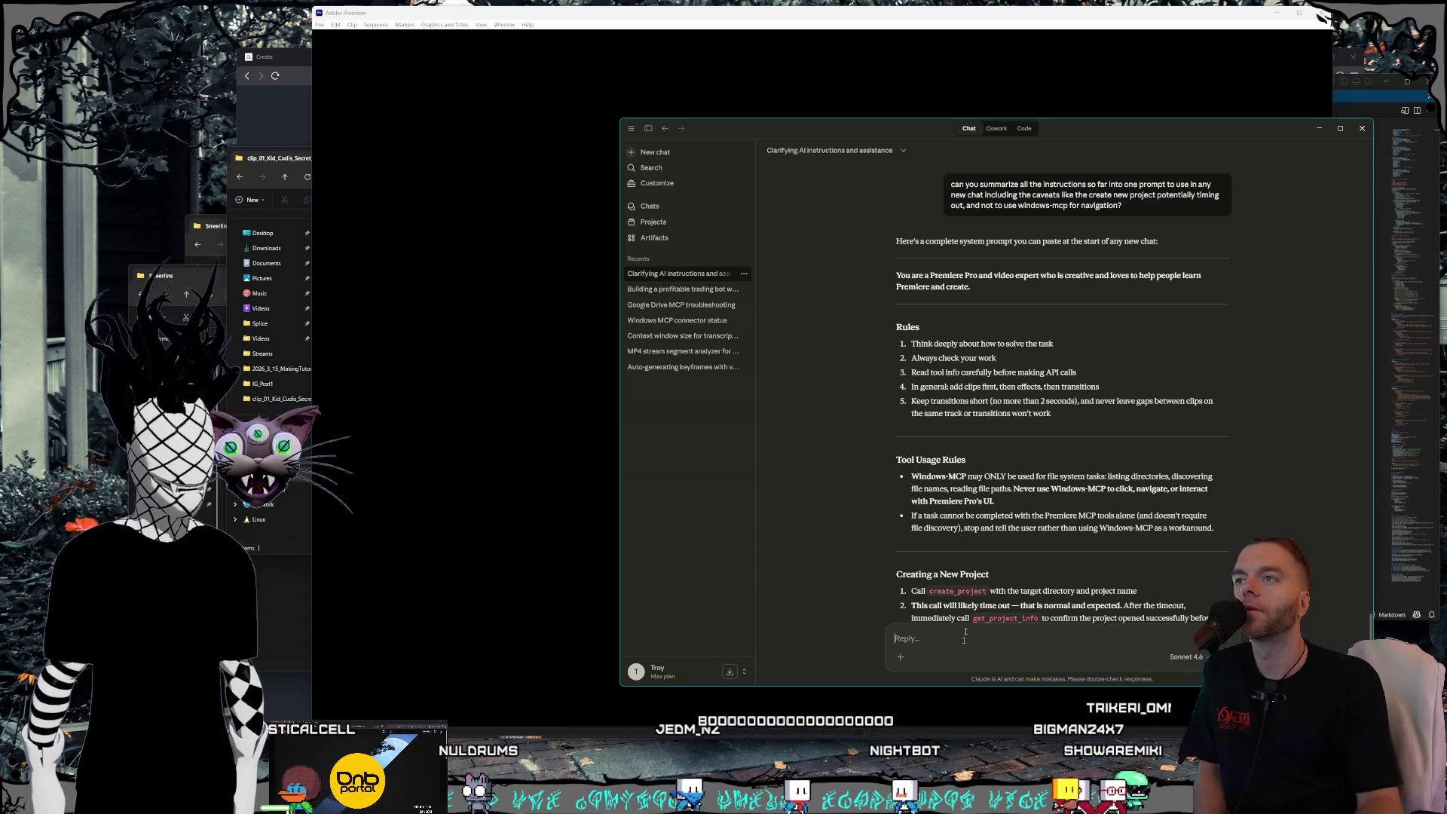
- Read Claude's generated system prompt down to its Known Issues / Caveats section
scroll(1008, 400, "down", 1)
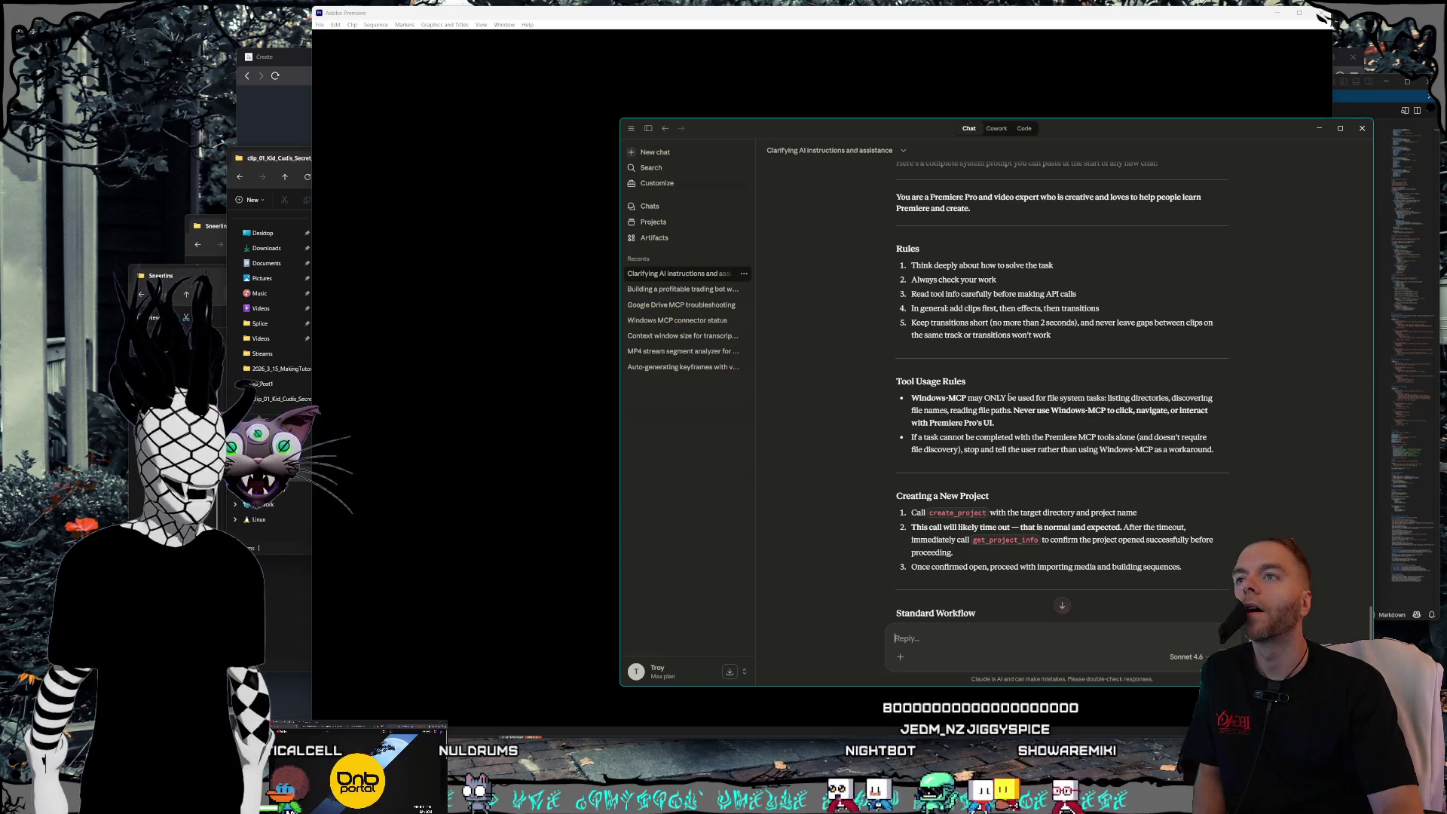
scroll(1008, 397, "down", 3)
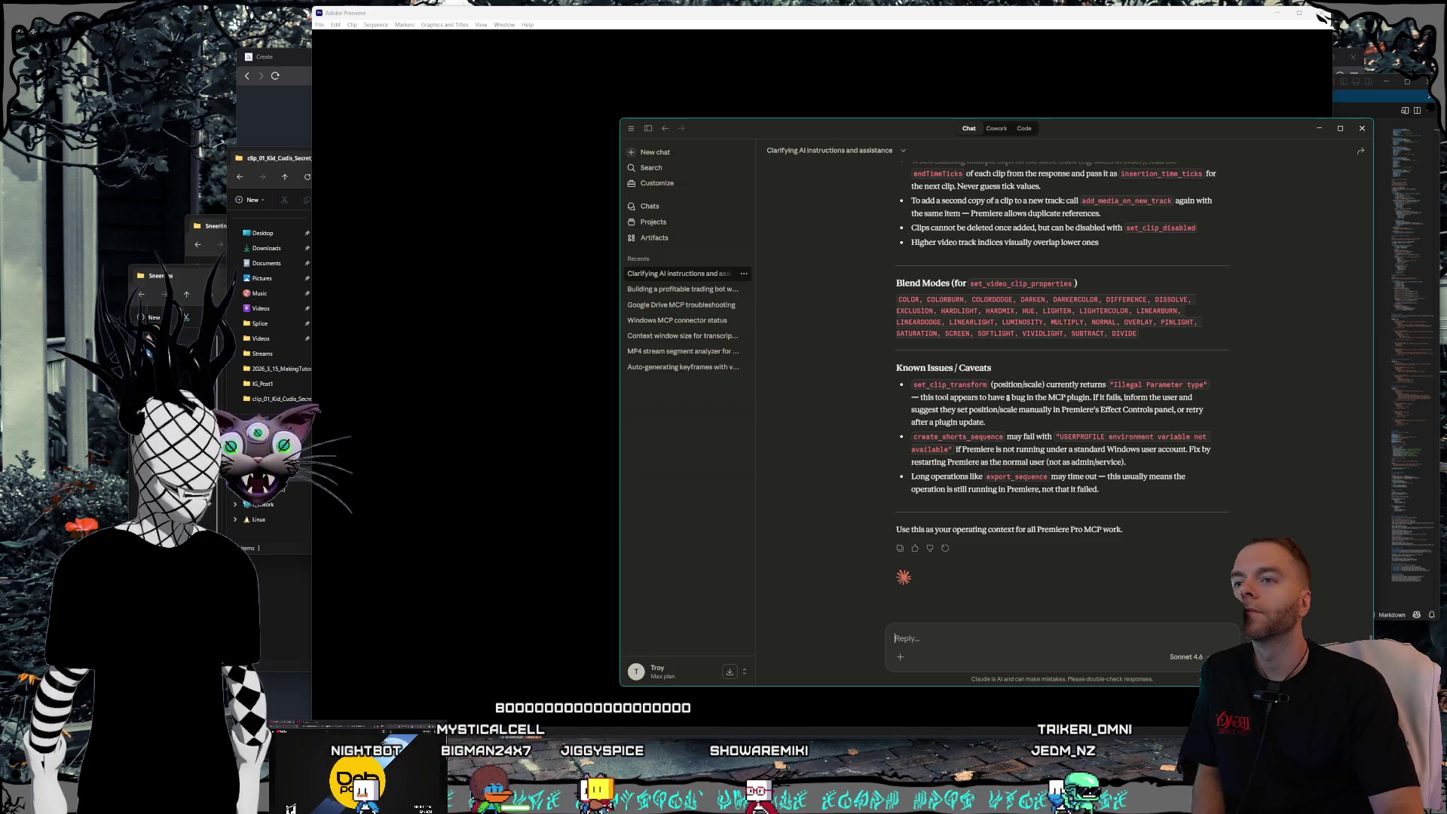
left_click(1005, 639)
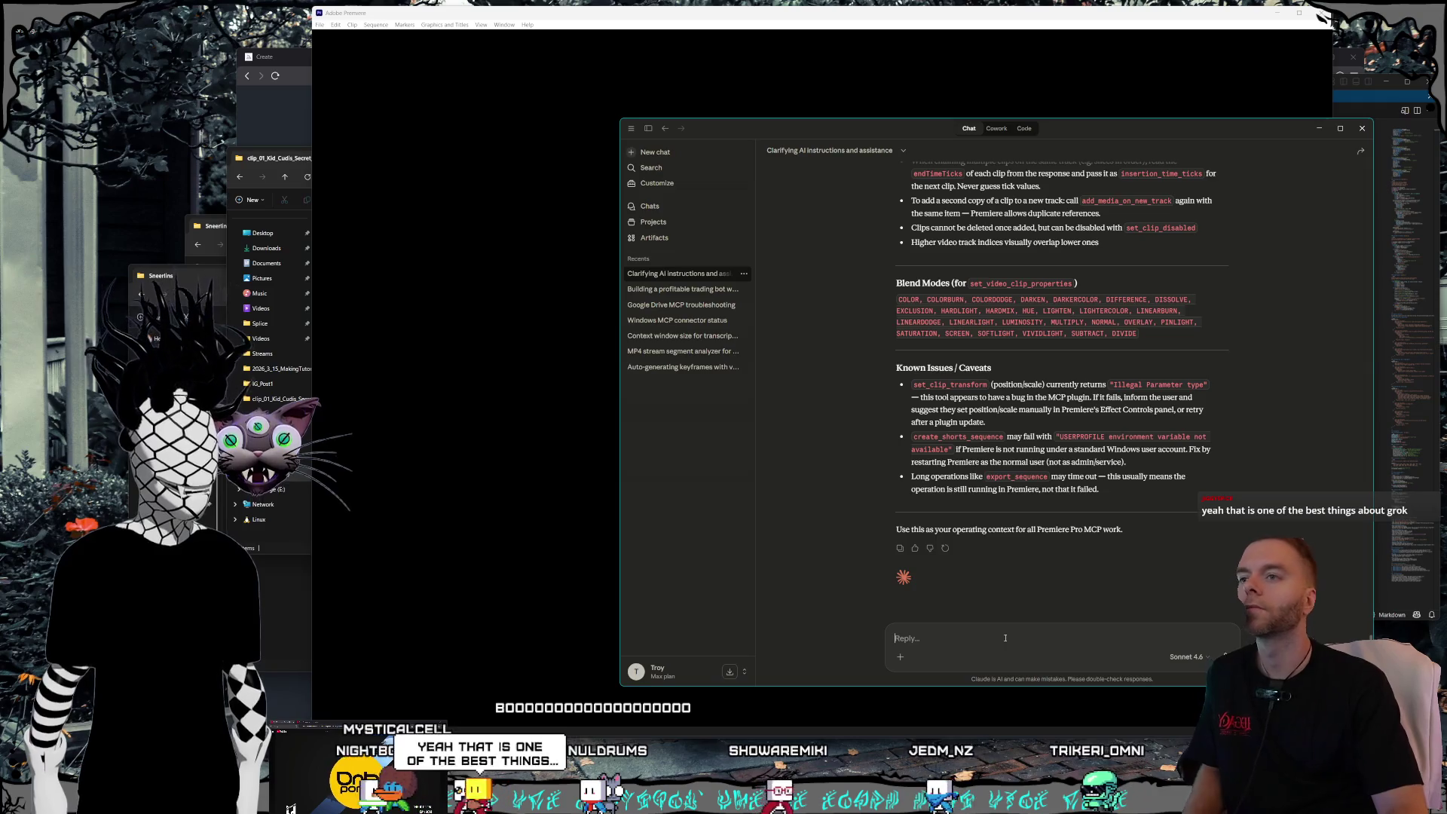
- Clarify that you meant the MCP instructions given after the pretext, for the new clip project
type("I")
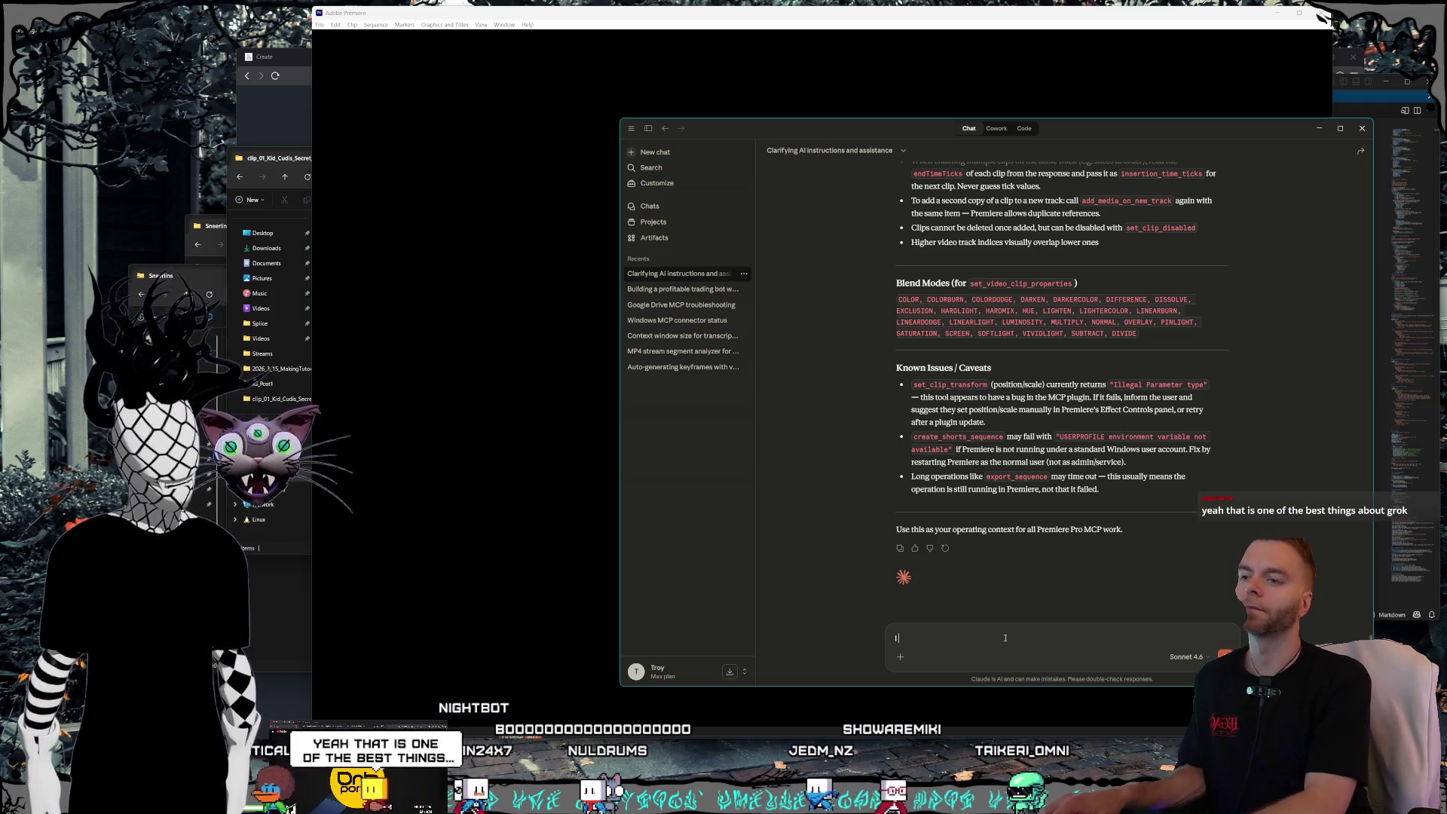
type(" did")
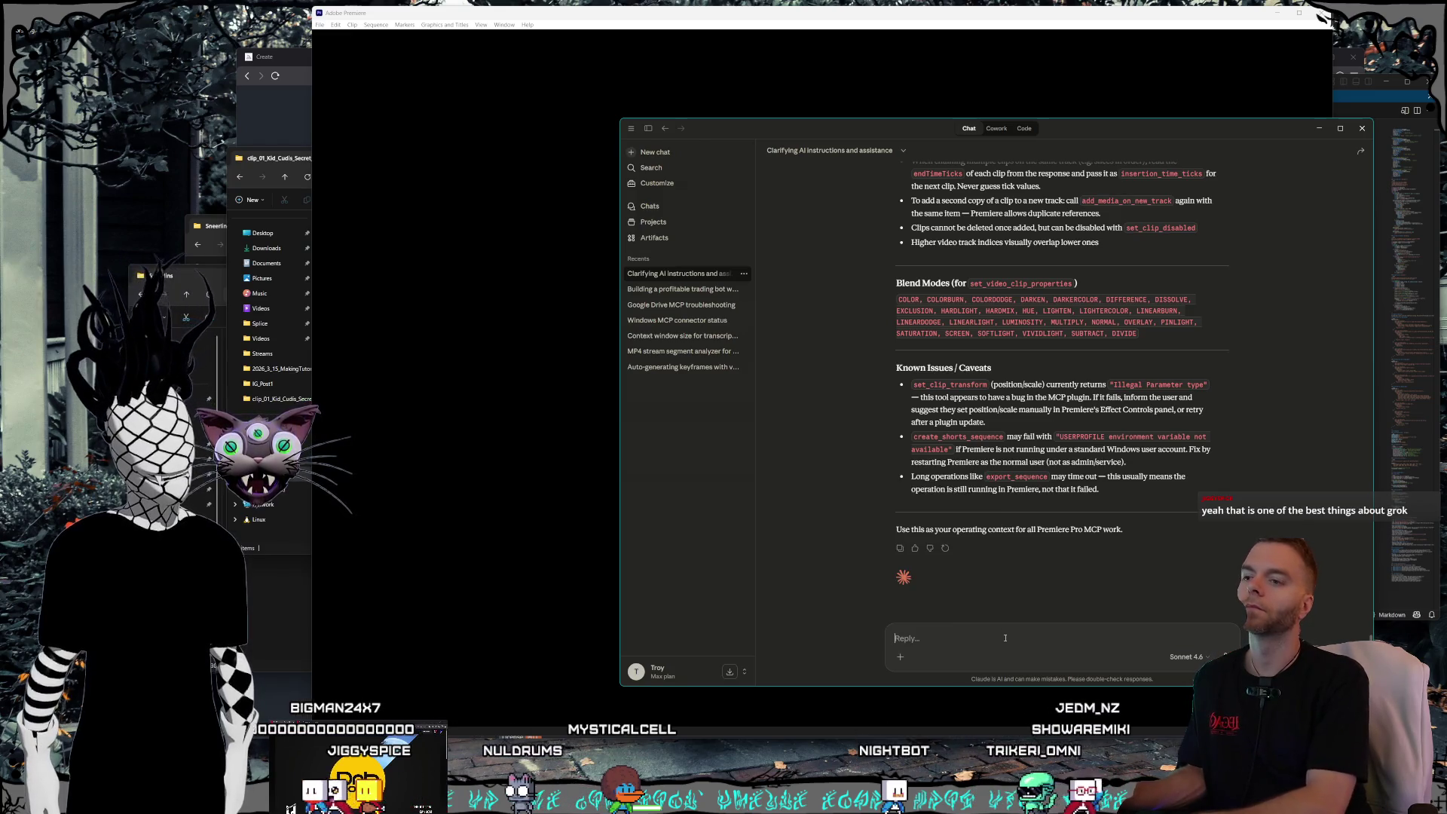
key("BackSpace")
type("t al")
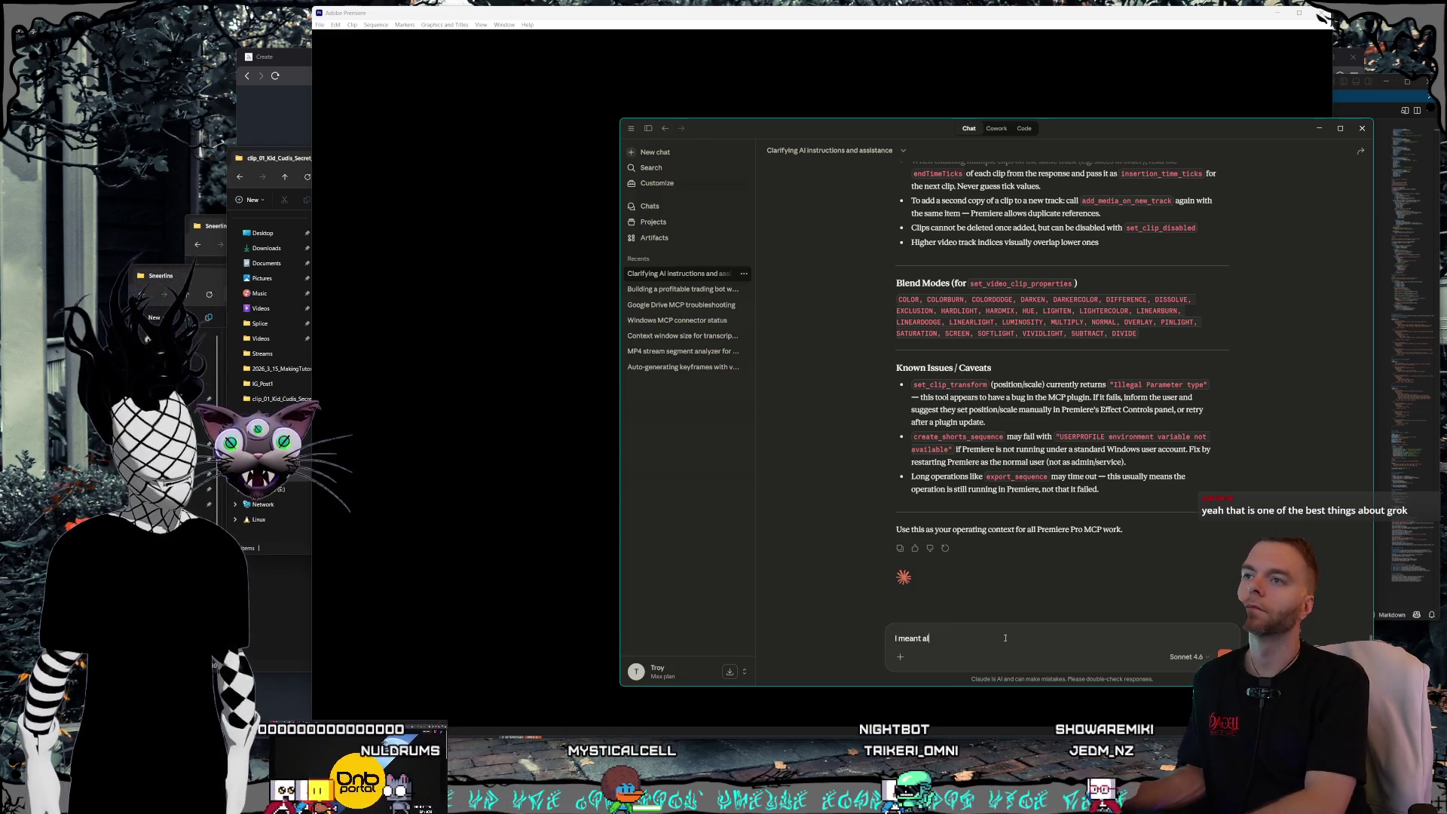
type("structions after ")
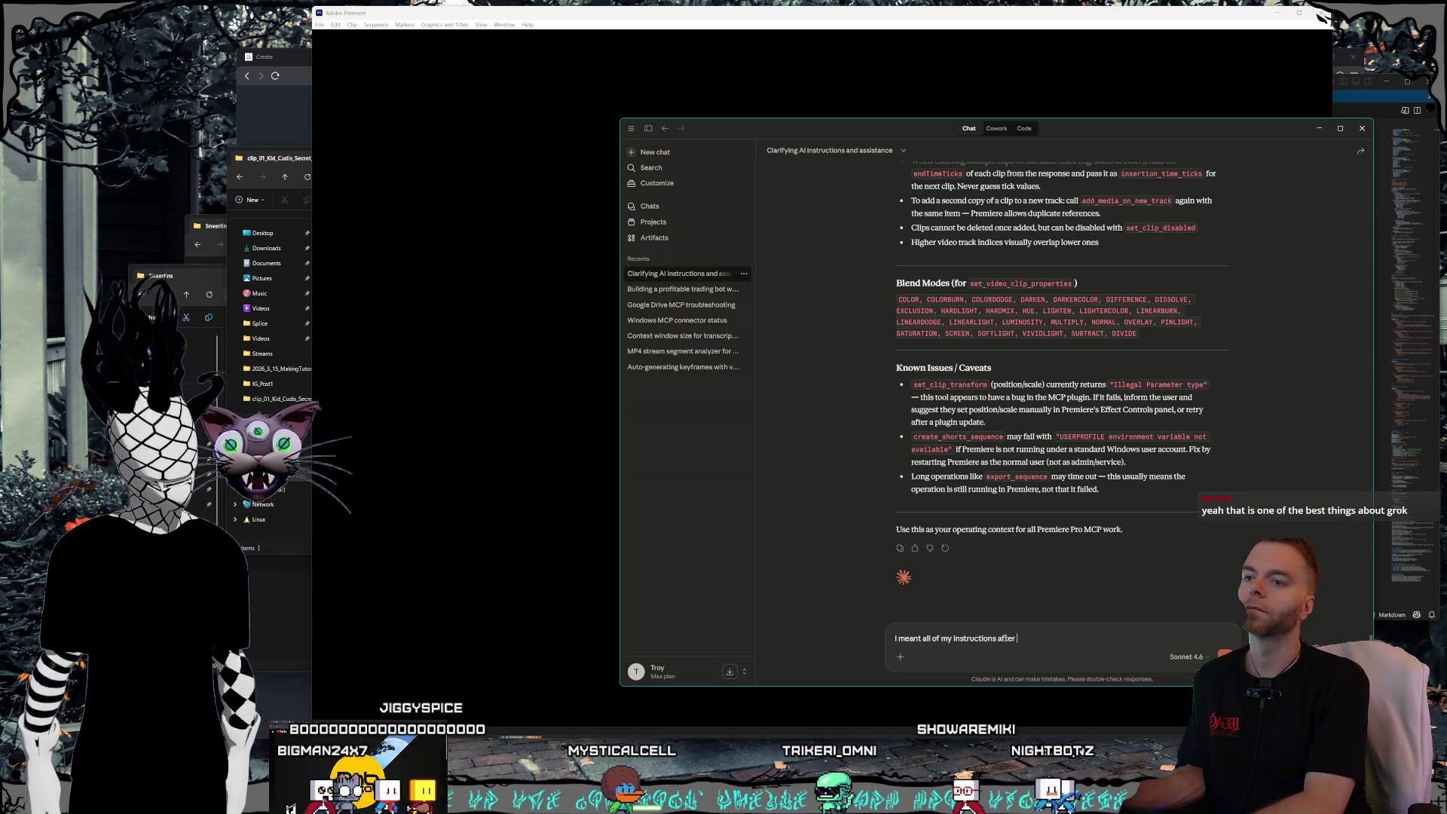
type("the pretex")
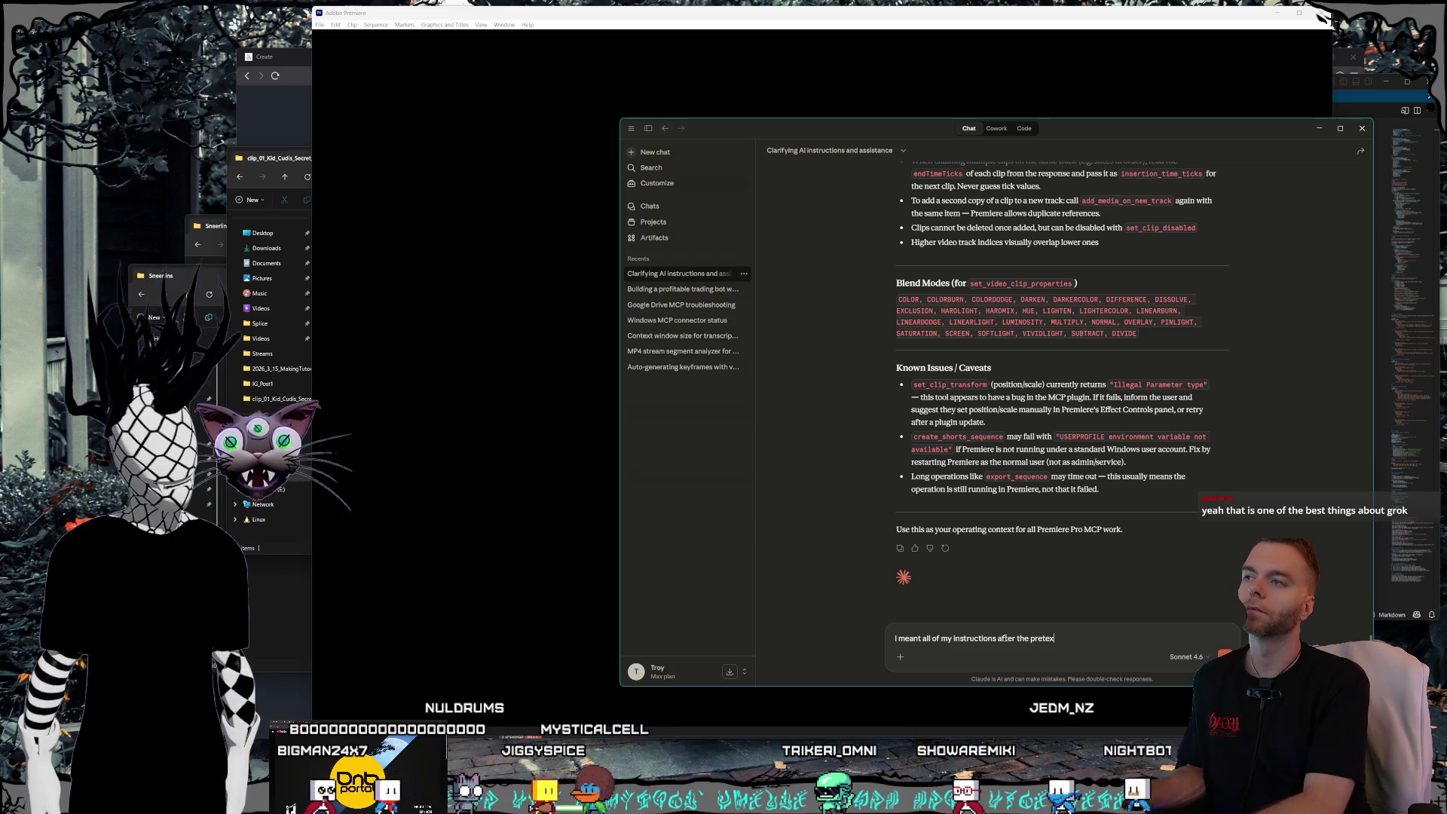
type("t, the ones specifically using the MCP to create")
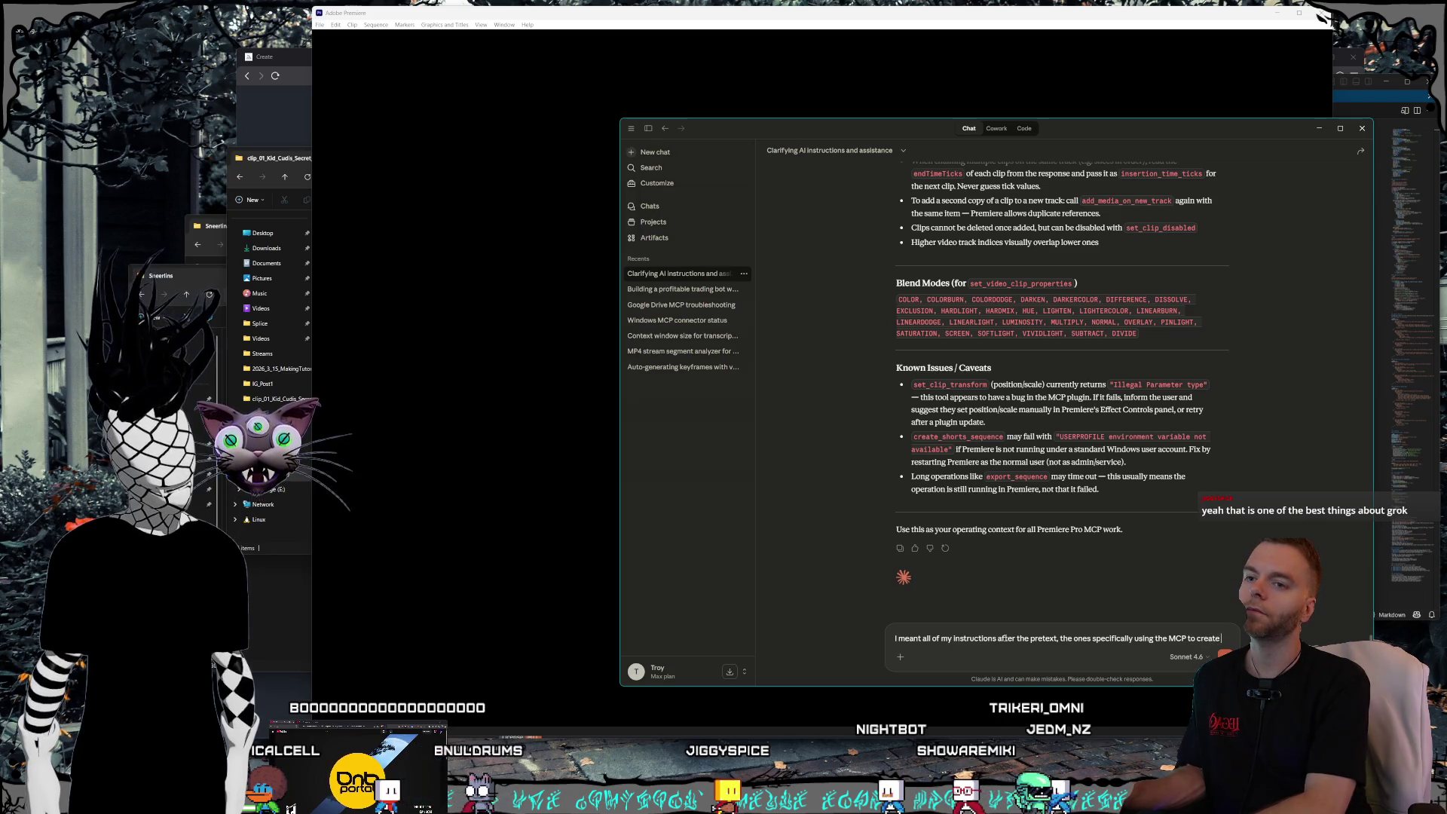
type("the new clip project")
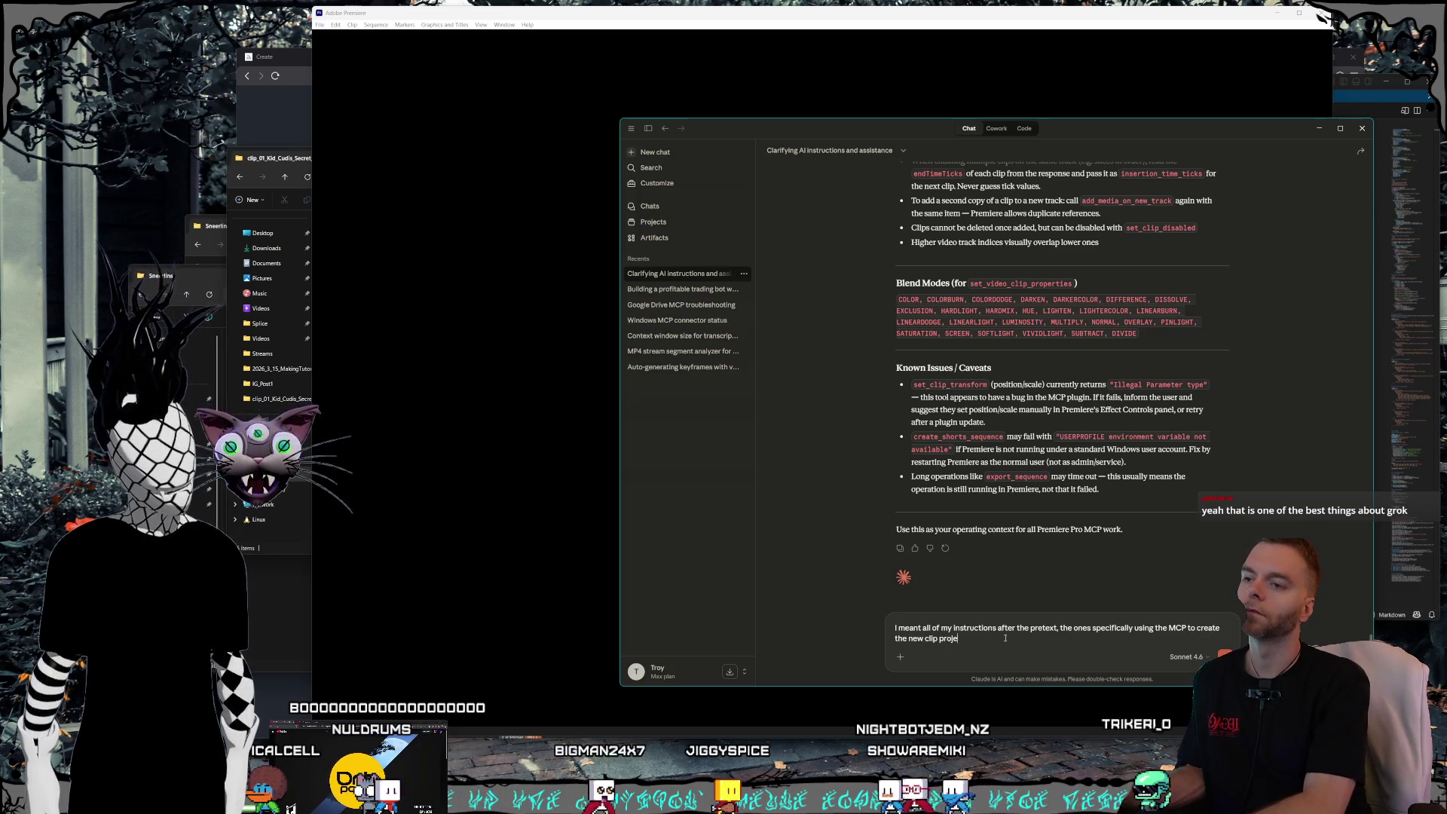
type(" etc.")
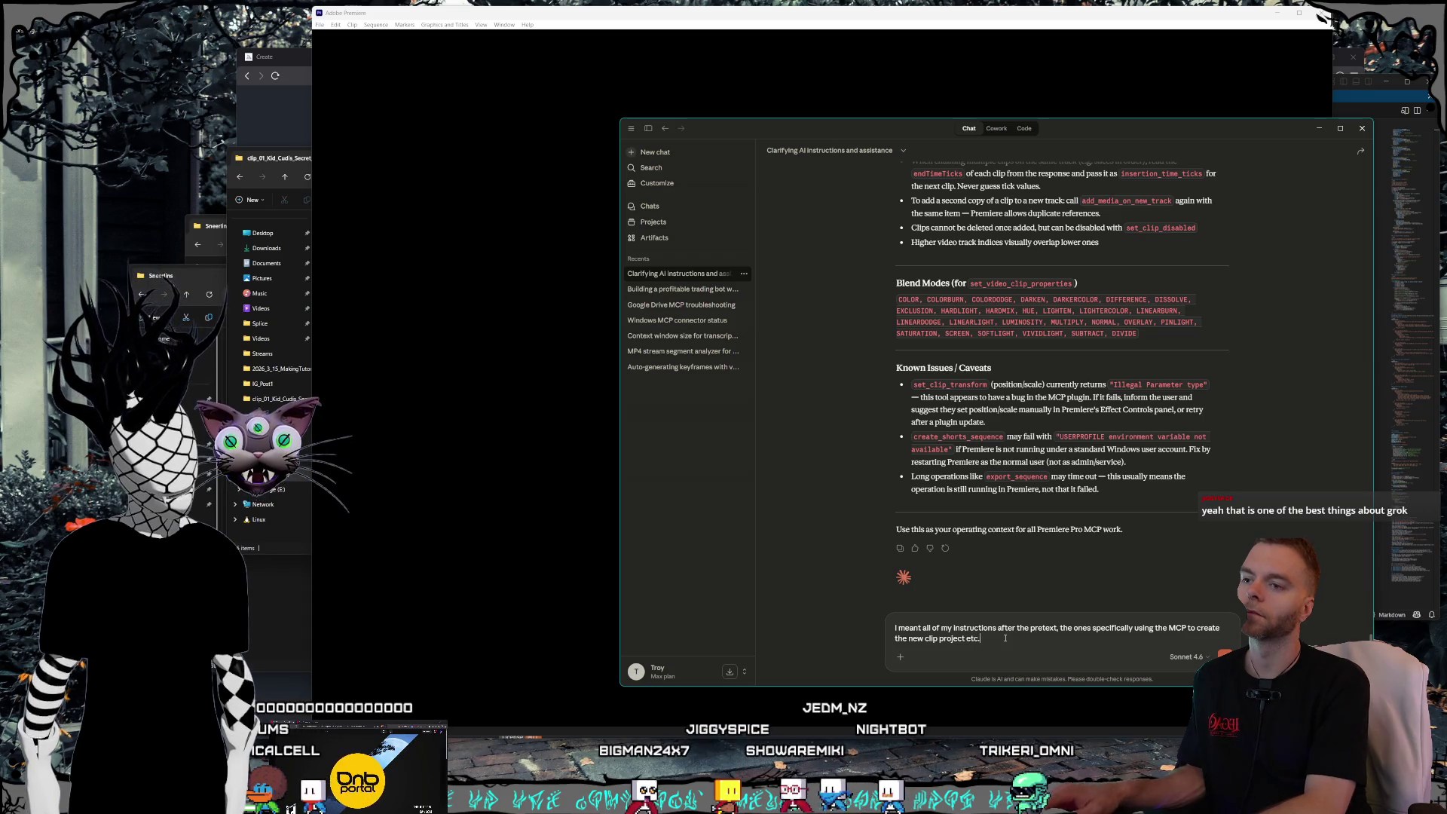
key("Return")
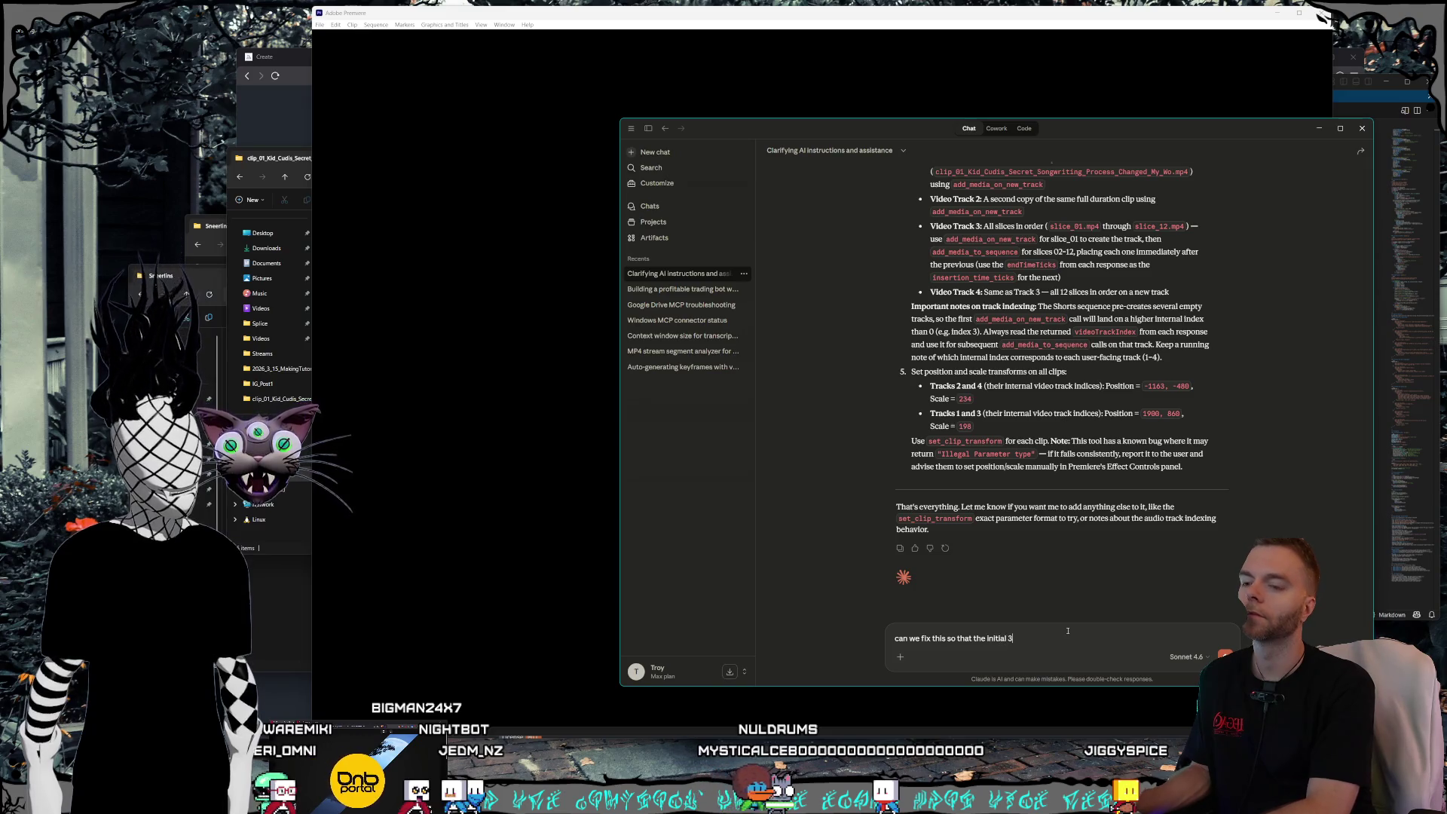
- Ask that the initial 3 empty video tracks be filled before a new track is made
type(" empty vid")
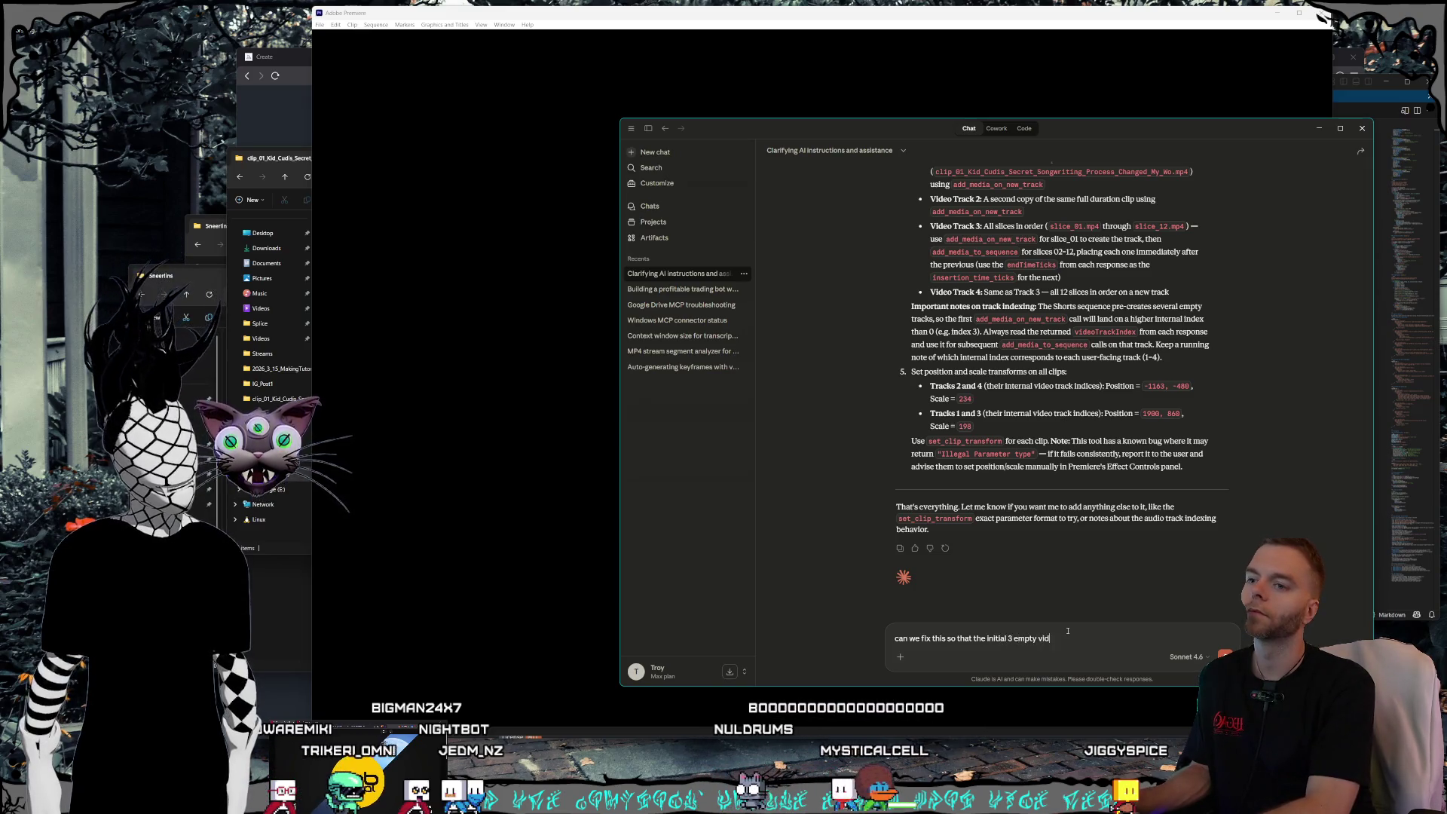
type("eo tracks are")
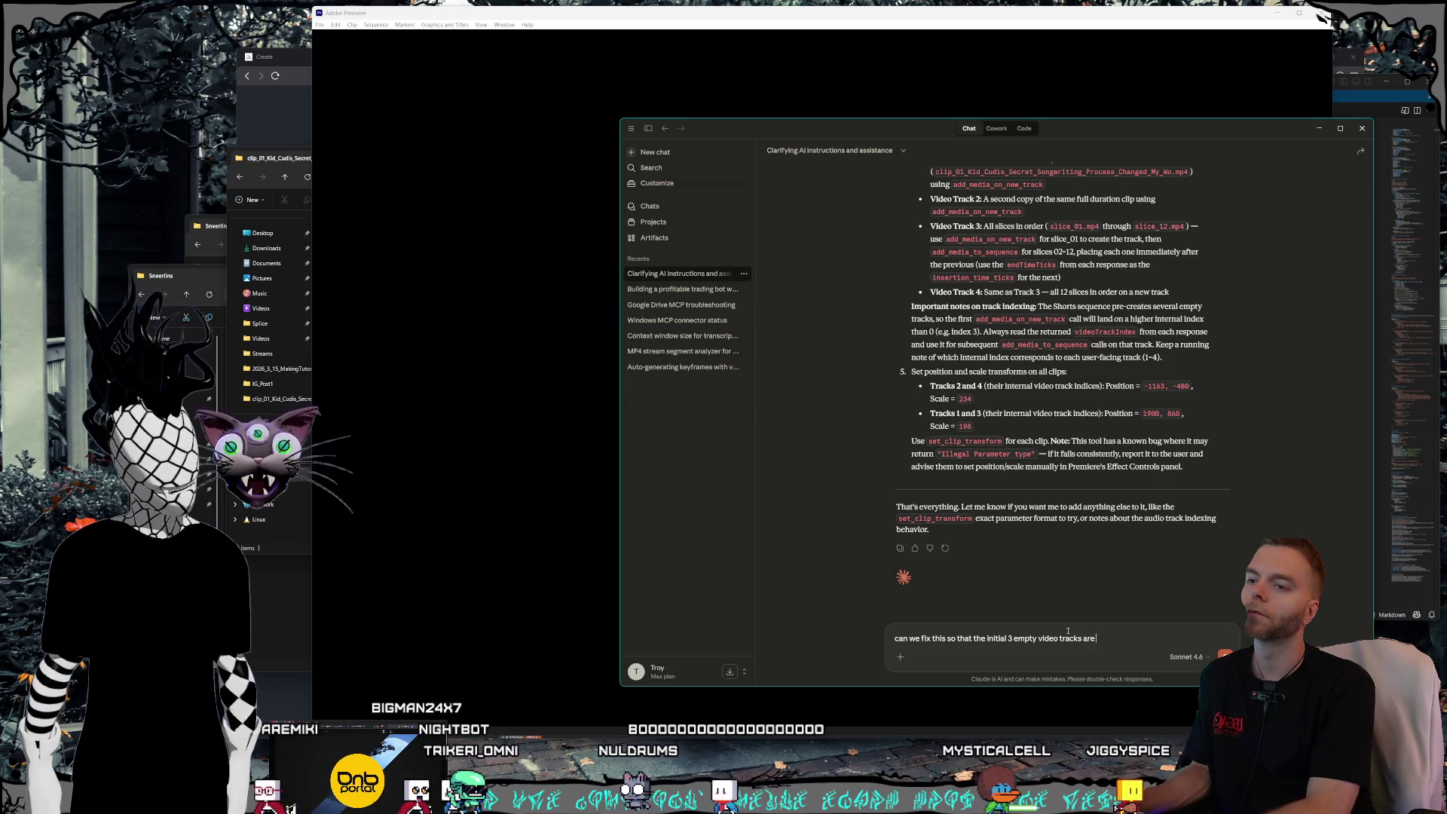
type(" filled first befo")
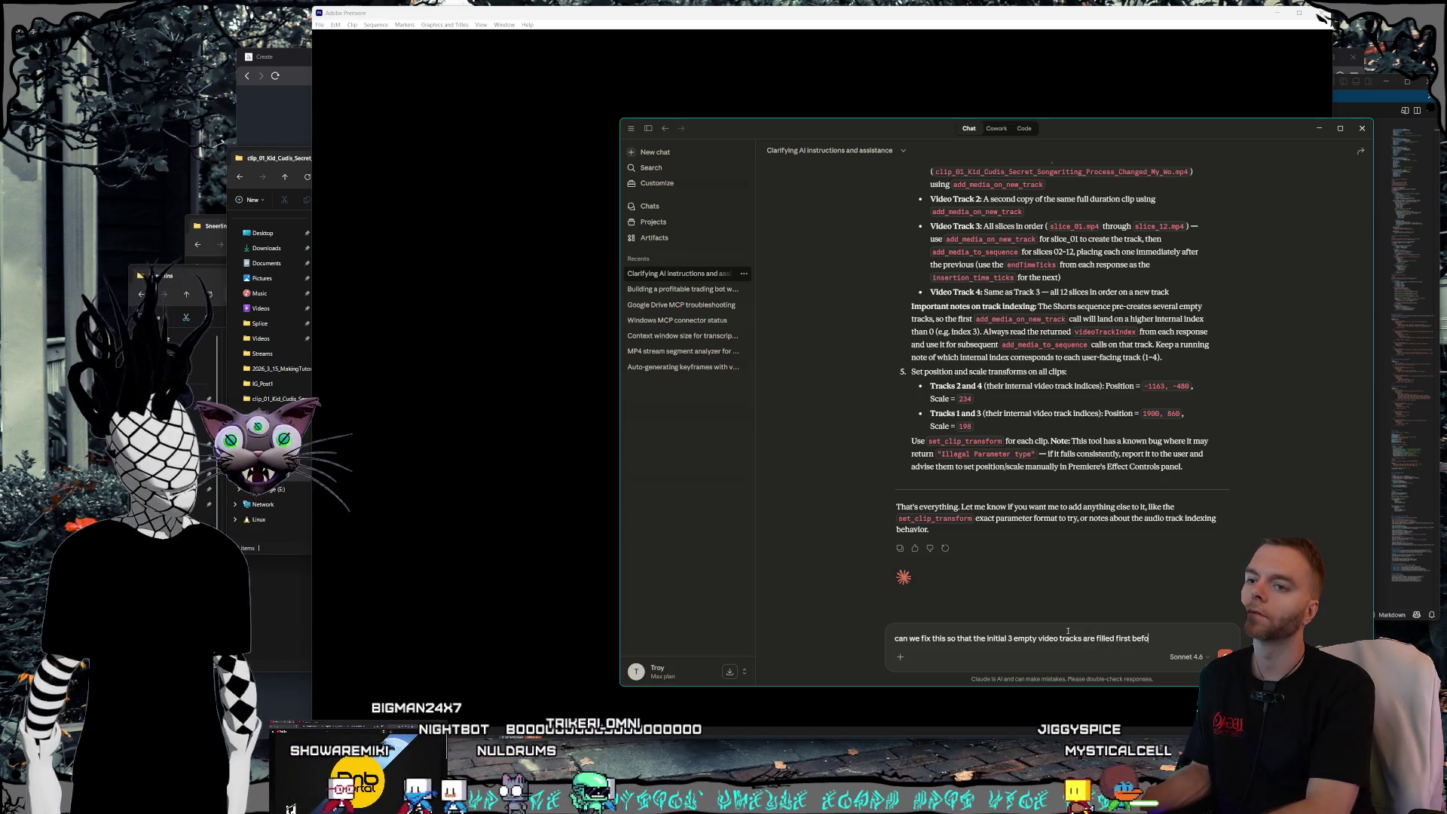
type("re making a new one?")
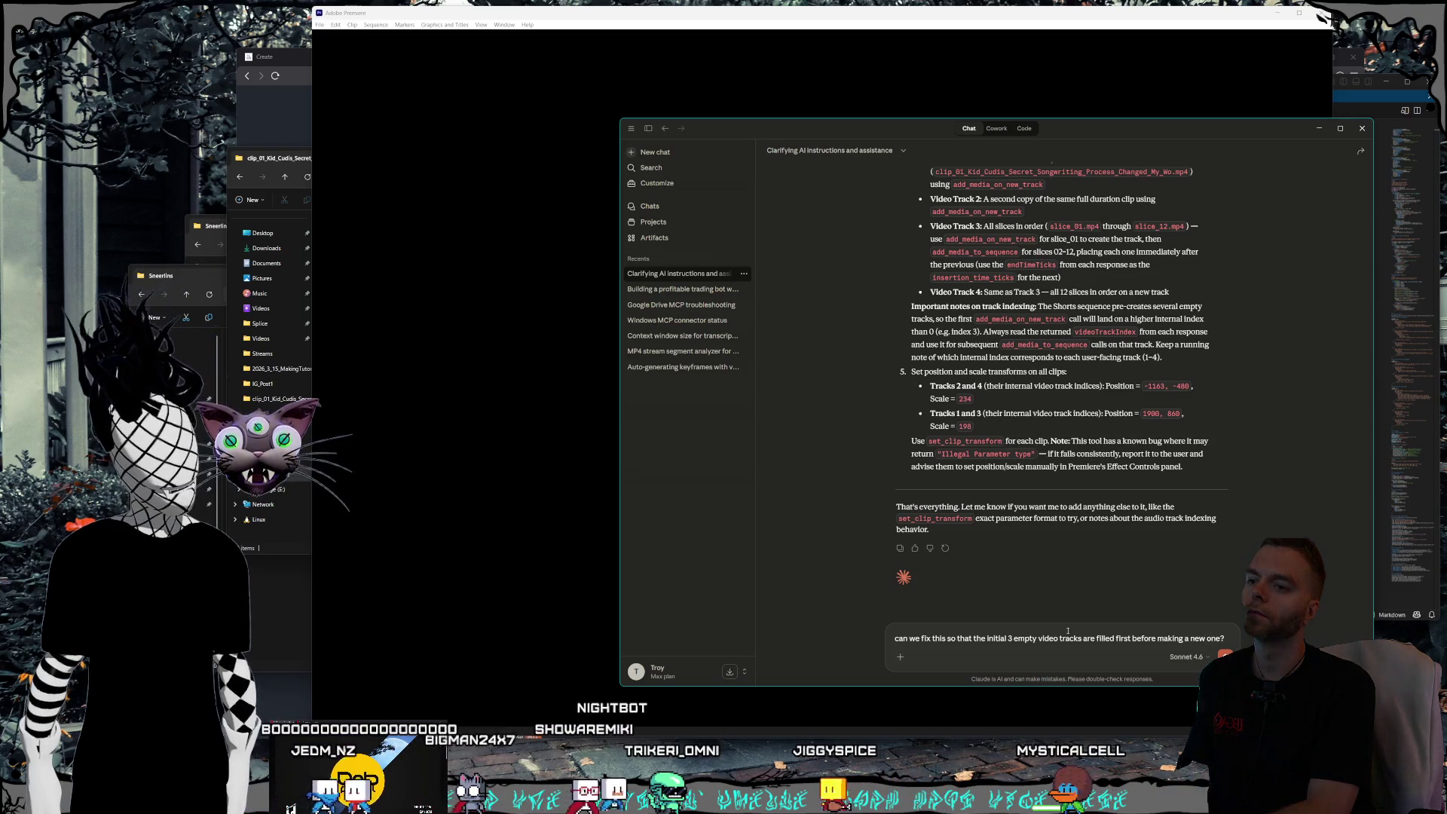
key("Return")
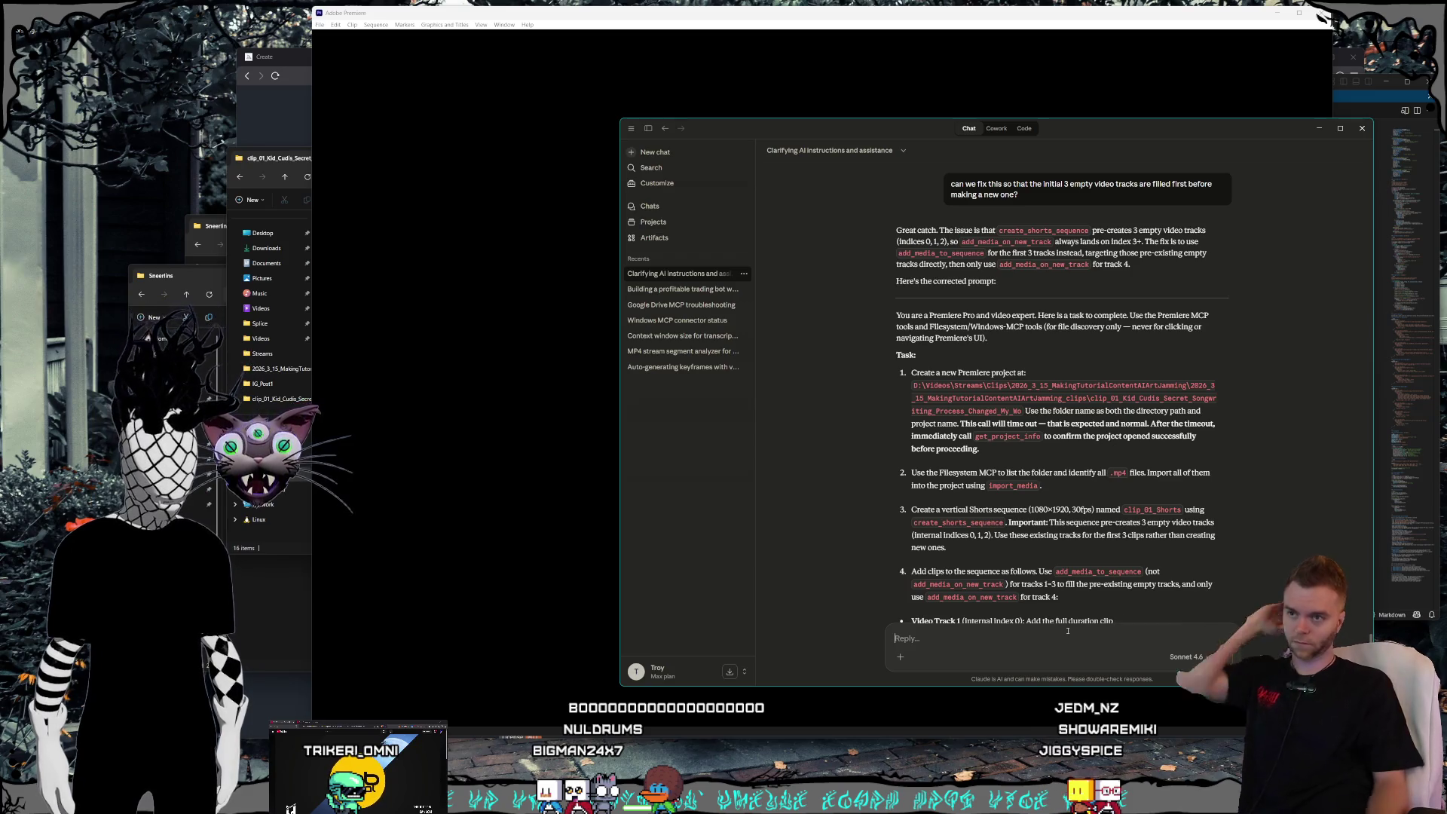
- Copy the corrected Premiere prompt from Claude's reply into the message box, leaving a blank line above it
scroll(1046, 315, "down", 3)
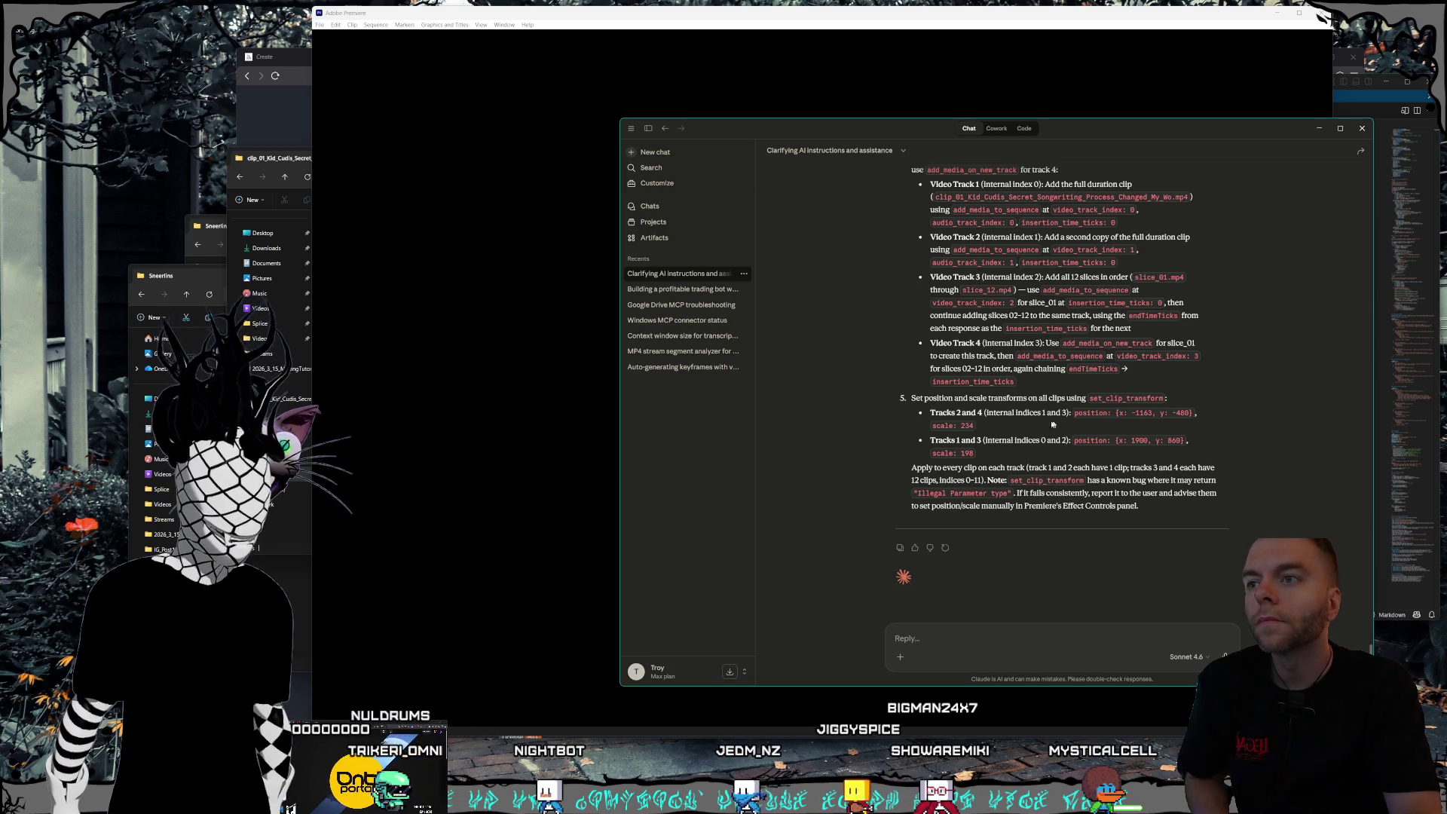
mouse_move(1012, 453)
left_mouse_down()
mouse_move(972, 422)
mouse_move(927, 459)
mouse_move(881, 382)
mouse_move(884, 317)
left_mouse_up()
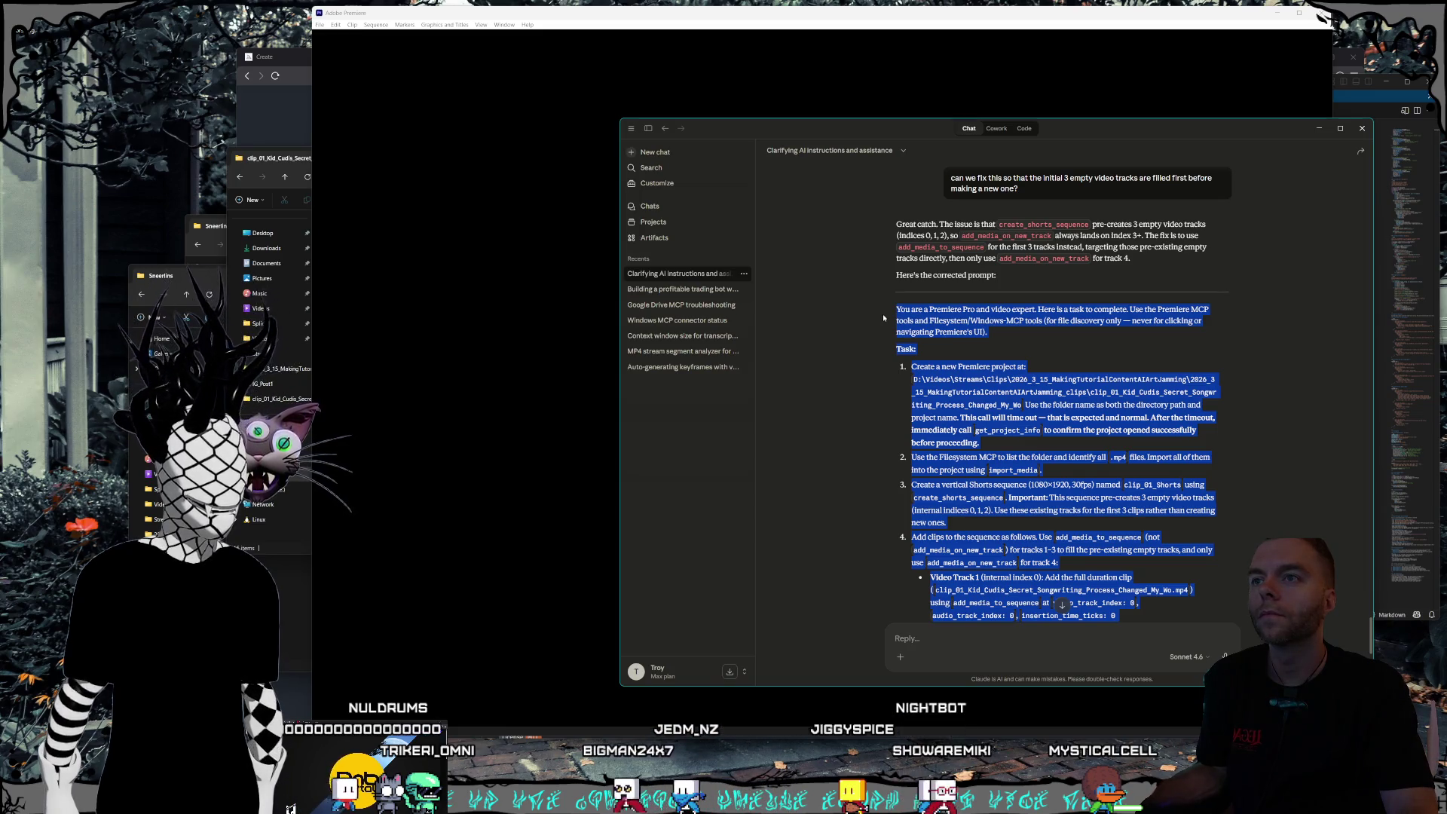
scroll(915, 482, "down", 5)
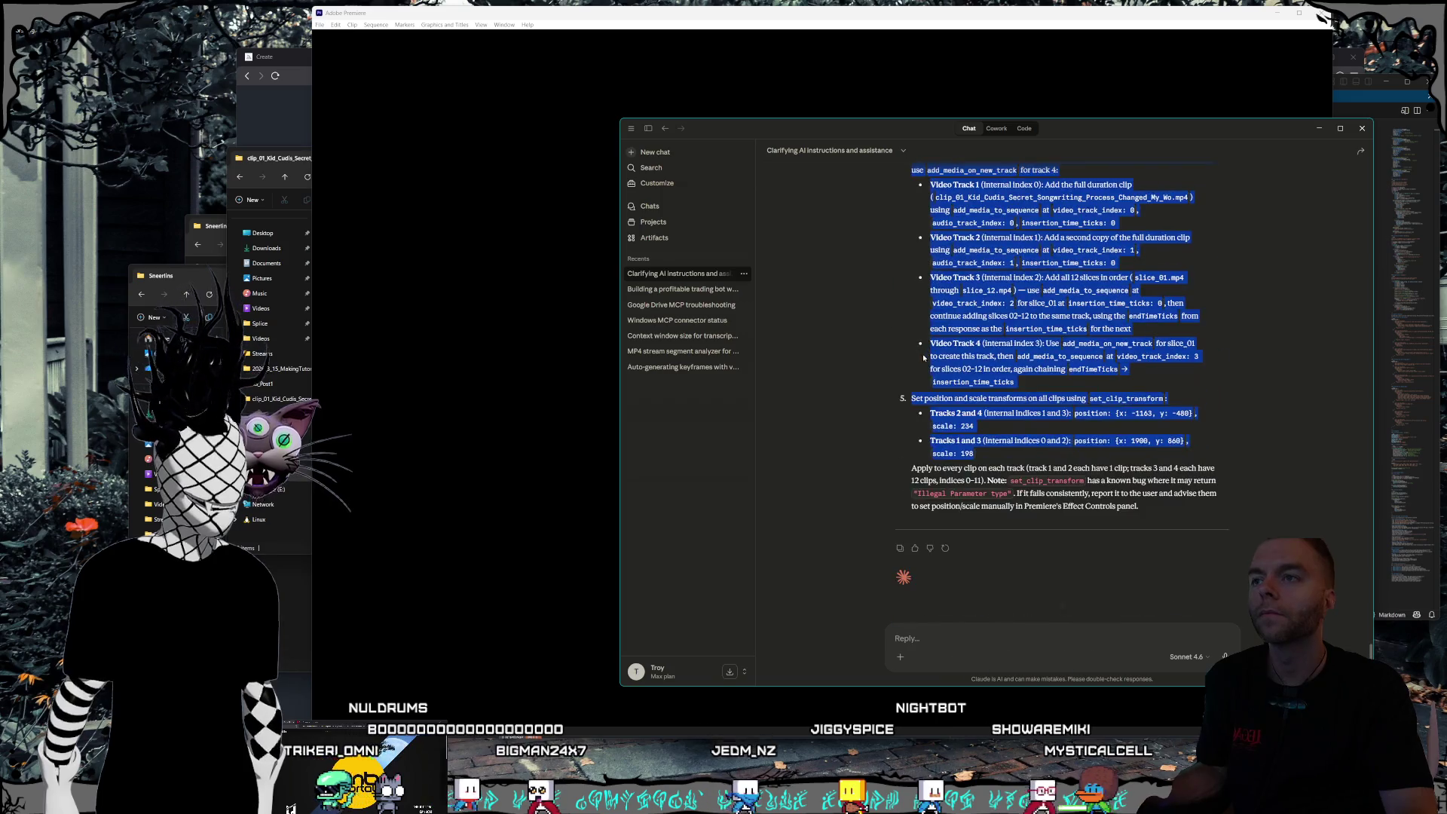
left_click(960, 633)
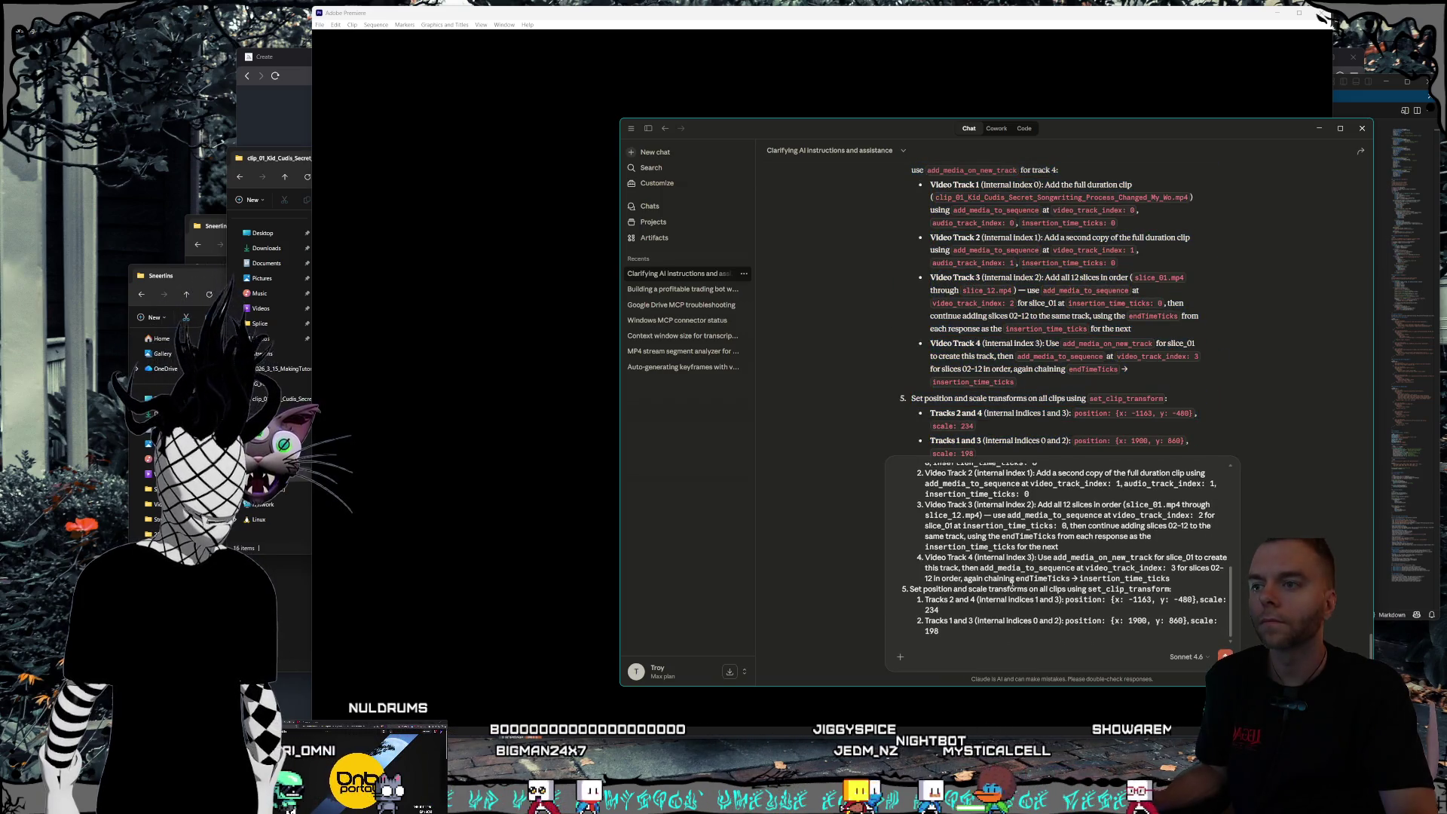
scroll(1015, 621, "down", 1)
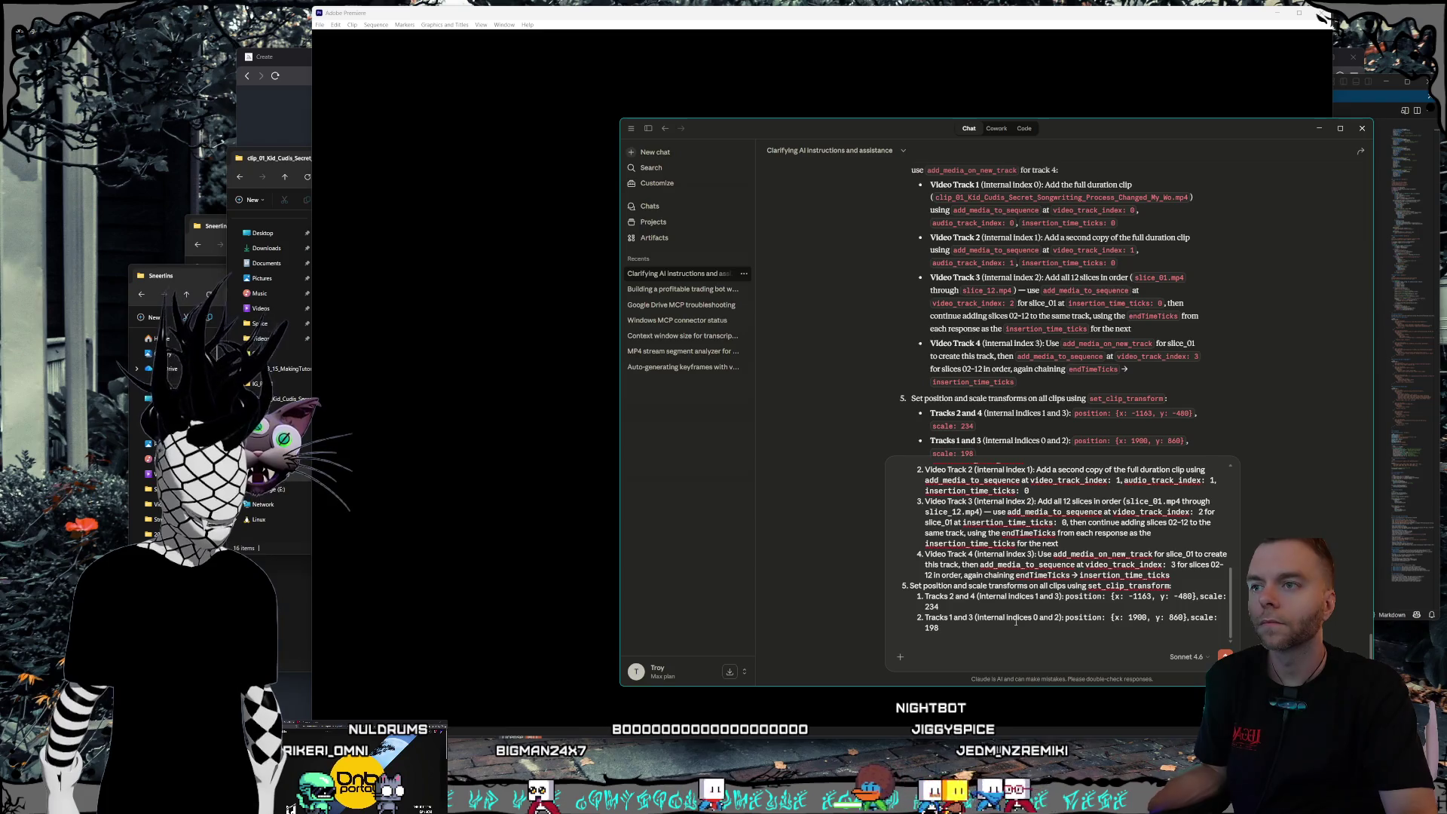
scroll(1015, 621, "up", 10)
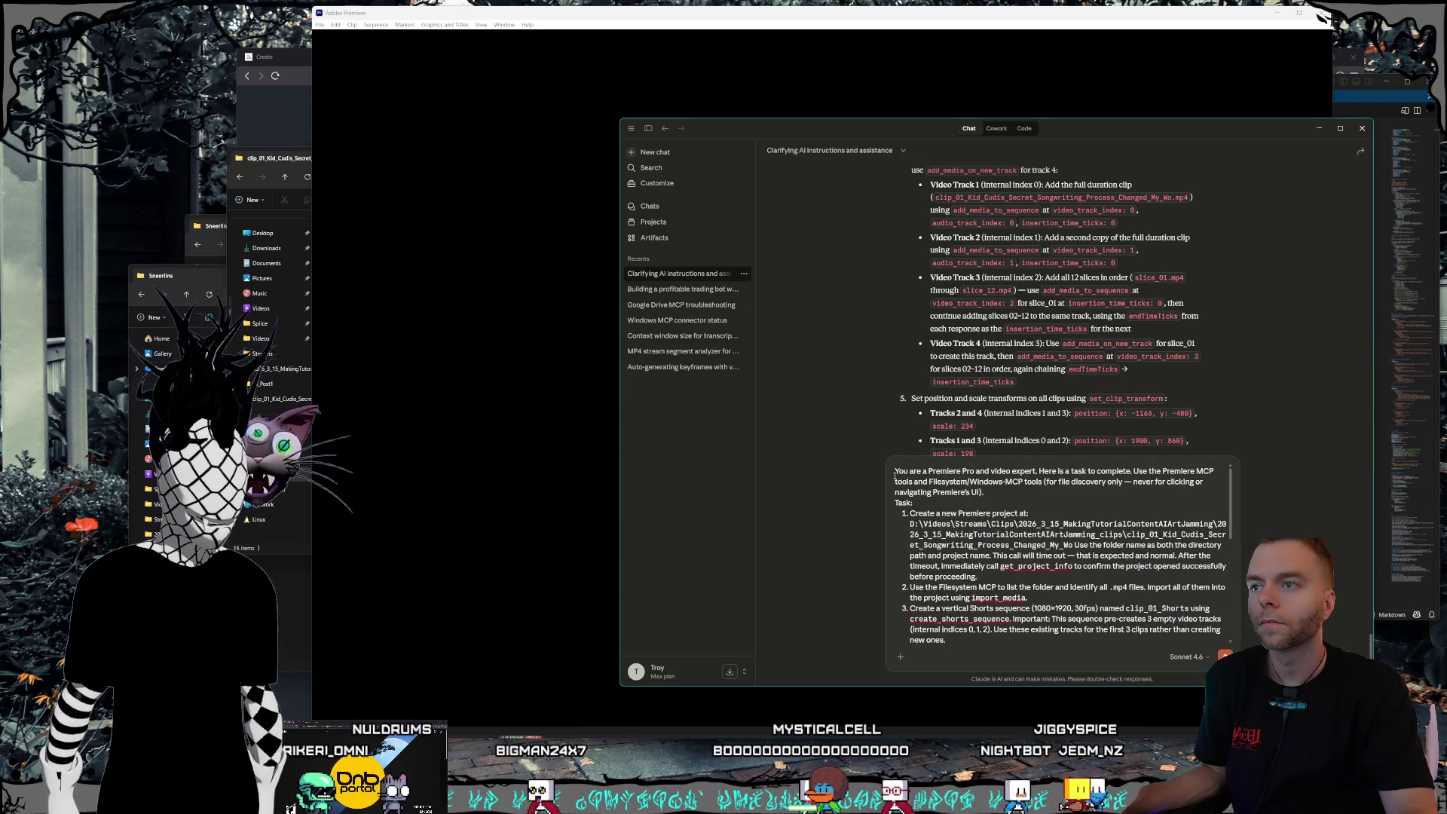
key("shift+Return")
key("shift+Return")
- Add a note above the prompt that the illegal parameter type should hopefully be fixed now
key("Up")
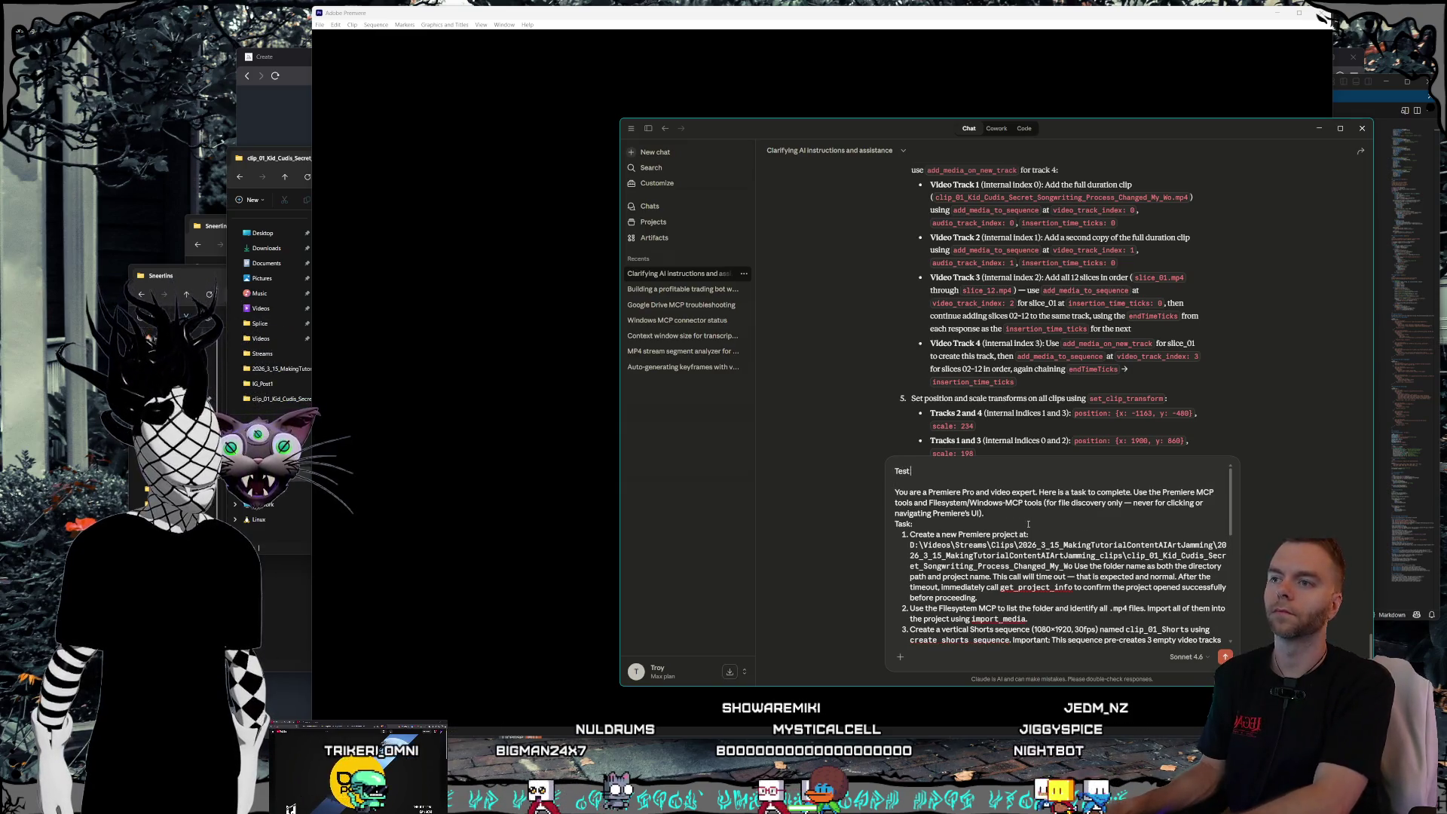
type("t now")
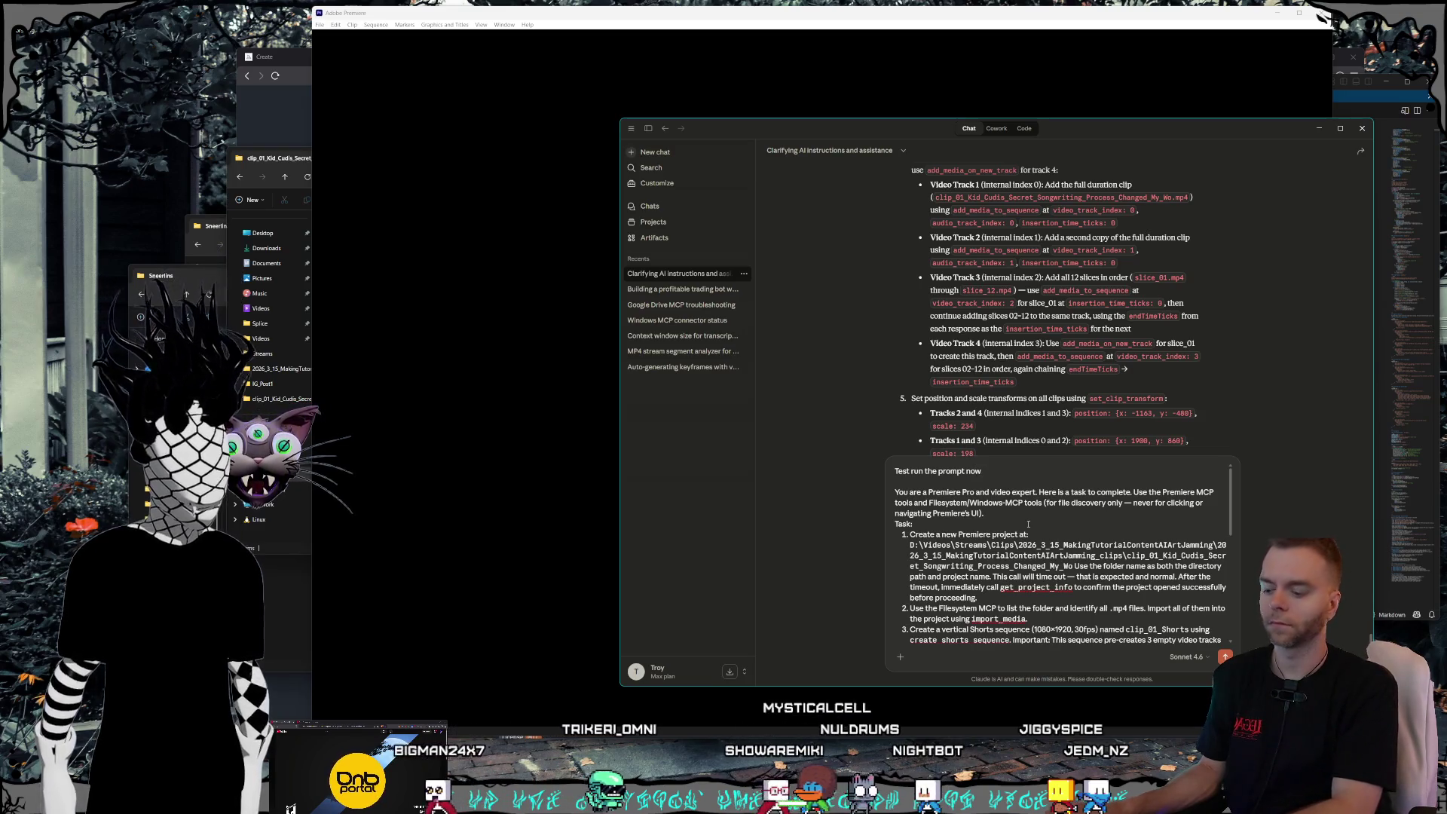
type(", the illegal")
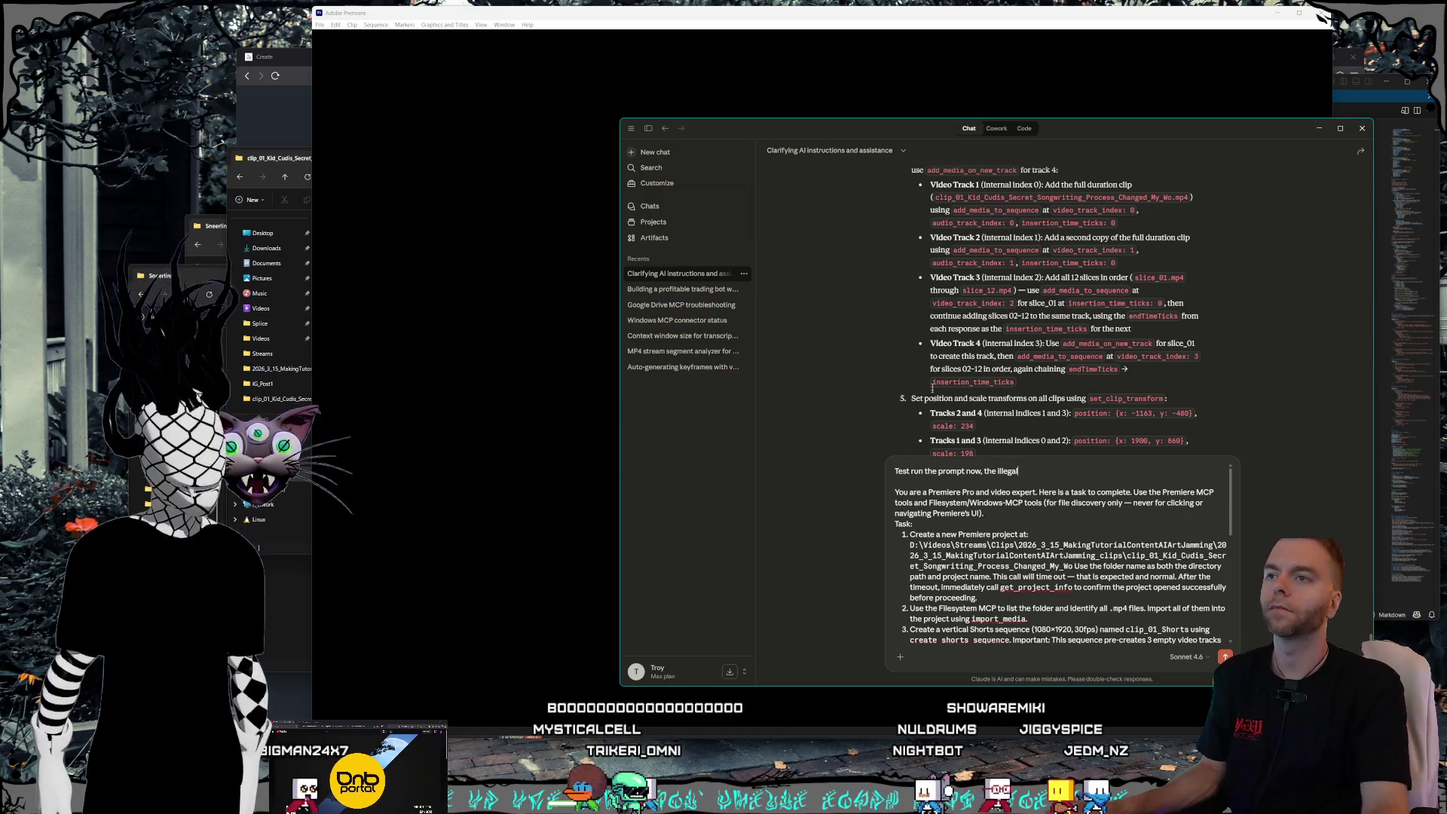
scroll(1028, 423, "down", 2)
type(" parameter")
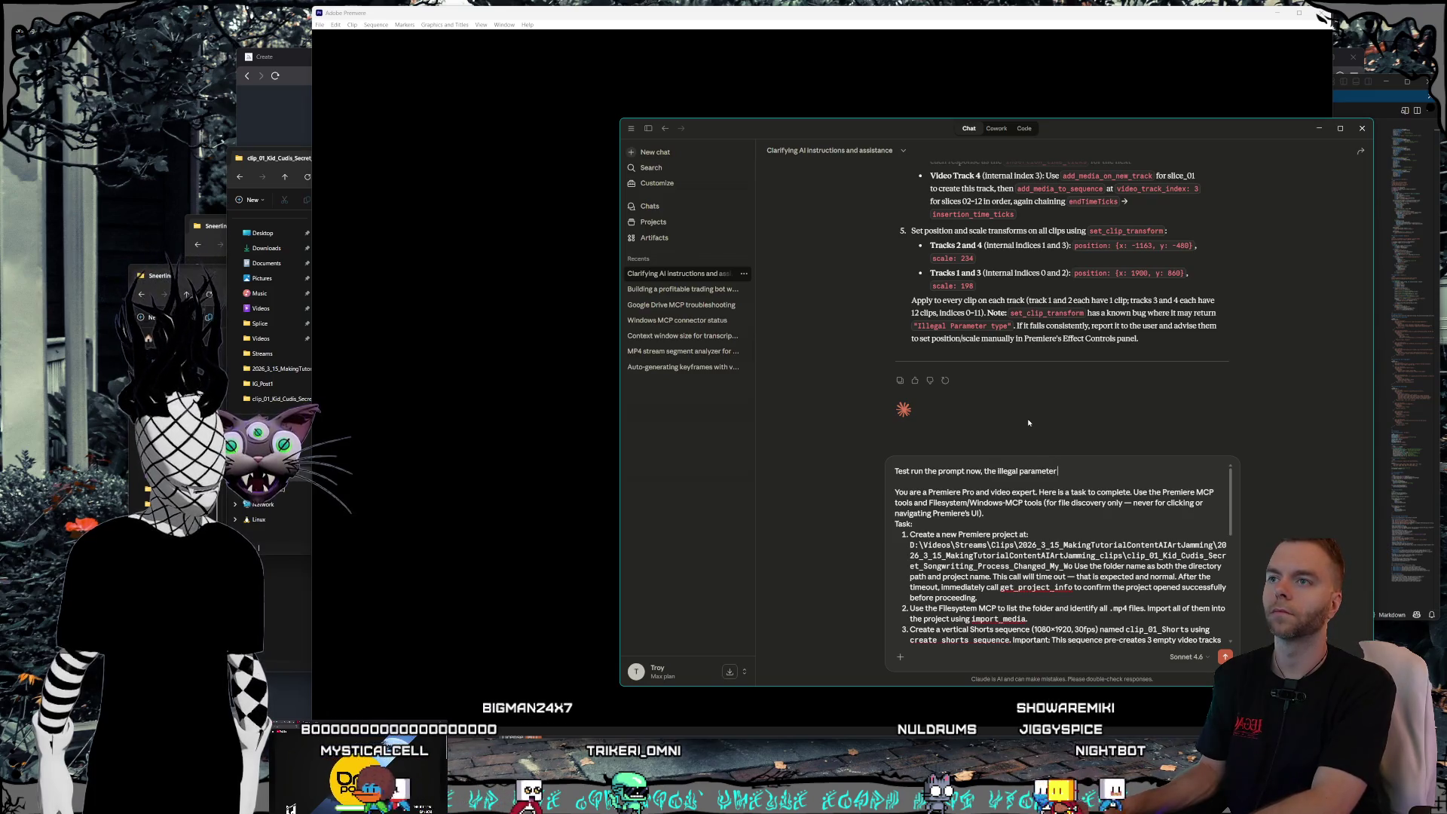
type(" type should hope")
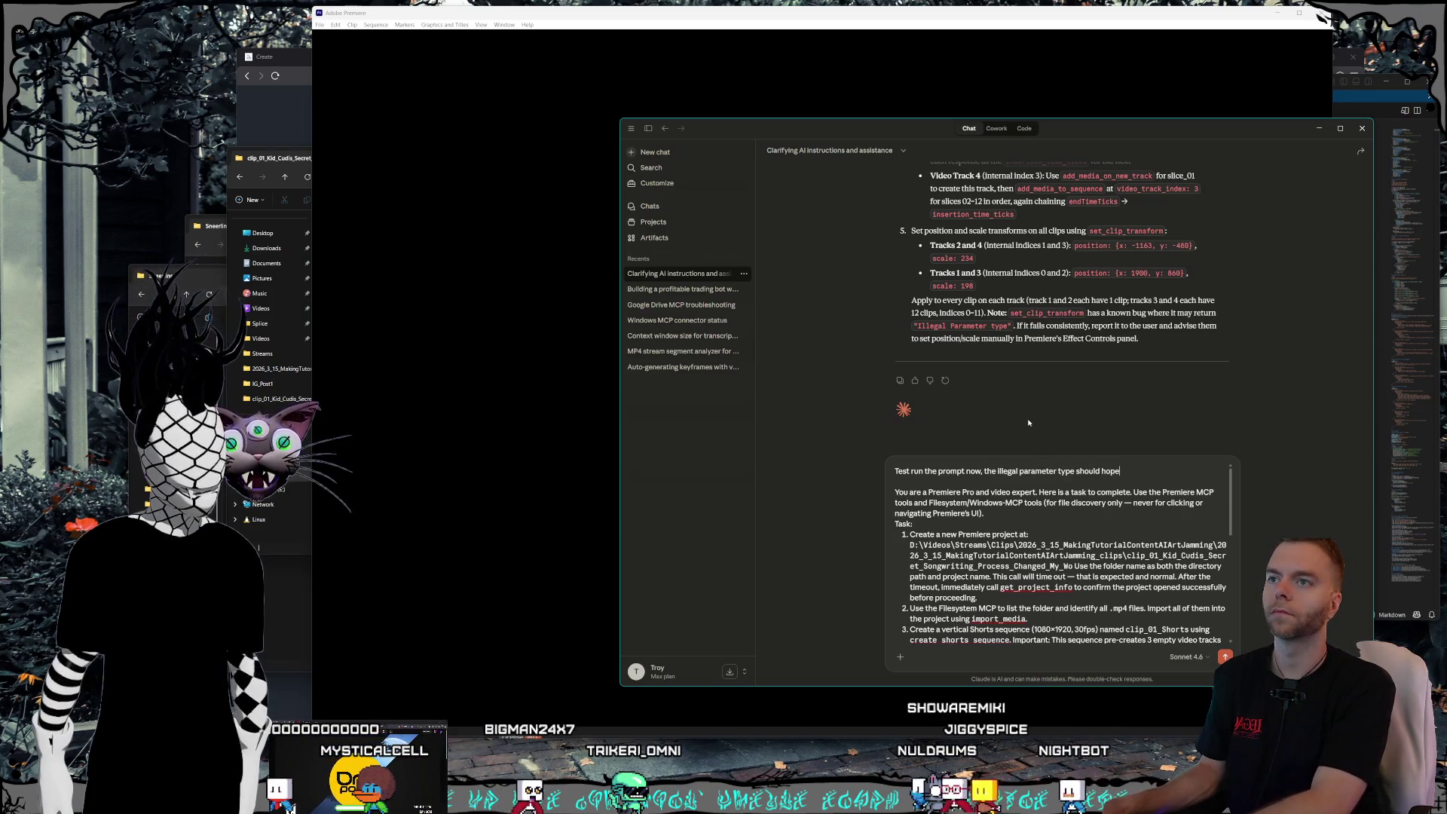
type("fully be fixed")
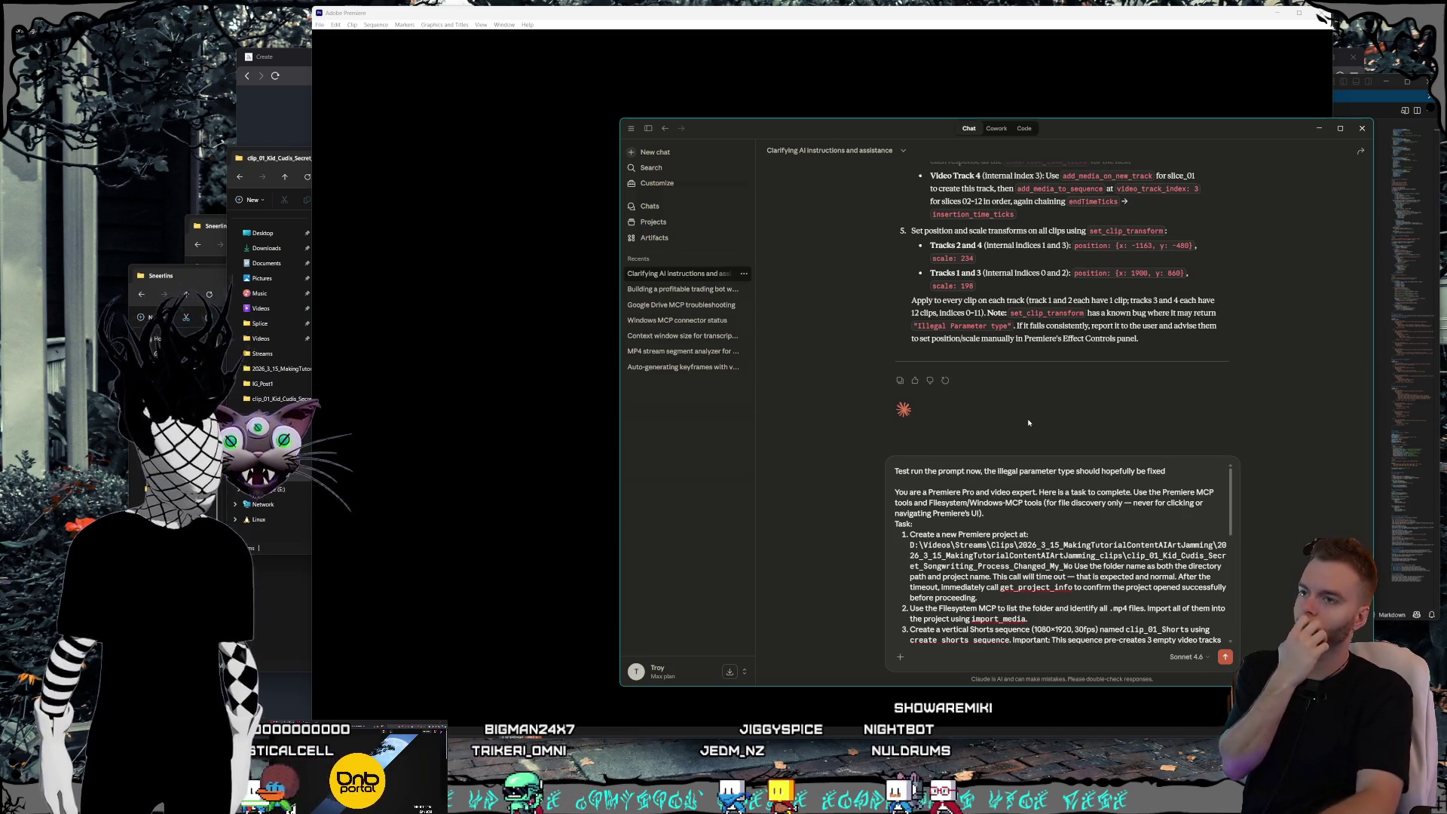
scroll(1055, 573, "down", 3)
- Drop the pasted prompt, open with 'Great! I deleted the project so that you can test', and send
mouse_move(1063, 637)
left_mouse_down()
mouse_move(980, 573)
mouse_move(894, 536)
left_mouse_up()
key("ctrl+z")
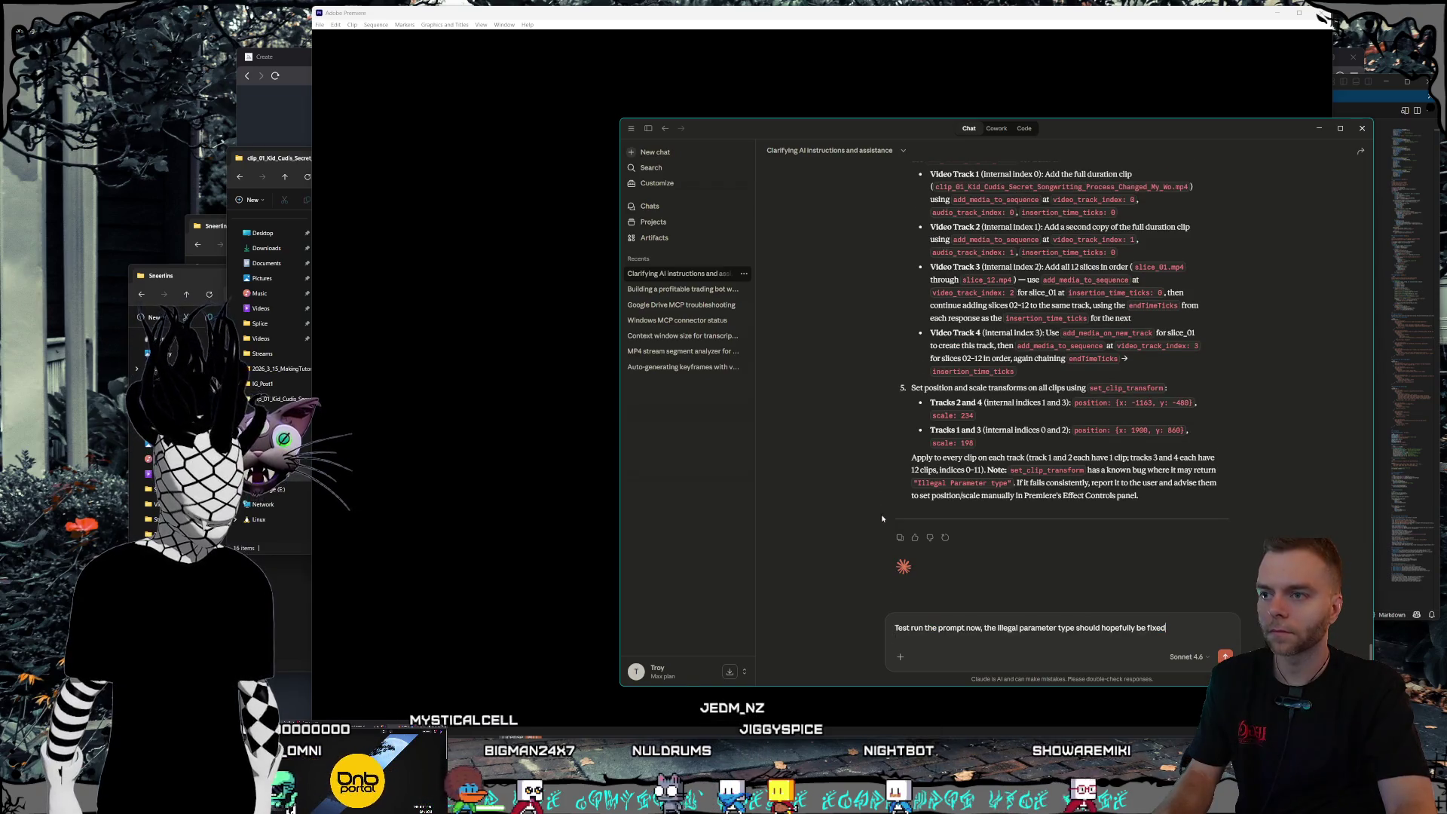
left_click(894, 629)
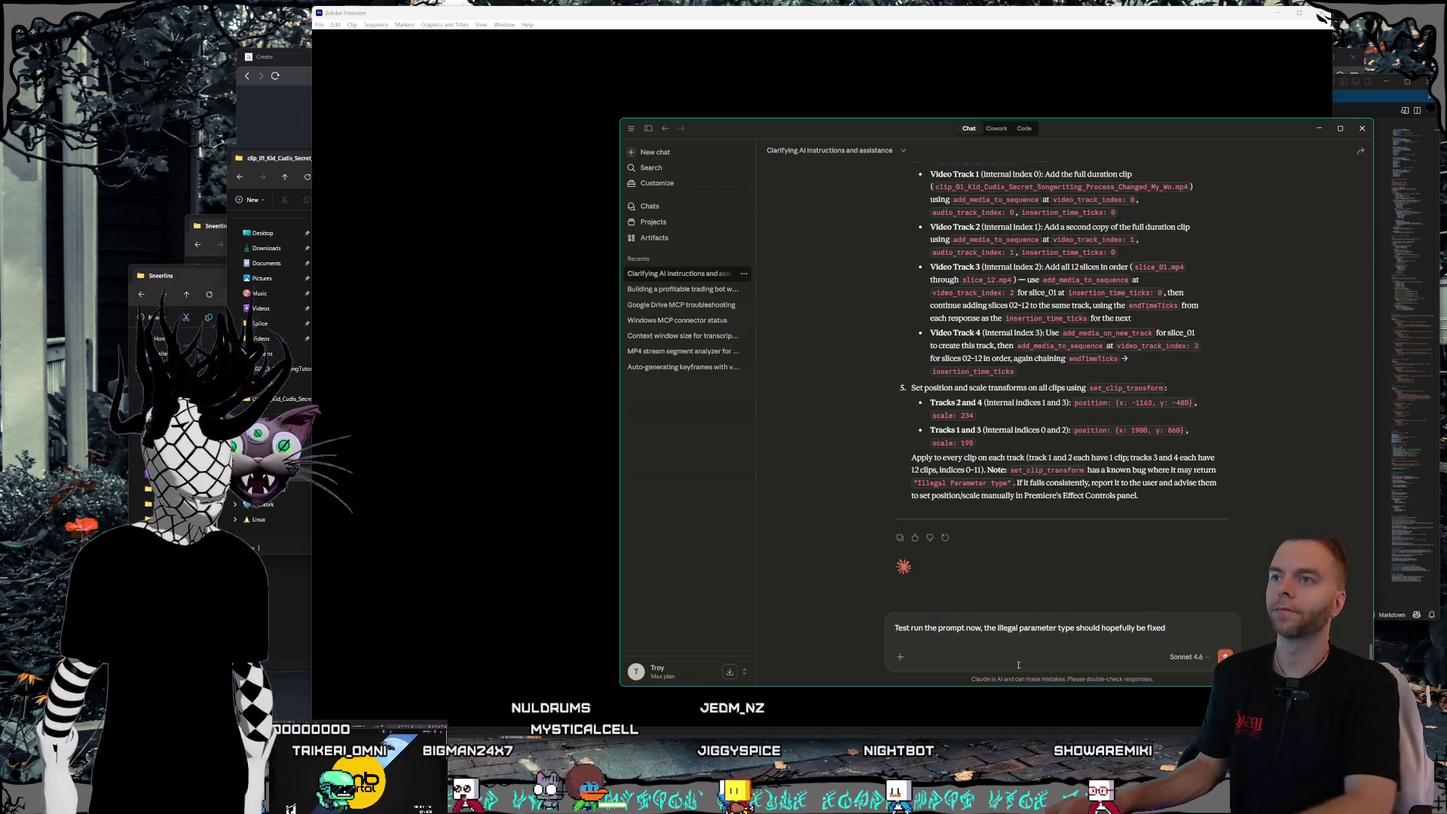
type("Great! ")
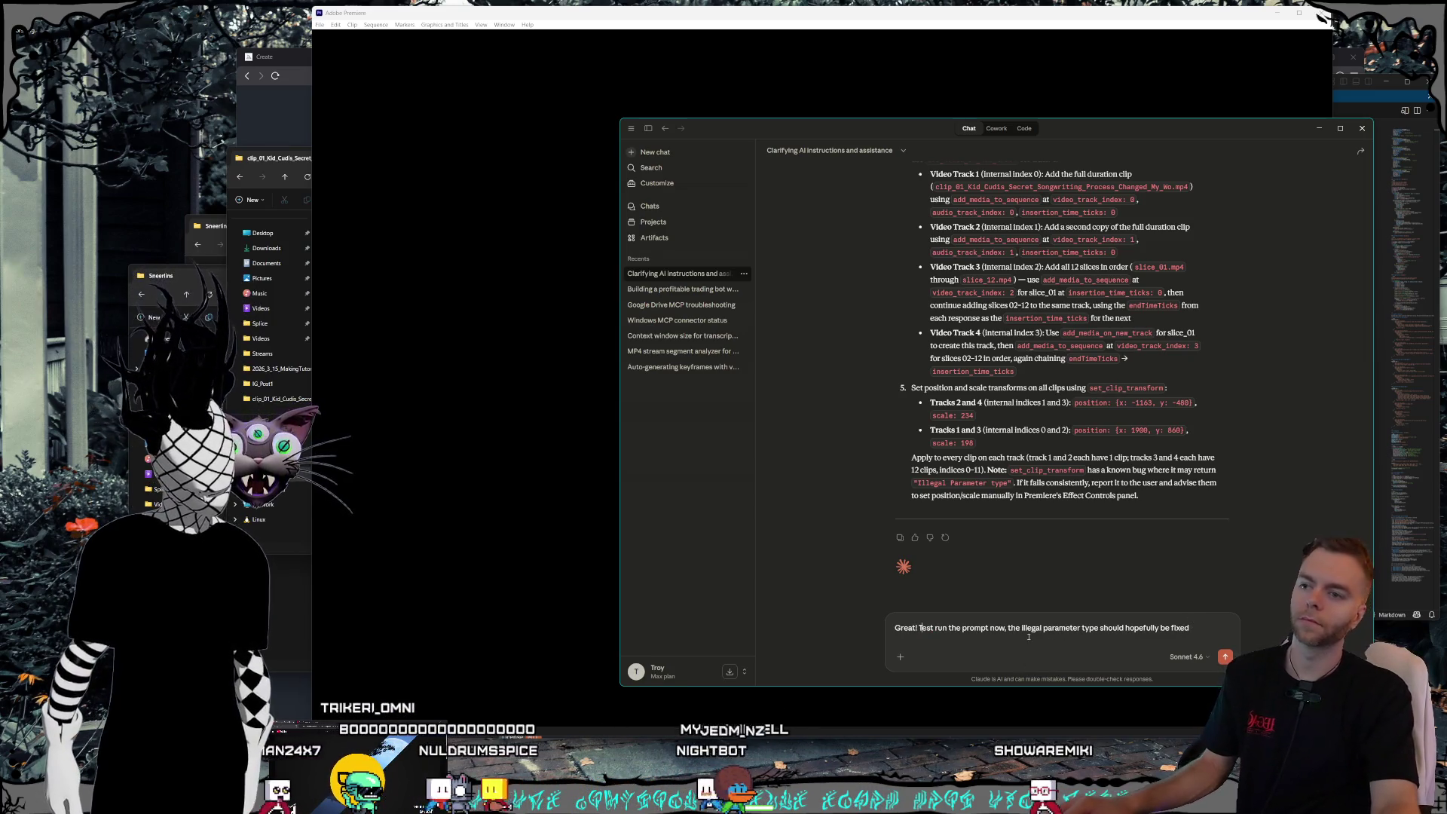
type("I deleted the p")
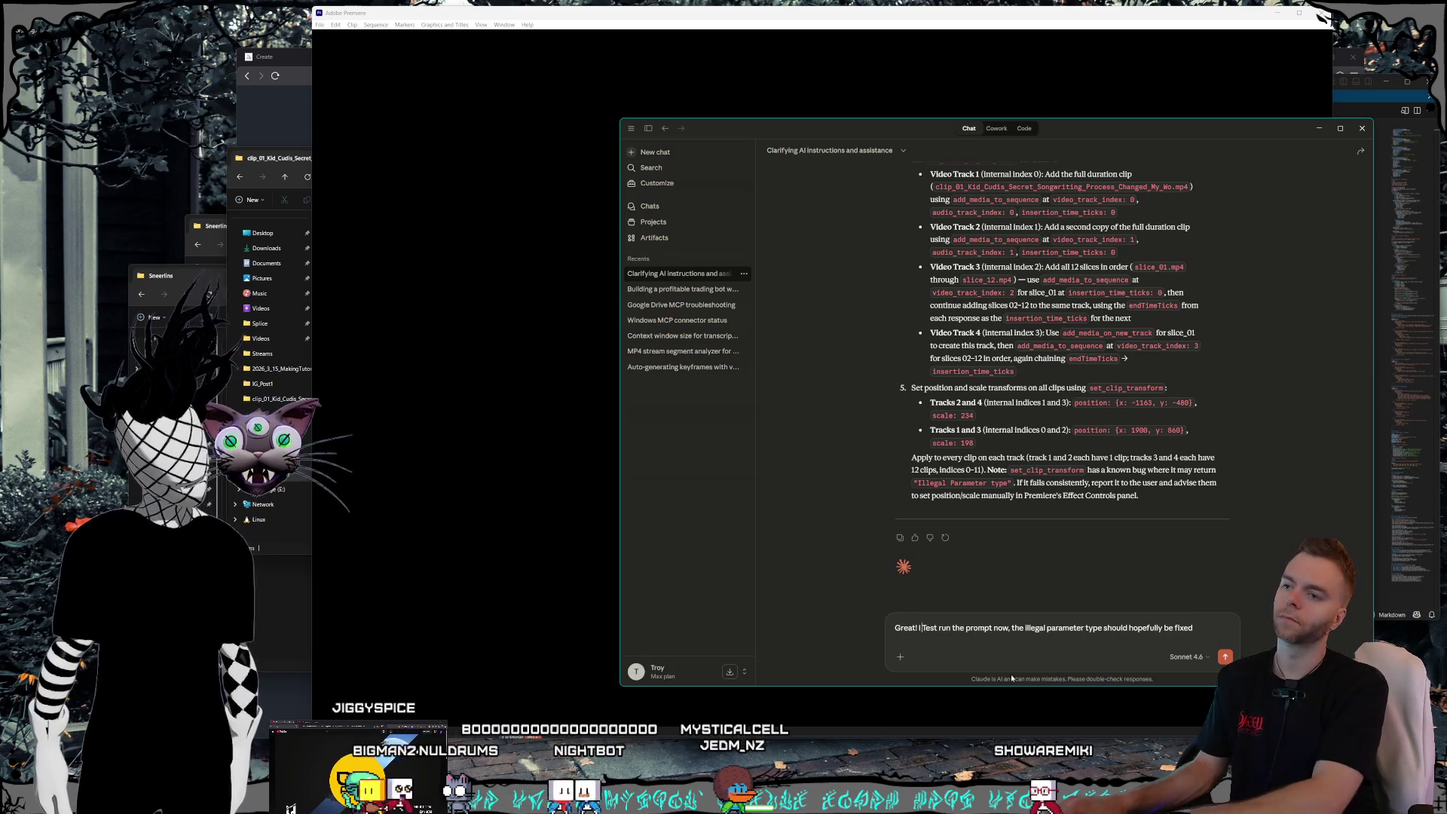
type("roject so th")
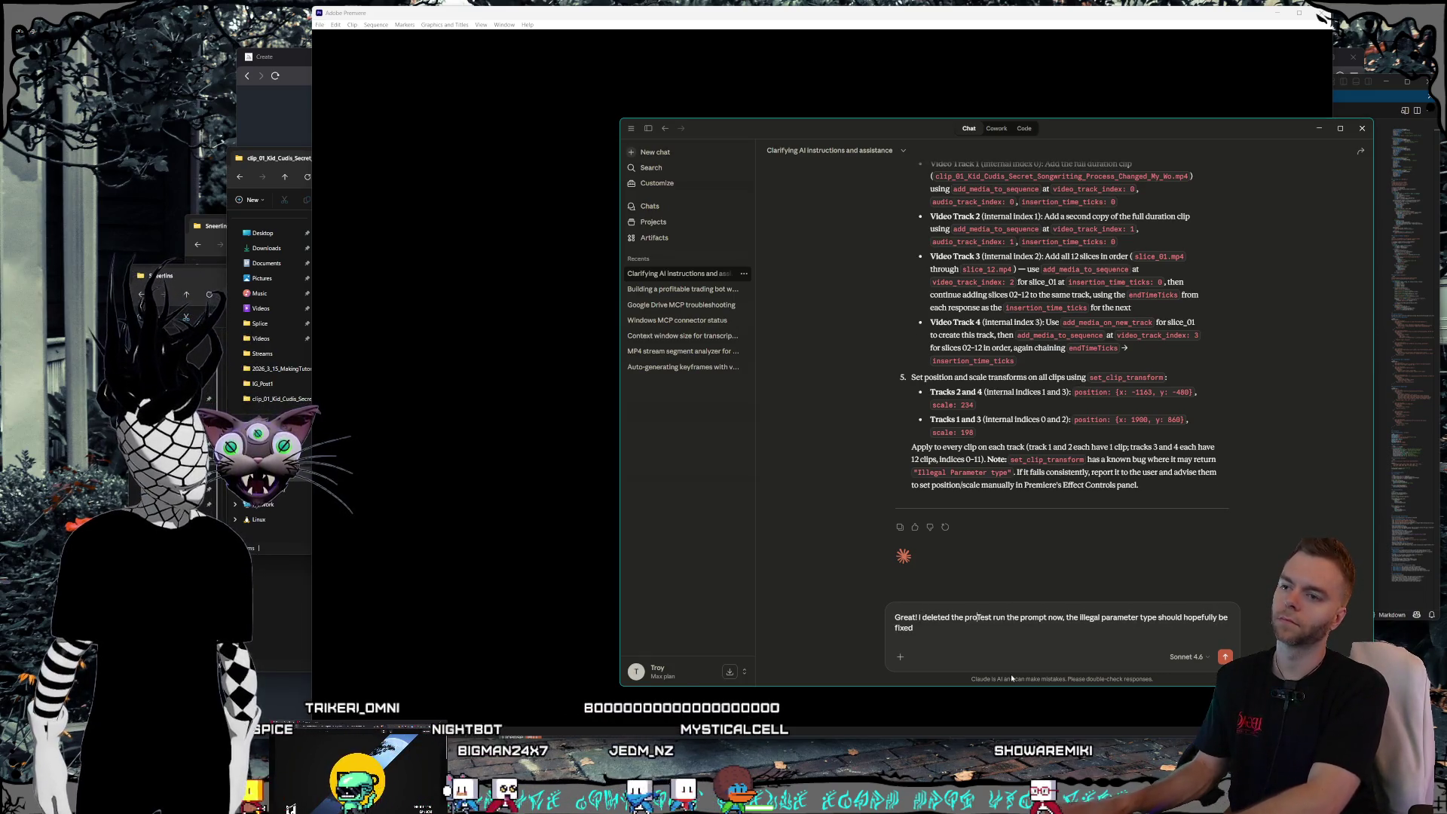
type("at you can t")
key("Delete")
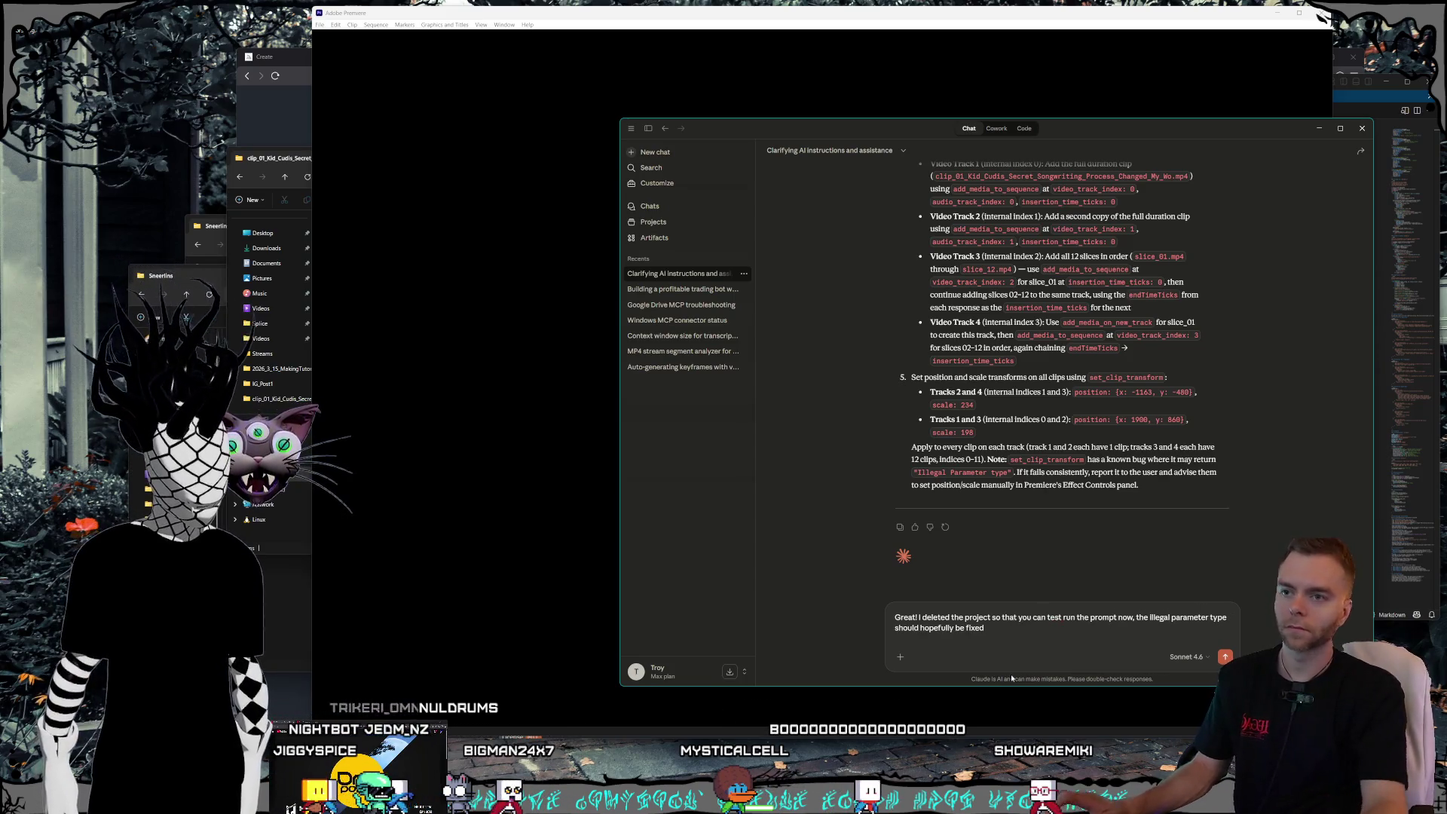
left_click(1032, 628)
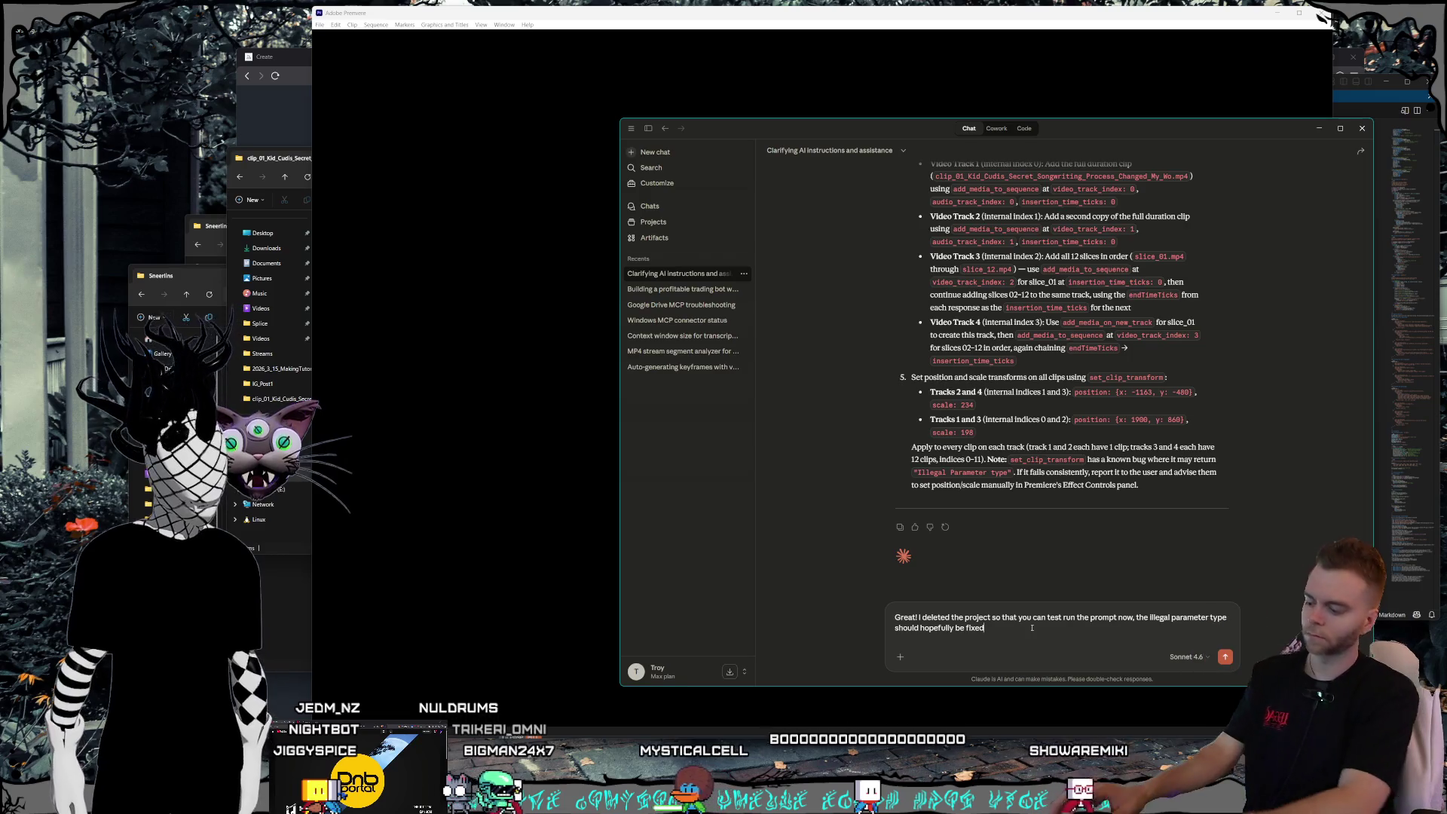
type(" this time as well")
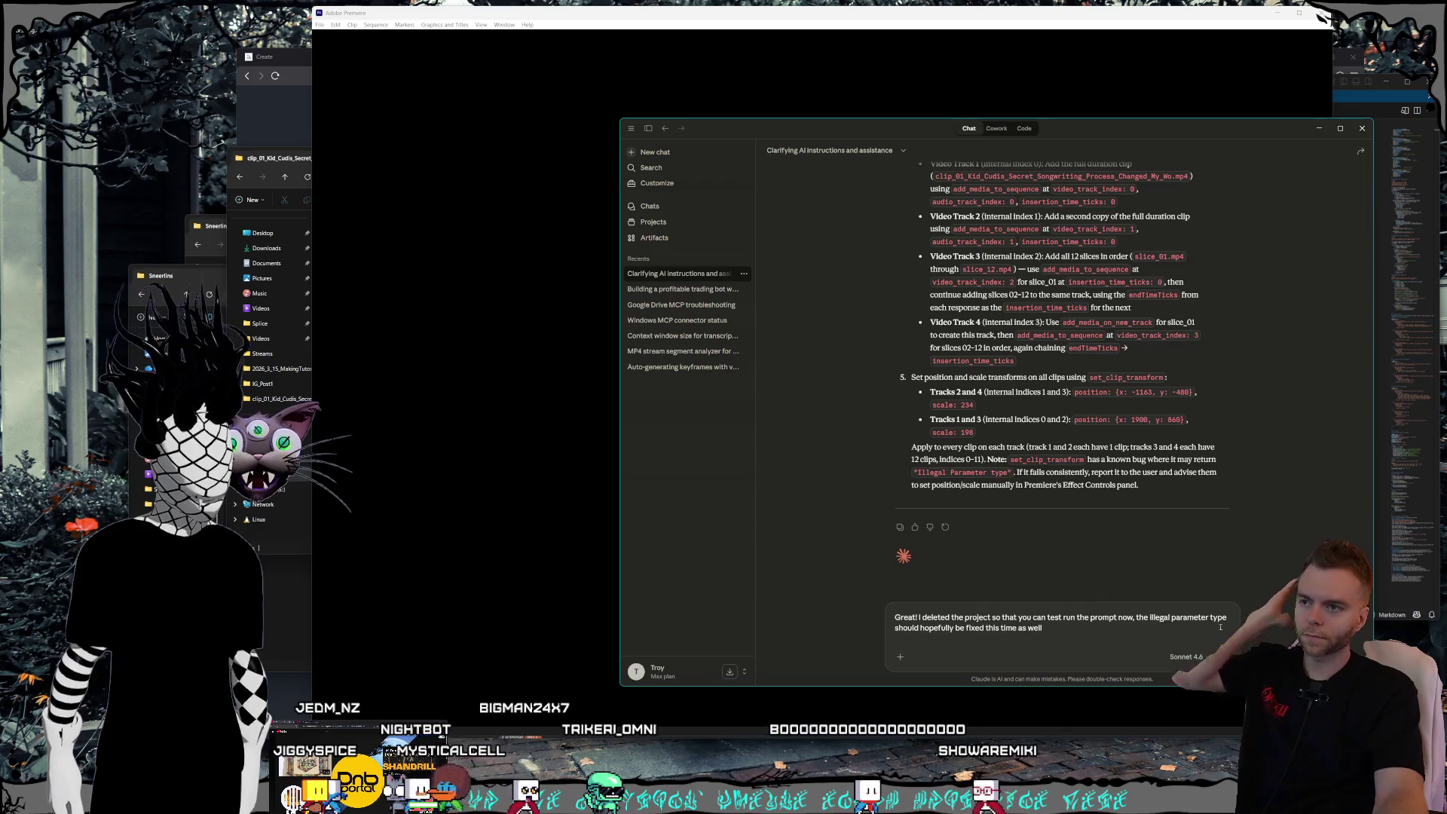
key("Return")
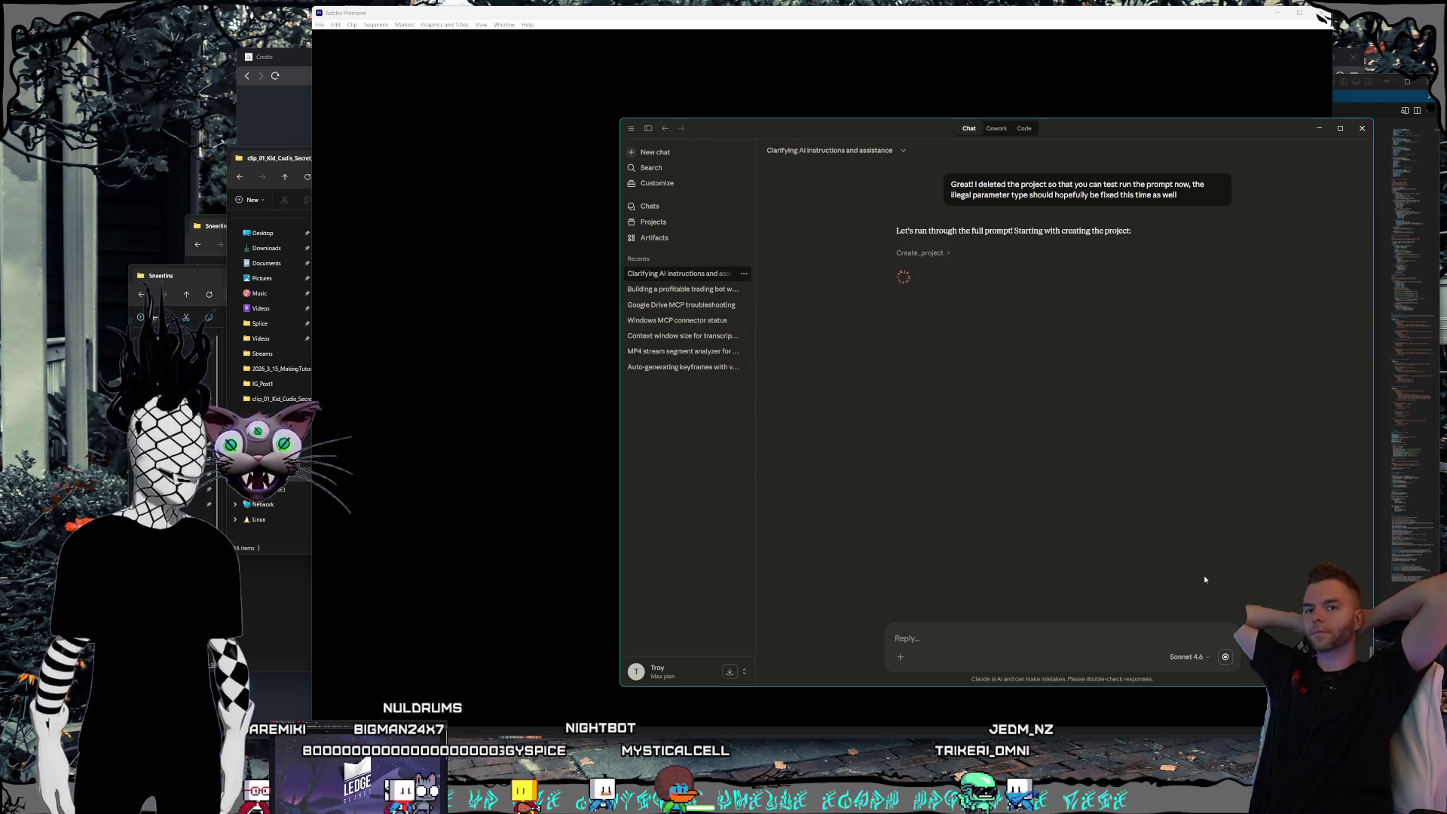
- Move the Claude window off the right edge to expose Adobe UXP Developer Tools
left_click_drag(864, 123, 1446, 125)
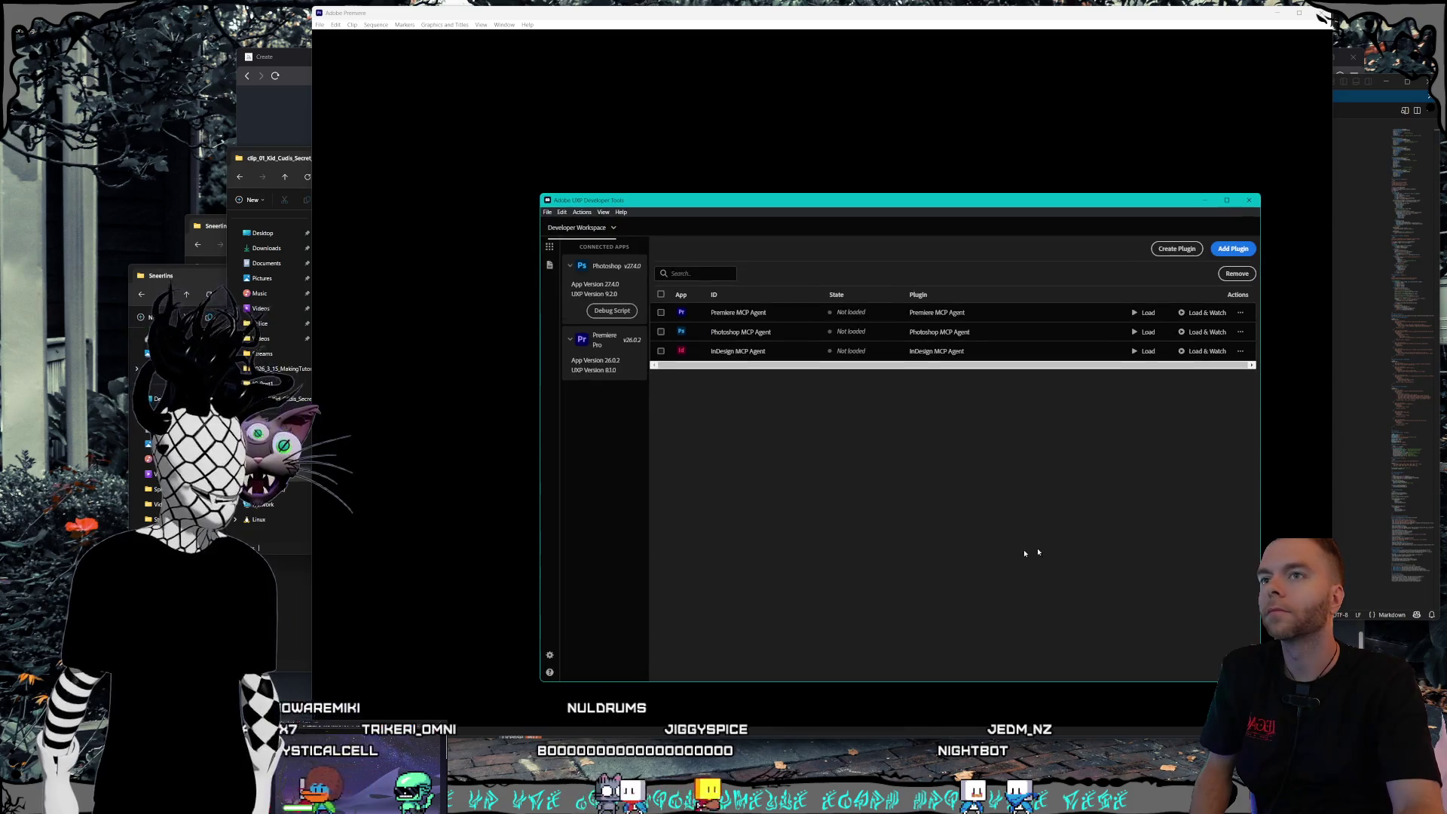
- Load the Premiere MCP Agent plugin in UXP Developer Tools
left_click(1139, 316)
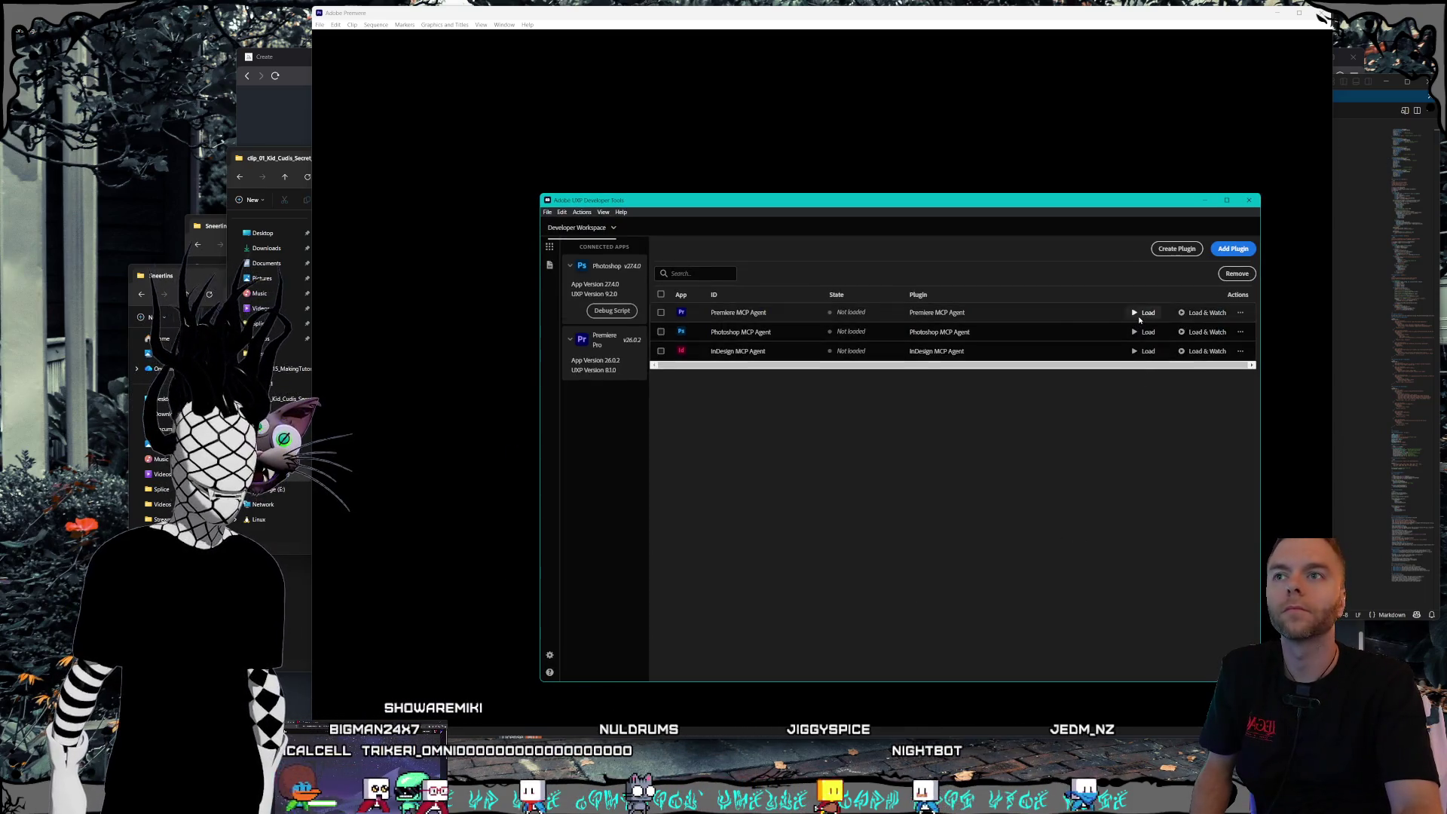
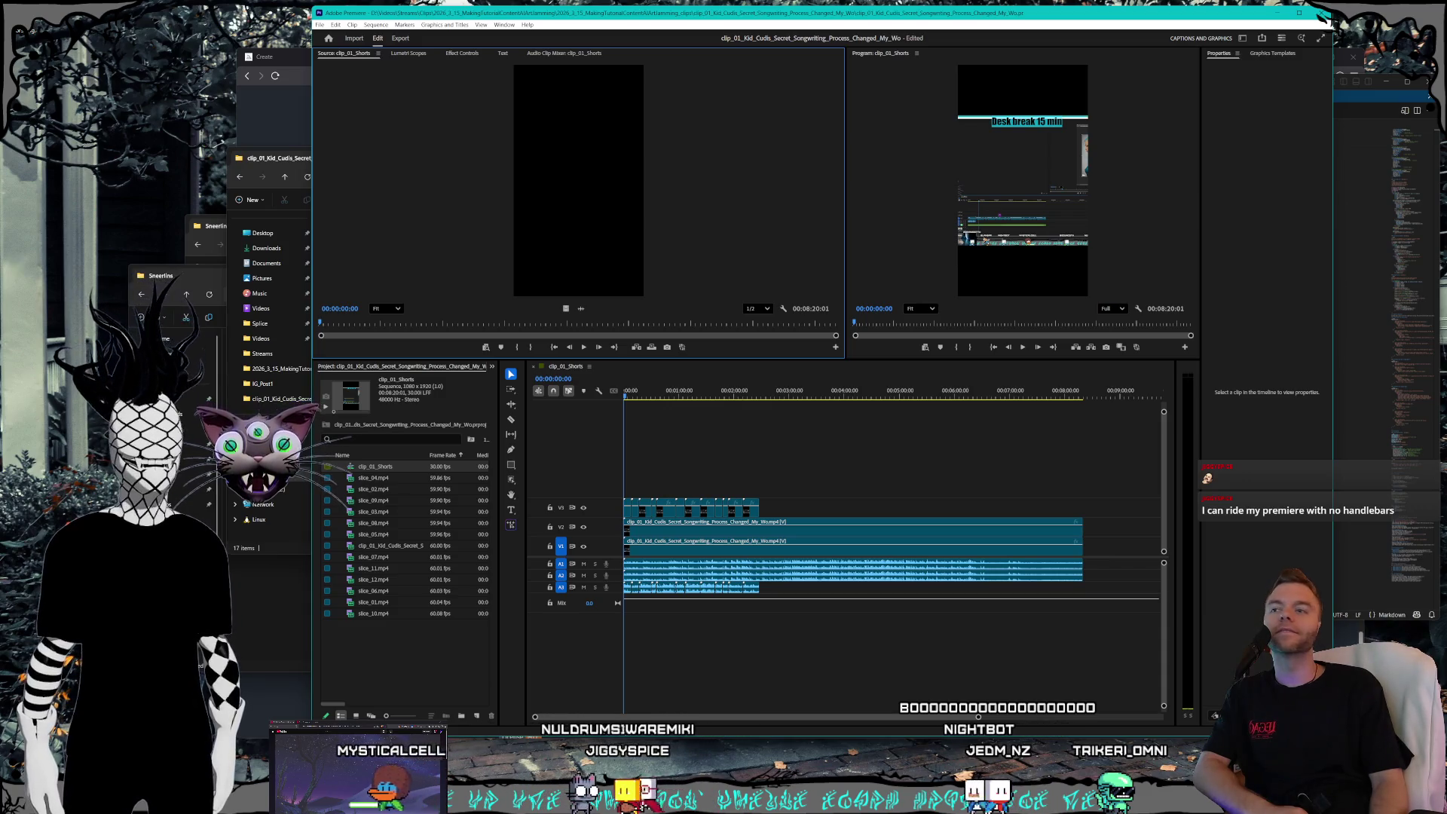
- Paste the slice clips into clip_01_Shorts on new V4 and A4 tracks above the main clip
key("ctrl+v")
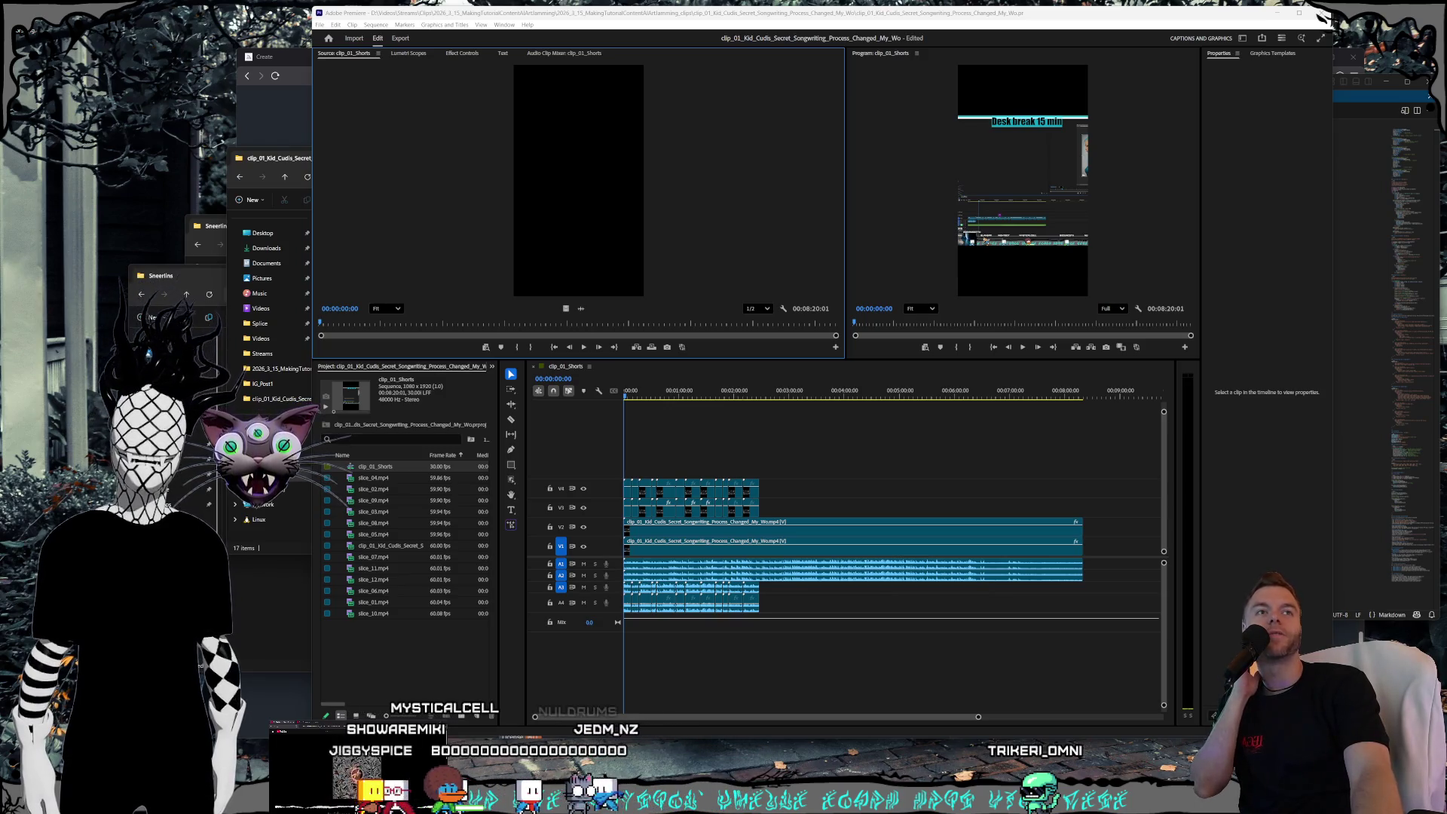
- Switch to the Claude desktop app's Usage settings page to check usage limits
key("alt+Tab")
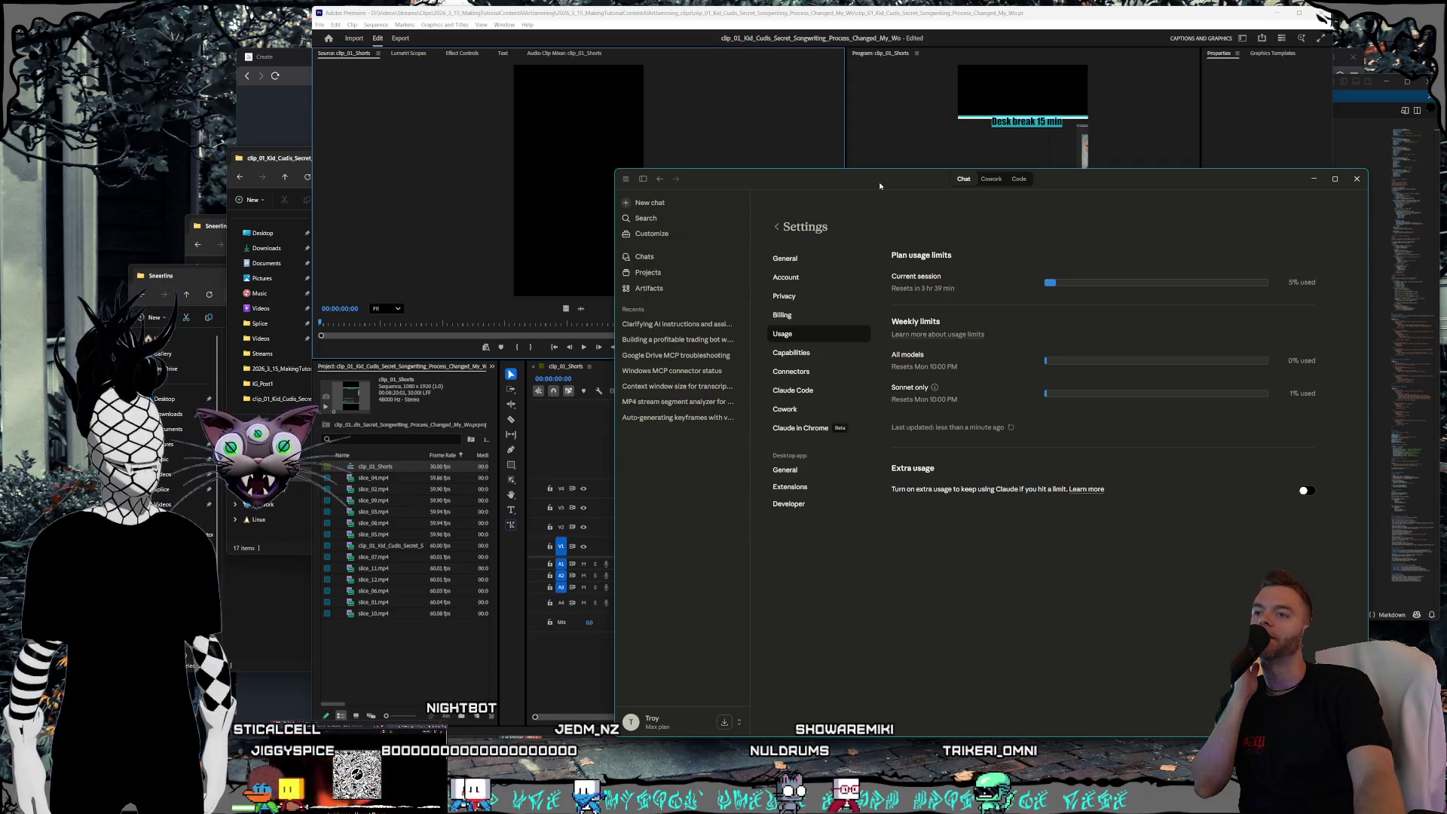
key("super+Down")
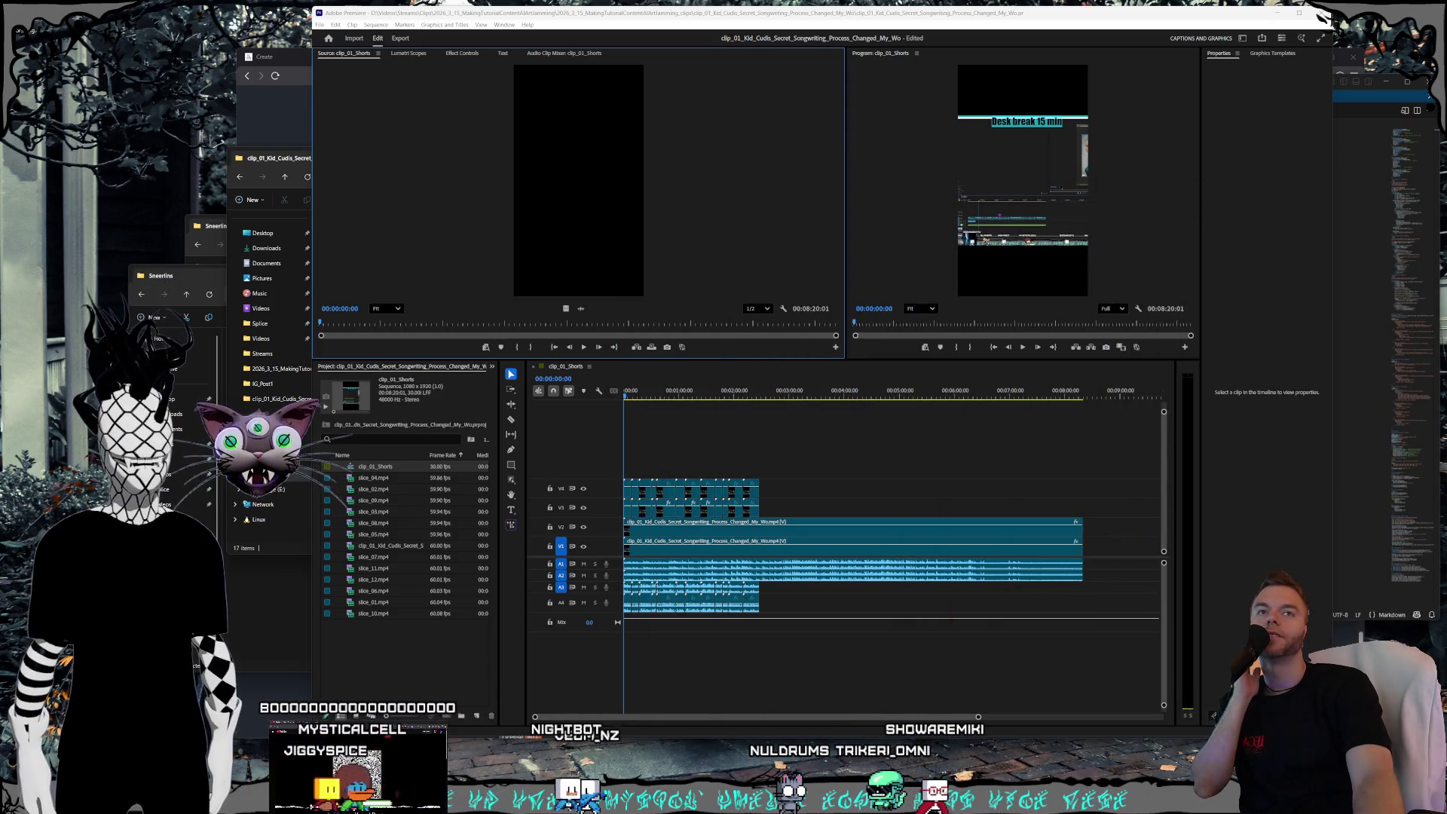